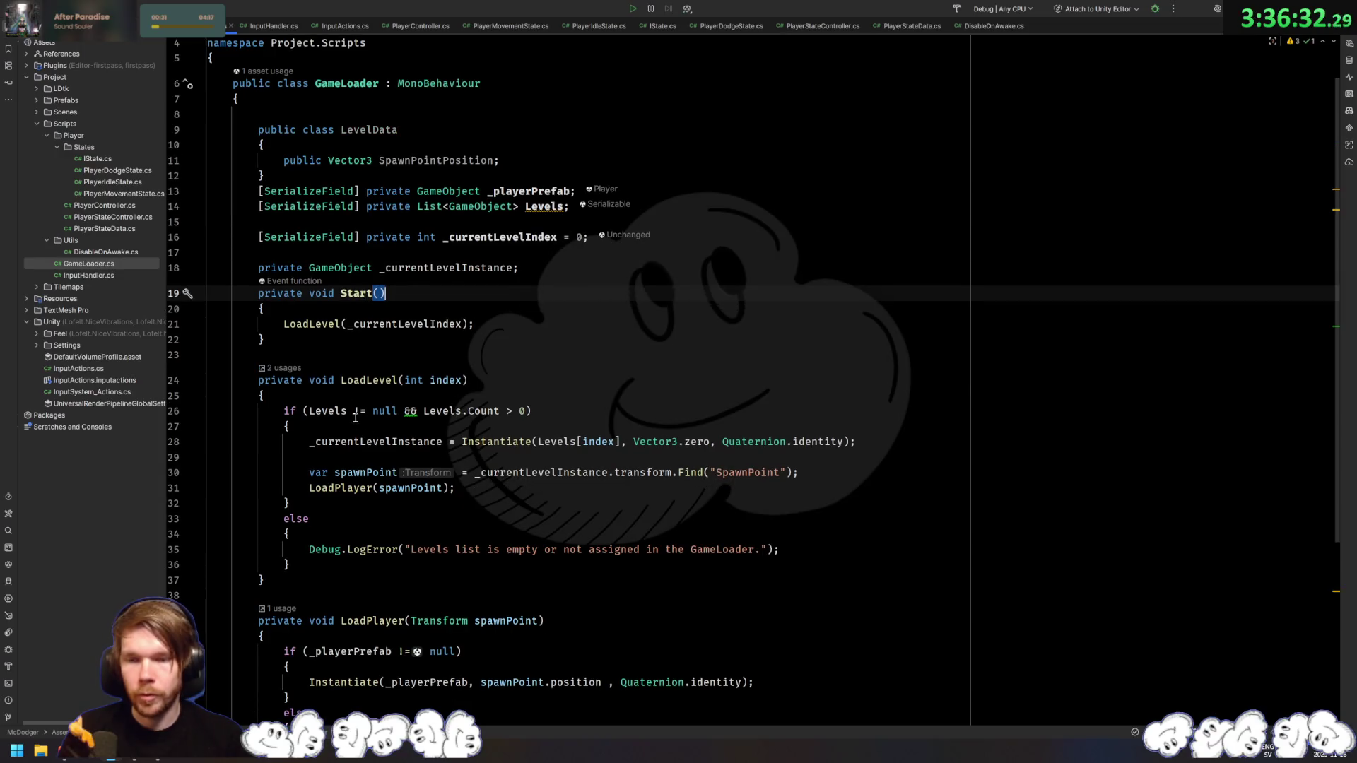
# Step: Make LoadLevel return LevelData and create a levelData object whose SpawnPointPosition is assigned
pyautogui.write('Levelda')
pyautogui.press('Return')
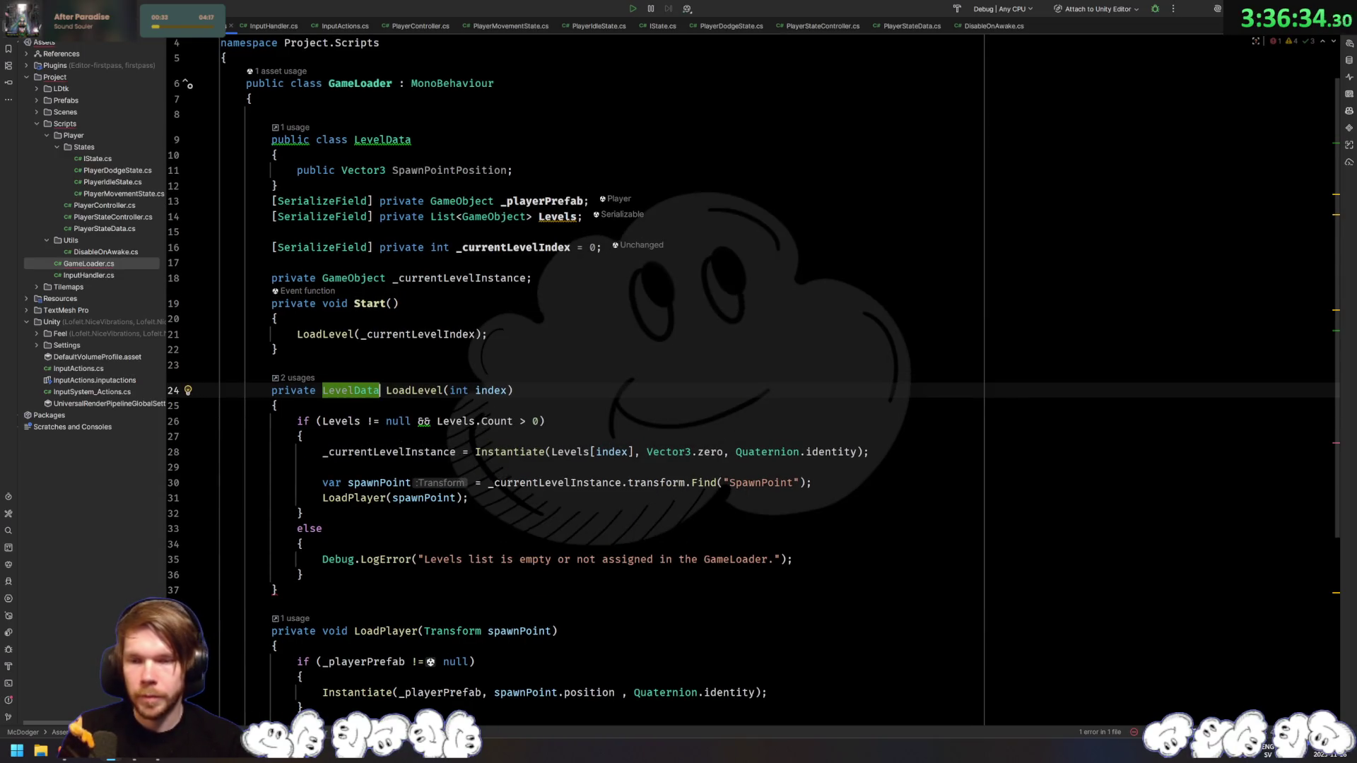
pyautogui.click(453, 467)
pyautogui.write('var Level')
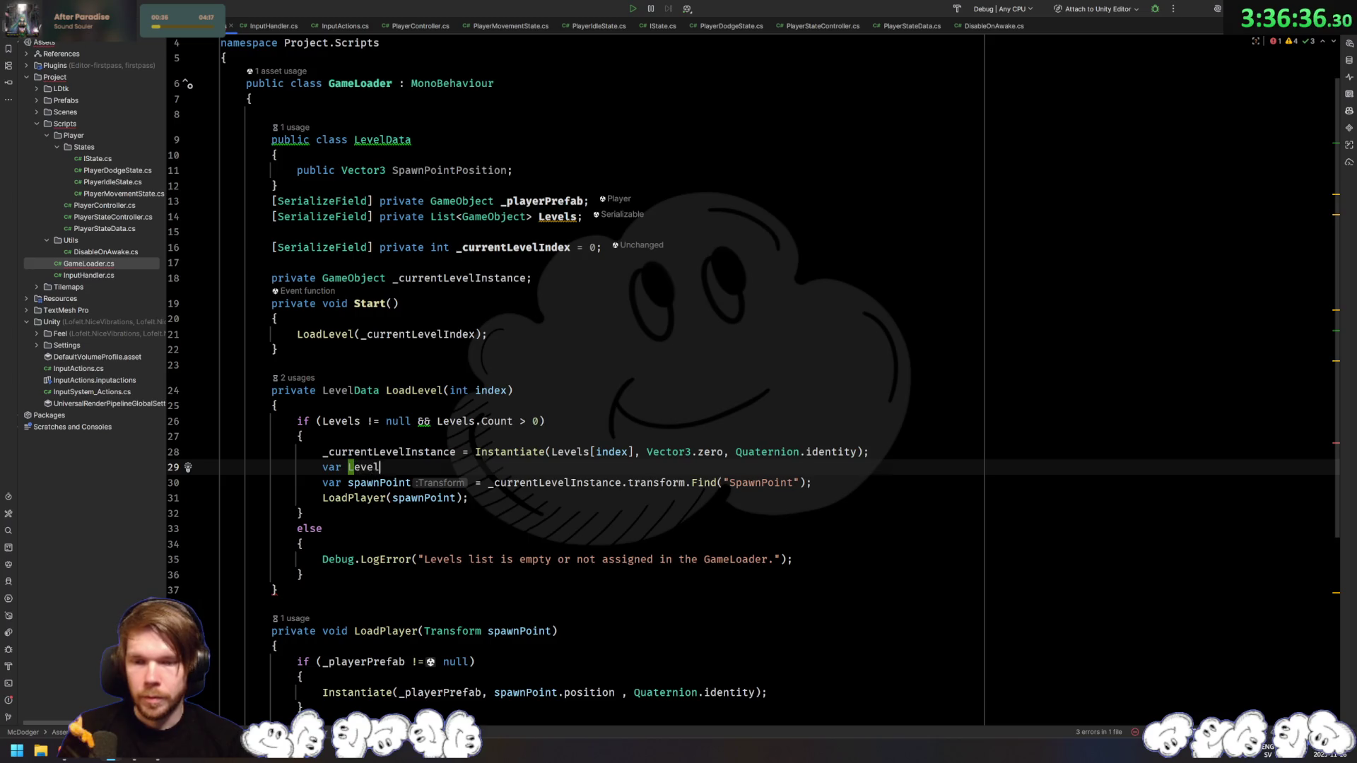
pyautogui.press('Tab')
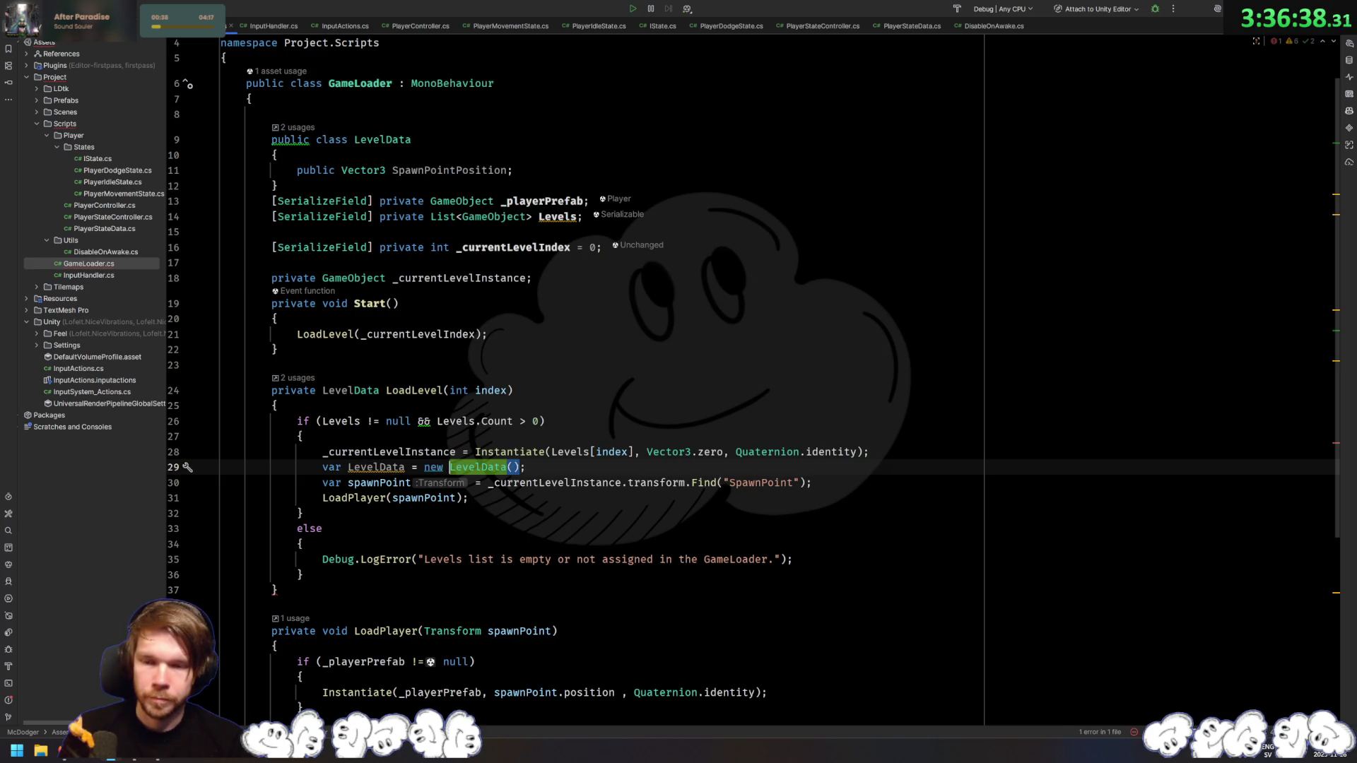
pyautogui.press('Delete')
pyautogui.write('l')
pyautogui.press('Down')
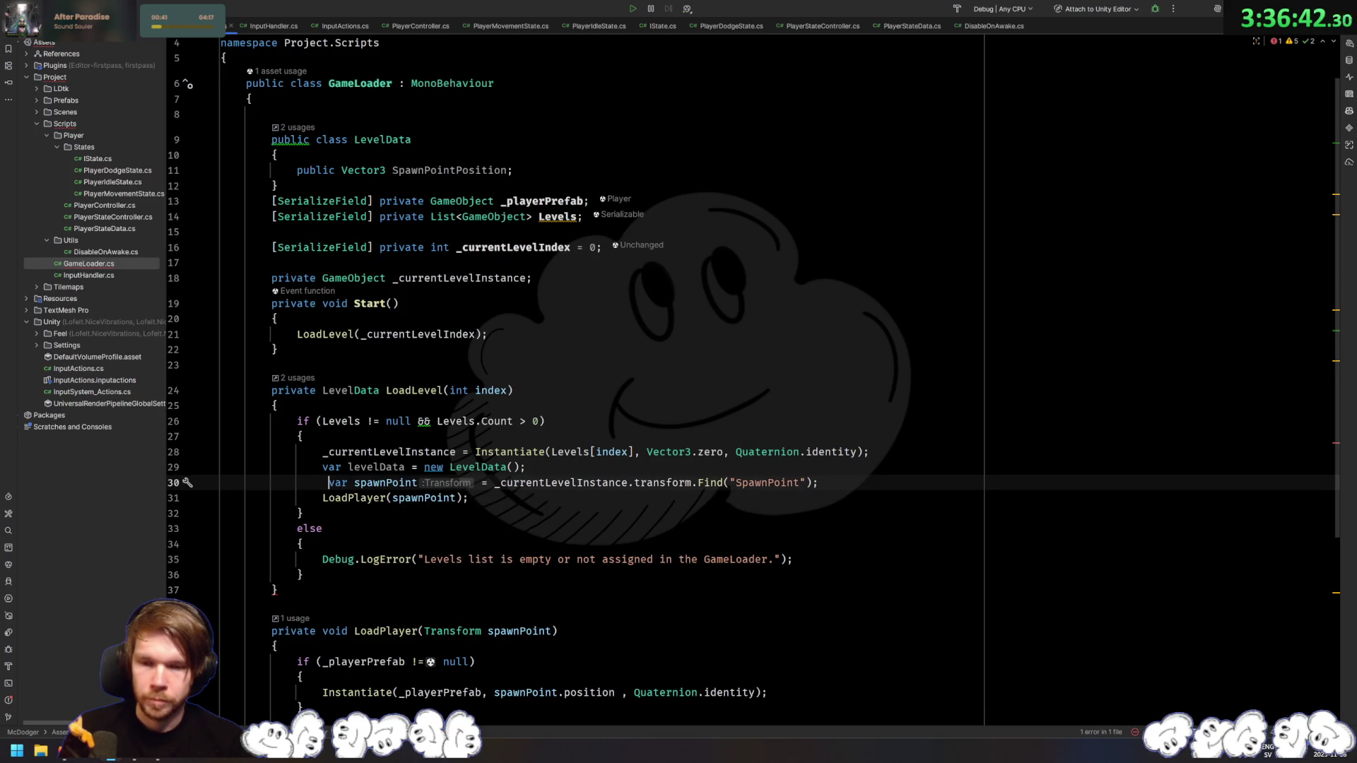
pyautogui.write('levl')
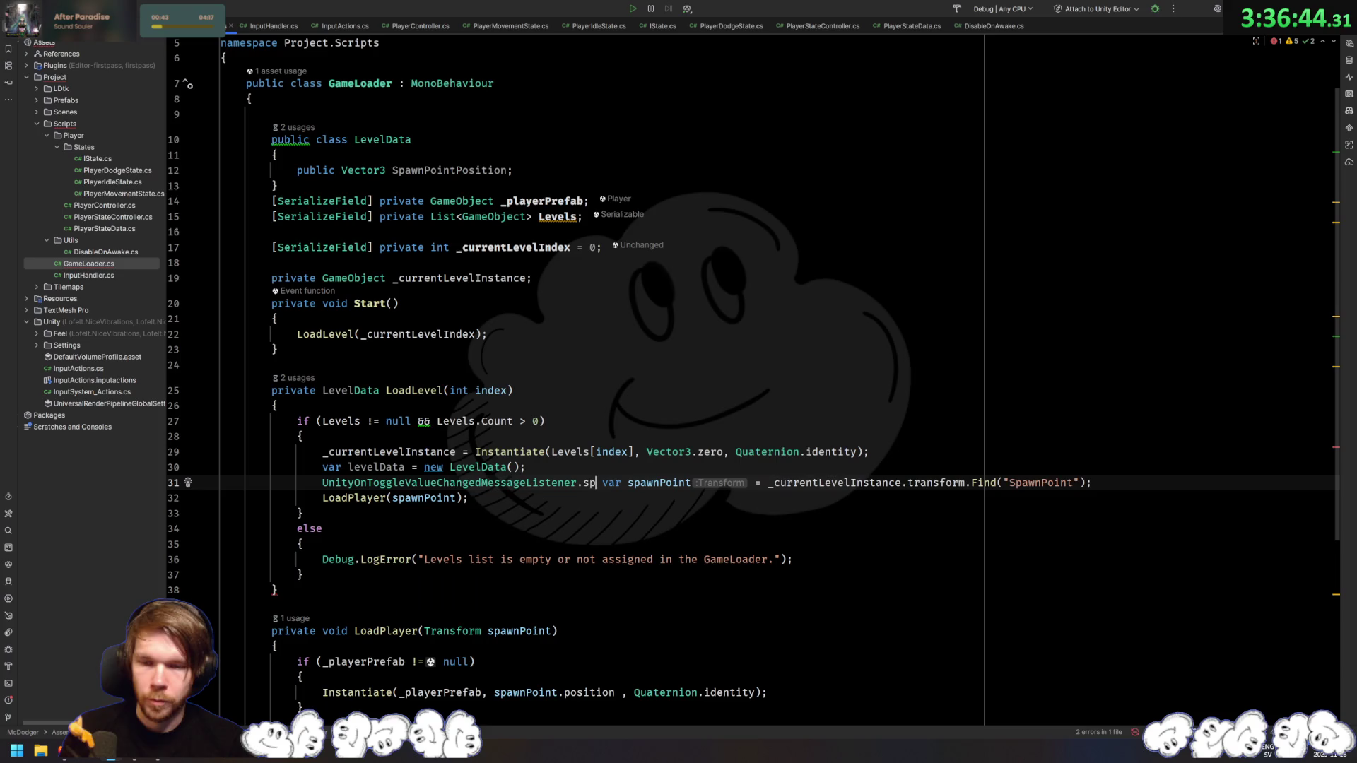
pyautogui.press('Return')
pyautogui.write('.tran')
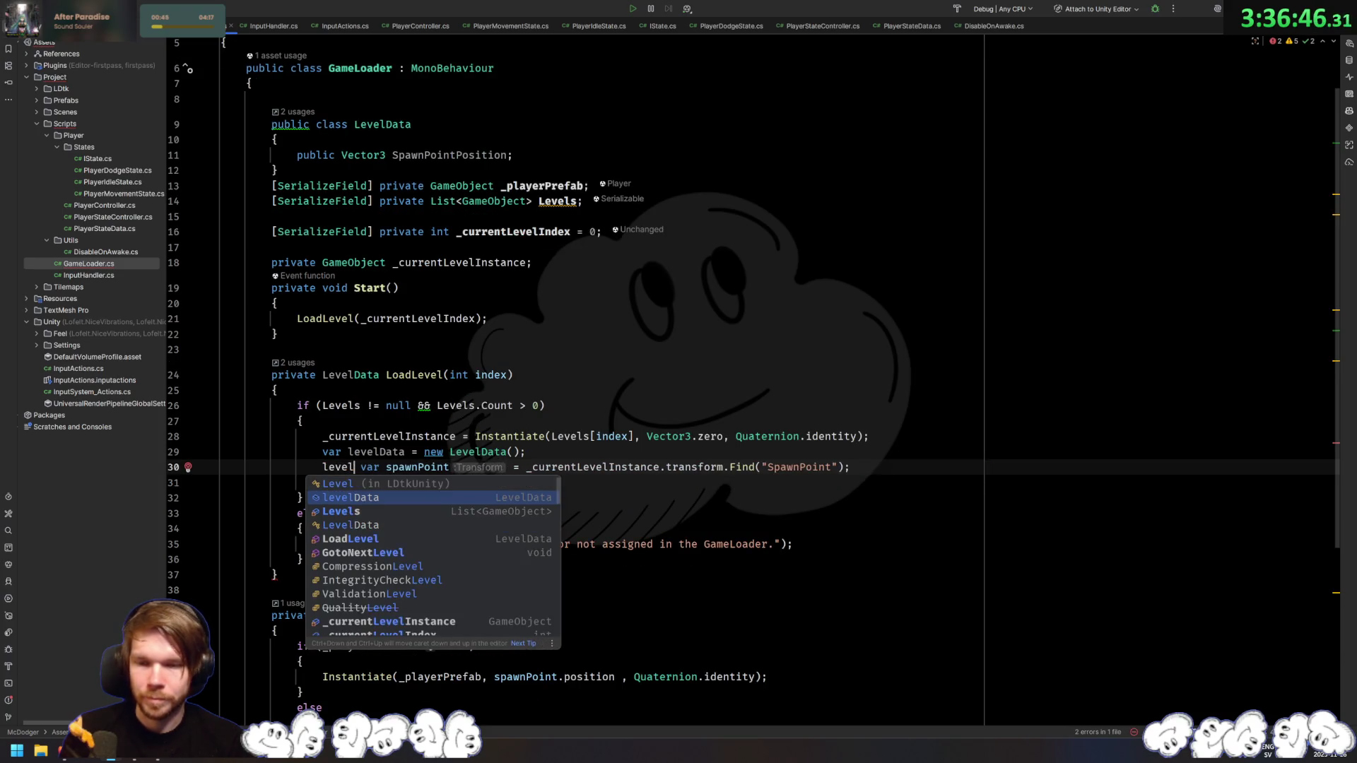
pyautogui.write('spa')
pyautogui.press('Return')
pyautogui.write('=')
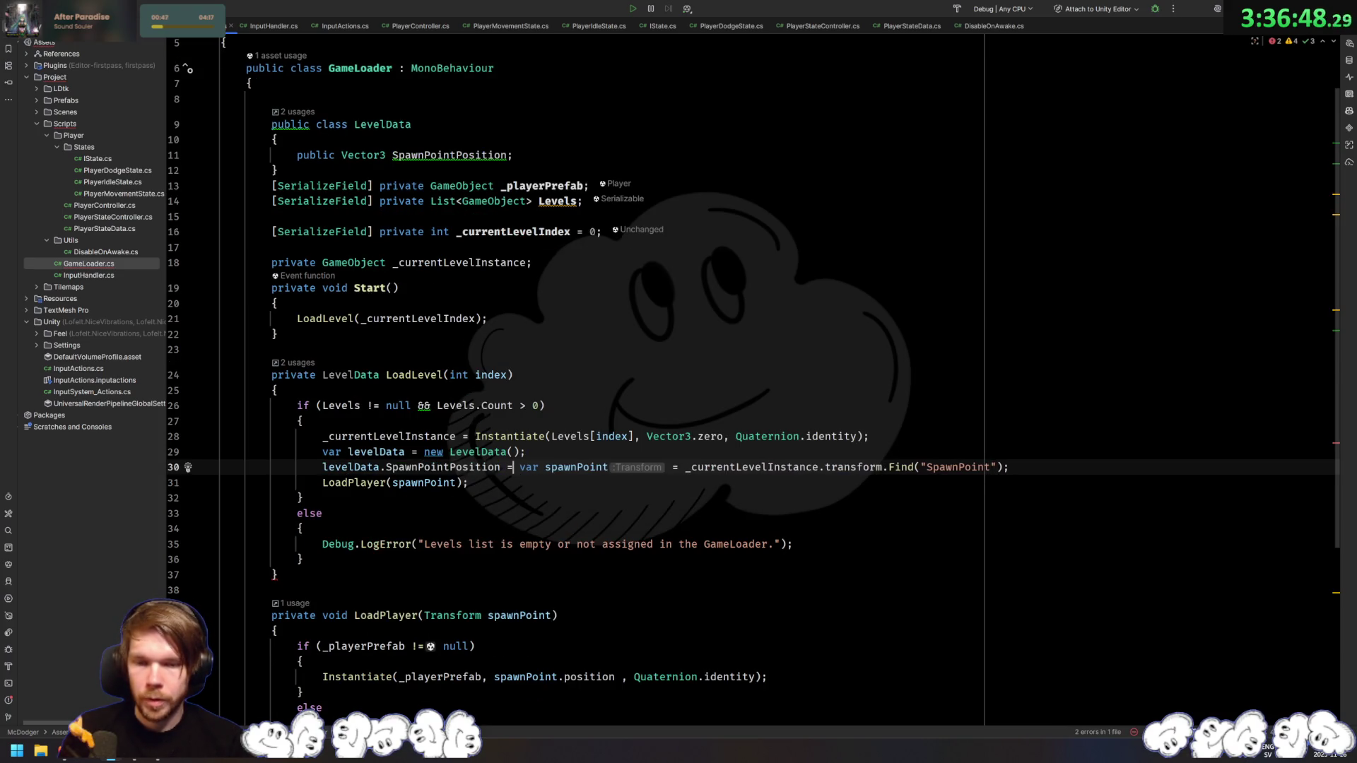
# Step: Remove the leftover spawnPoint declaration and use the SpawnPoint lookup's .position as the value
pyautogui.hotkey('ctrl', 'shift', 'Right')
pyautogui.hotkey('ctrl', 'shift', 'Right')
pyautogui.hotkey('ctrl', 'shift', 'Right')
pyautogui.hotkey('ctrl', 'shift', 'Right')
pyautogui.hotkey('ctrl', 'shift', 'Left')
pyautogui.press('BackSpace')
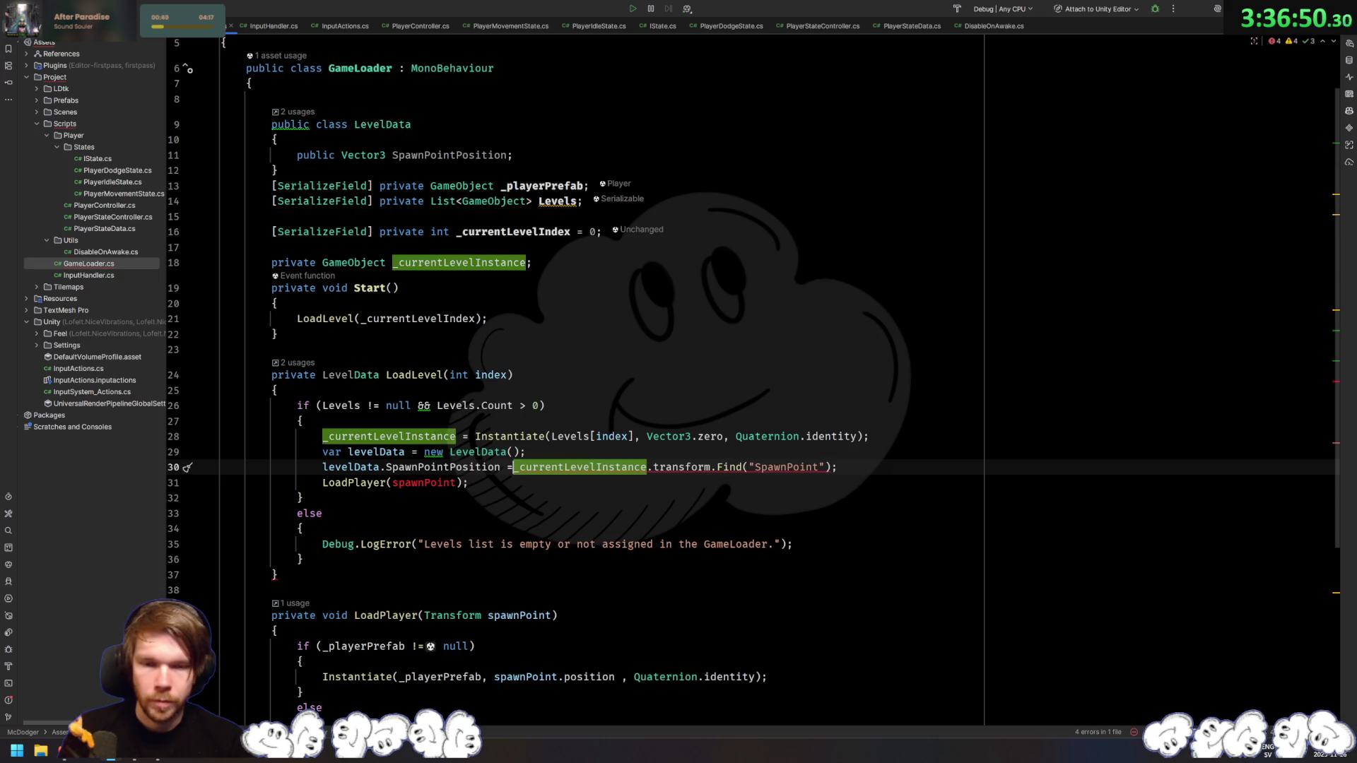
pyautogui.press('Down')
pyautogui.press('Home')
pyautogui.press('Up')
pyautogui.press('End')
pyautogui.press('Left')
pyautogui.write('.')
pyautogui.press('Return')
# Step: Replace the LoadPlayer(spawnPoint) call with return levelData, and add return null after the else block
pyautogui.press('Down')
pyautogui.press('End')
pyautogui.hotkey('shift', 'Home')
pyautogui.press('BackSpace')
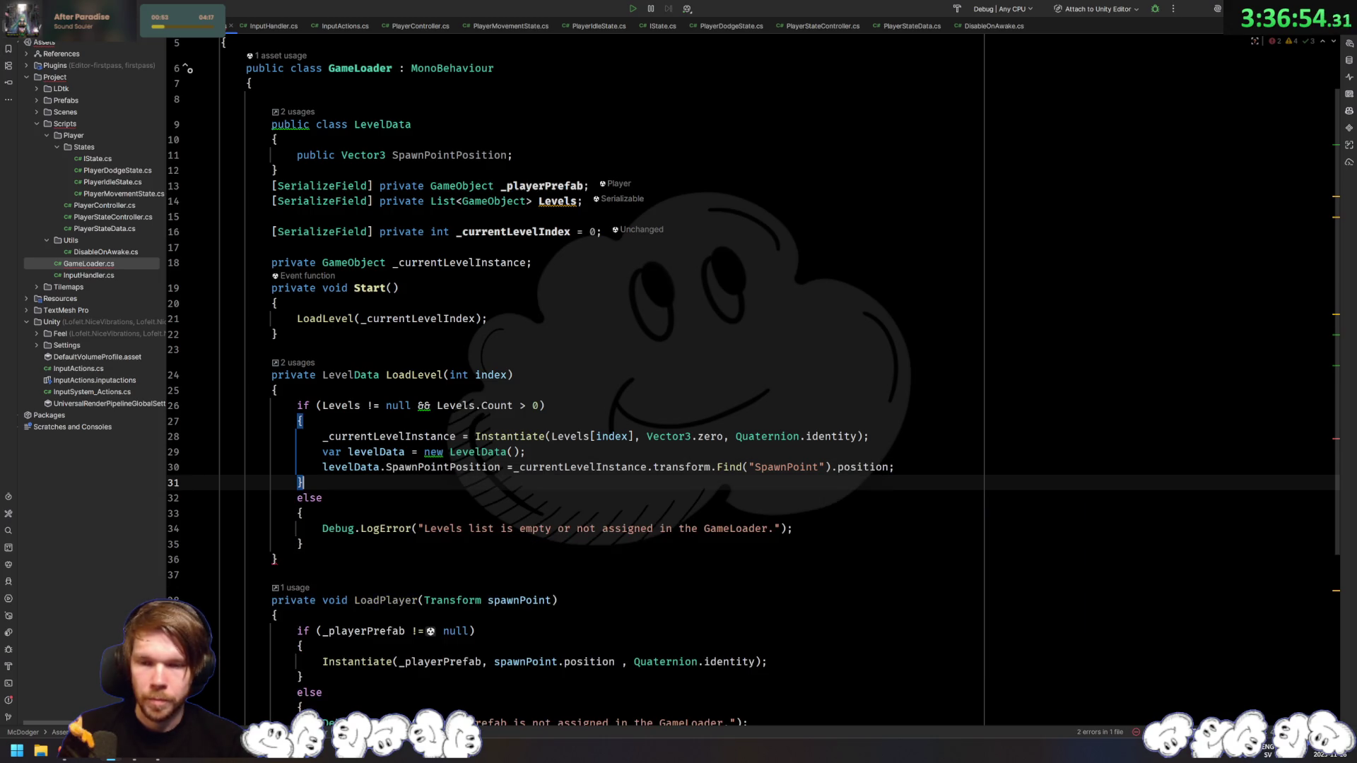
pyautogui.write('return lev')
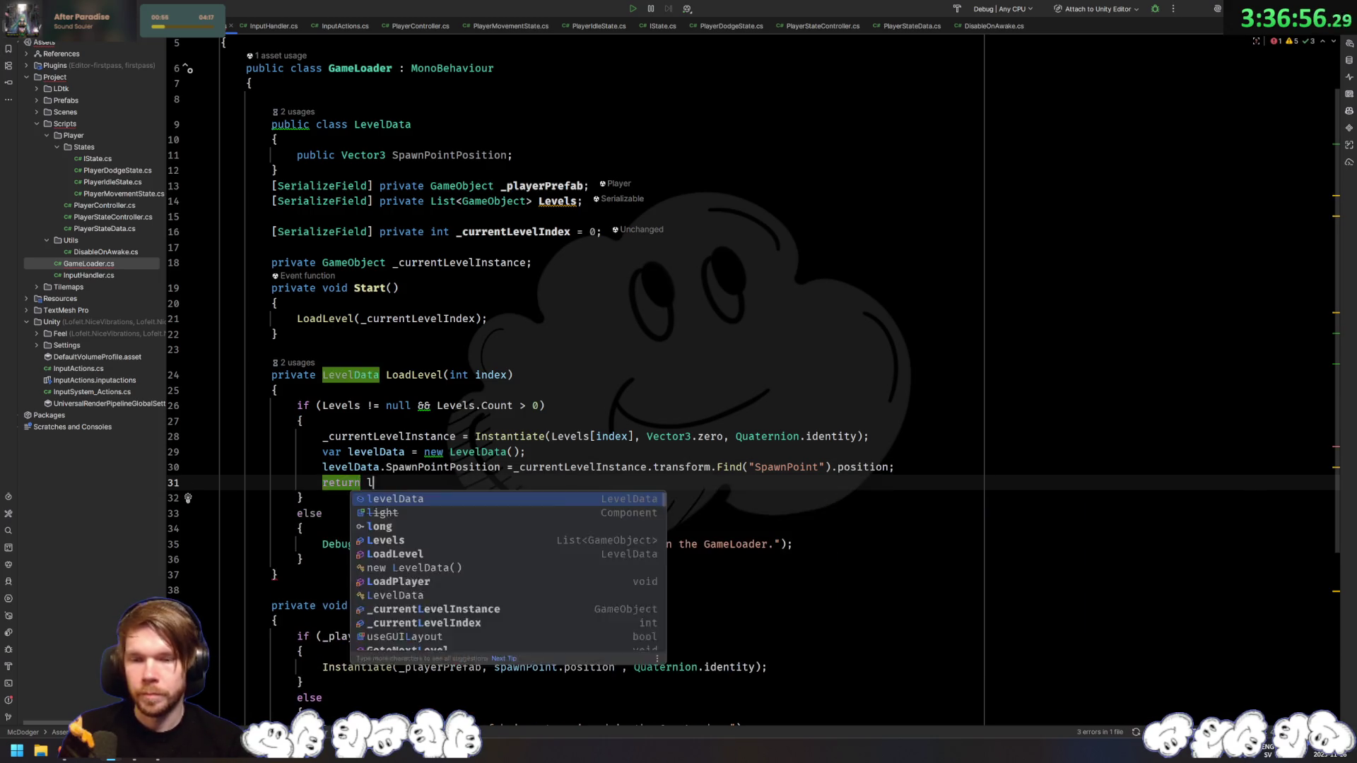
pyautogui.press('Return')
pyautogui.write(';')
pyautogui.press('Down')
pyautogui.press('Down')
pyautogui.press('Down')
pyautogui.press('Down')
pyautogui.press('End')
pyautogui.press('Return')
pyautogui.press('Return')
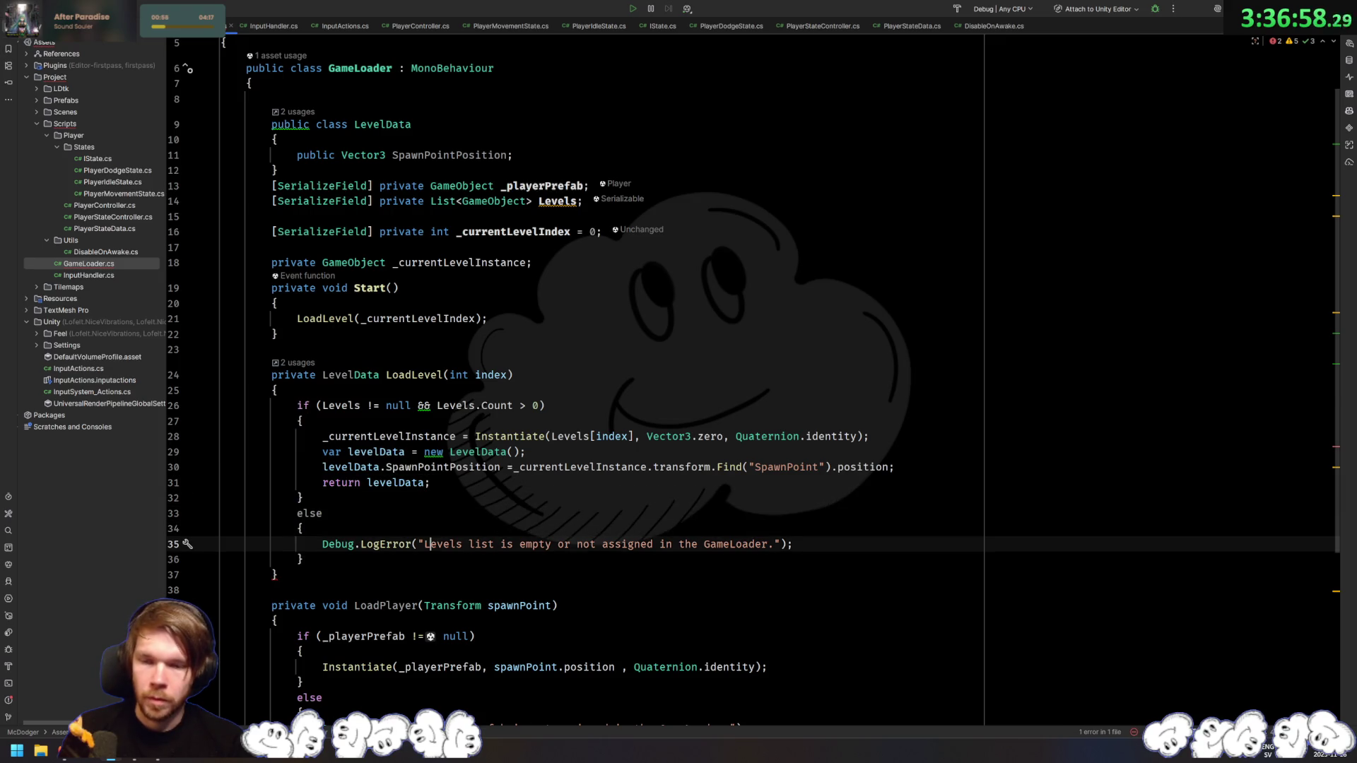
pyautogui.write('return null;')
pyautogui.press('Return')
pyautogui.write(';')
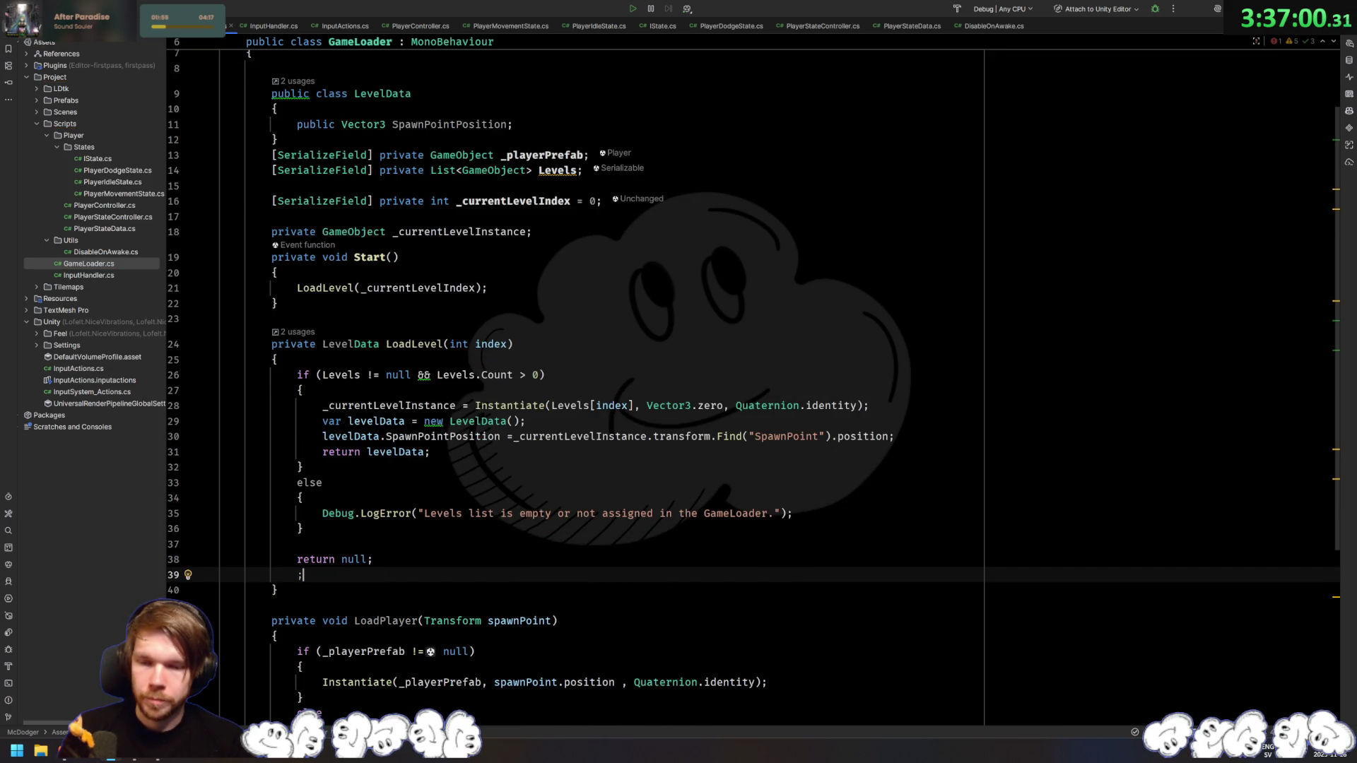
pyautogui.press('BackSpace')
pyautogui.press('BackSpace')
# Step: In Start, store LoadLevel's result in levelData and add a null check that logs an error and returns
pyautogui.click(298, 287)
pyautogui.write('var levelData =')
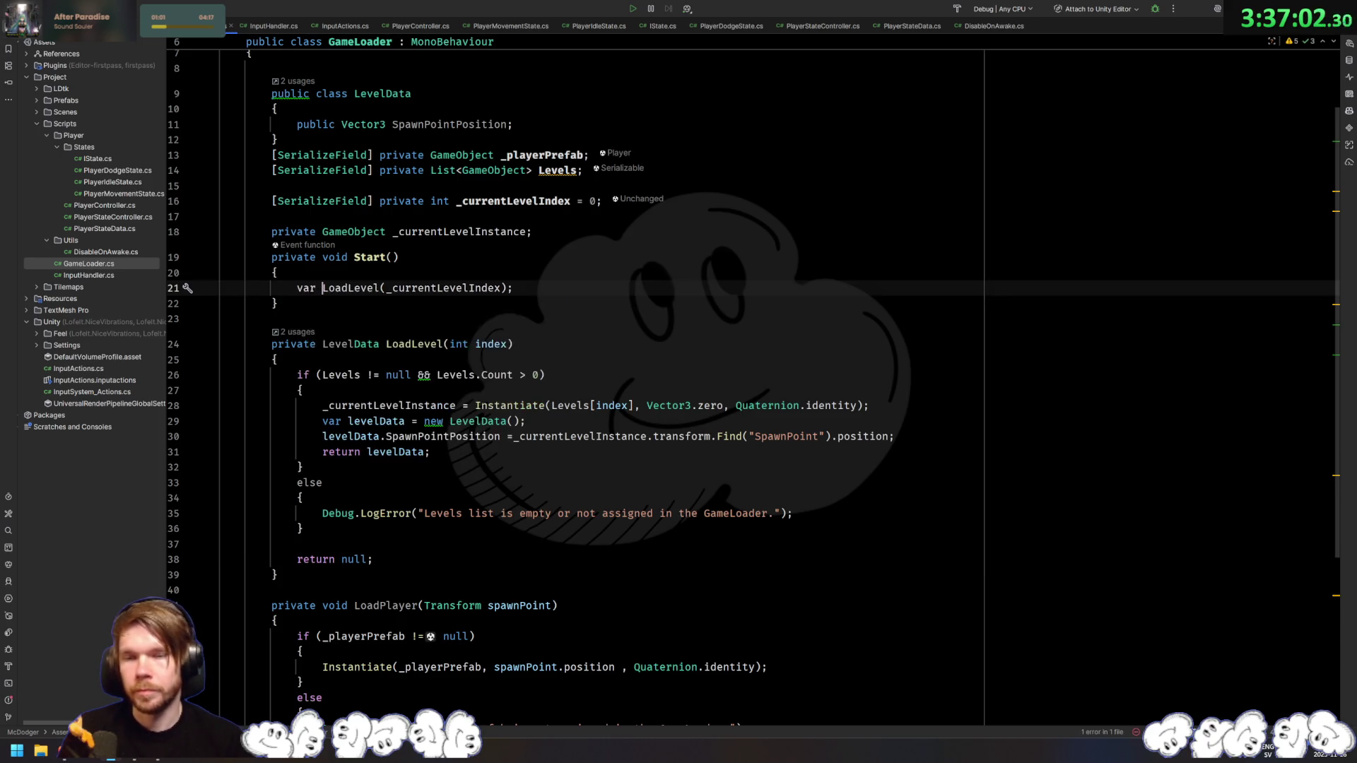
pyautogui.press('End')
pyautogui.press('Return')
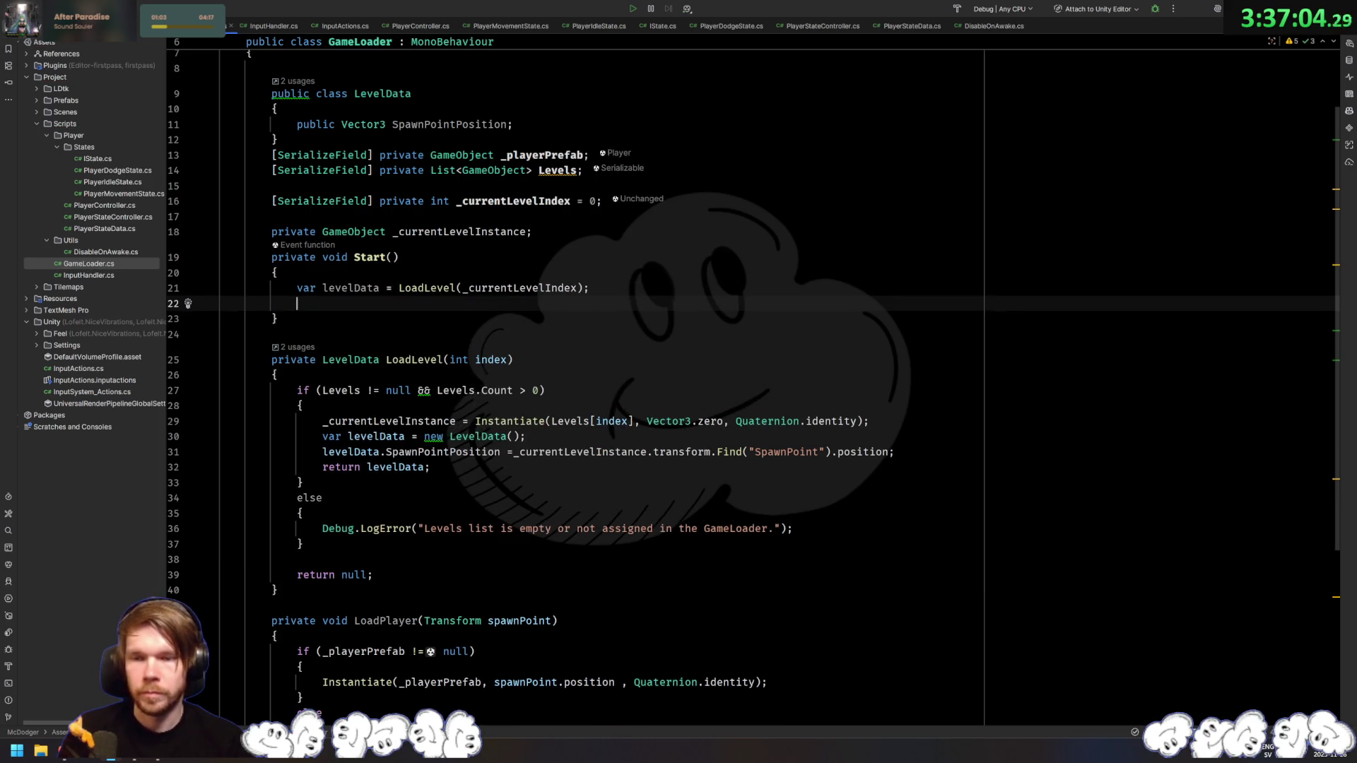
pyautogui.write('if (levelData == null')
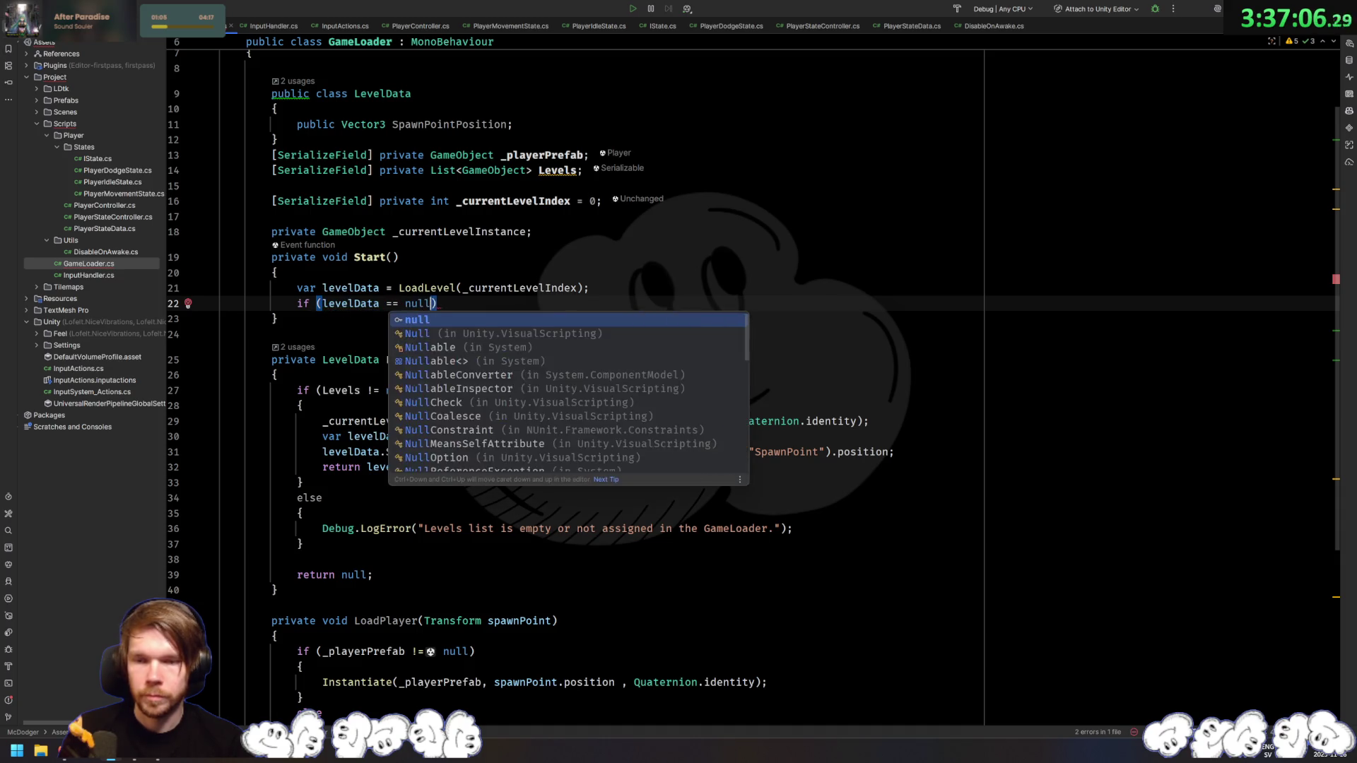
pyautogui.press('End')
pyautogui.press('Return')
pyautogui.write('{')
pyautogui.press('Return')
pyautogui.press('Tab')
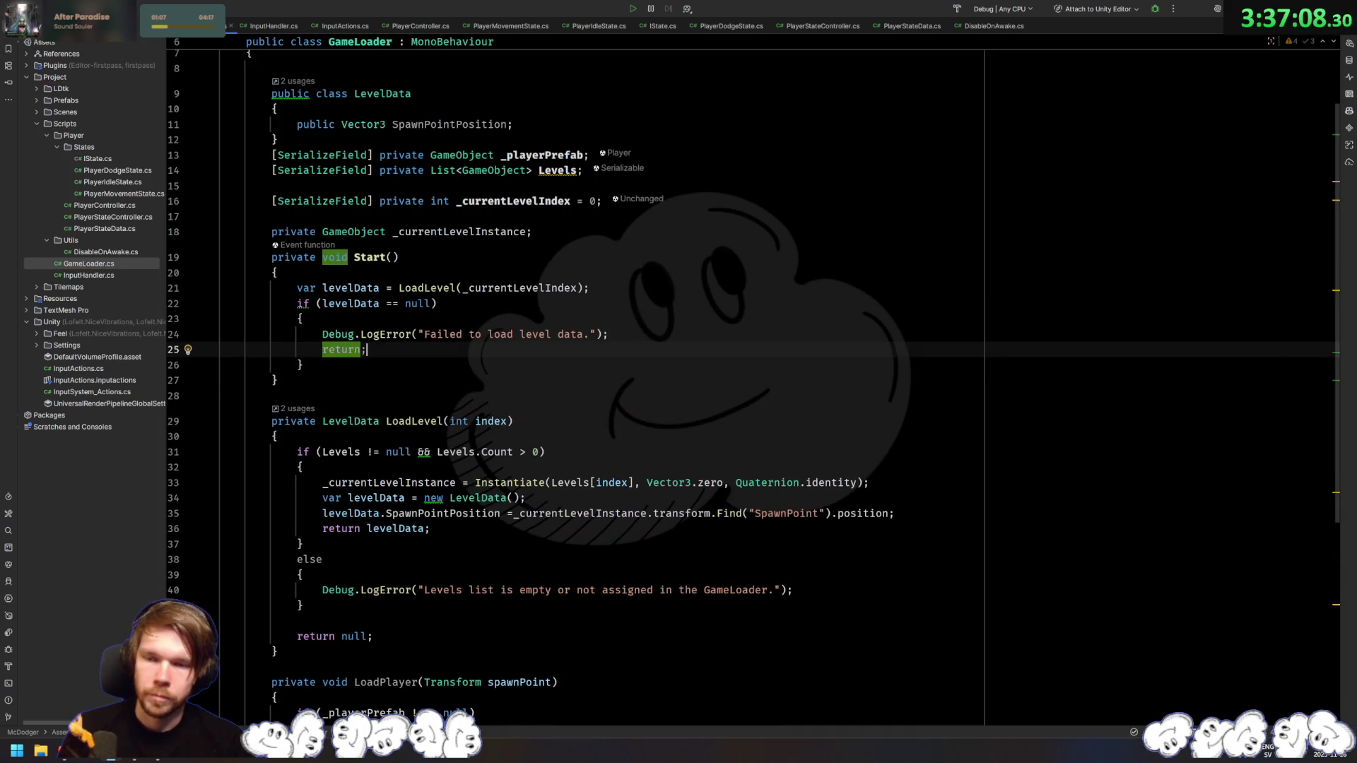
pyautogui.press('Down')
pyautogui.press('End')
pyautogui.press('Return')
pyautogui.press('Return')
# Step: Call LoadPlayer(levelData) after the null check
pyautogui.write('s')
pyautogui.press('BackSpace')
pyautogui.write('Load')
pyautogui.press('Return')
pyautogui.write('lev')
pyautogui.press('Return')
pyautogui.hotkey('alt', 'Return')
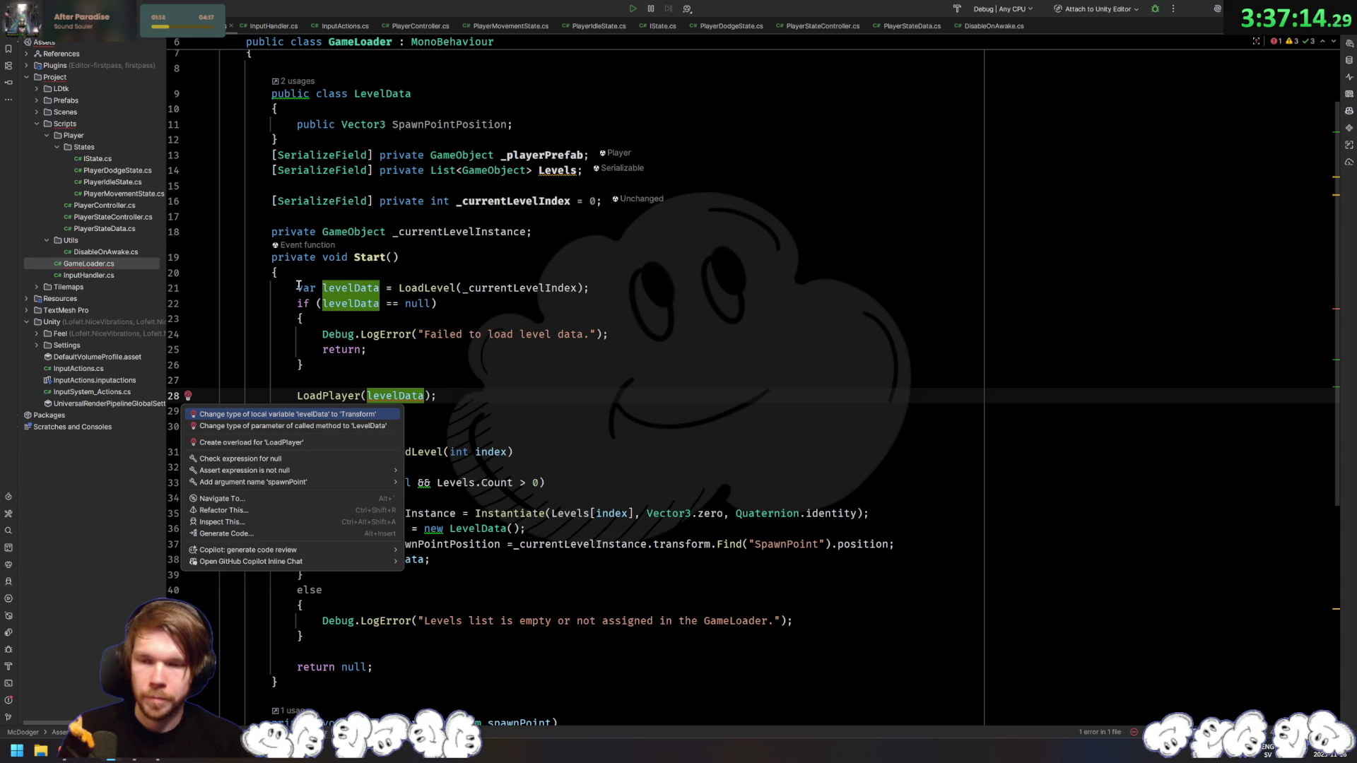
pyautogui.press('Escape')
# Step: Rename LoadPlayer's parameter to levelData and instantiate the player at levelData.SpawnPointPosition
pyautogui.scroll(-7, 505, 405)
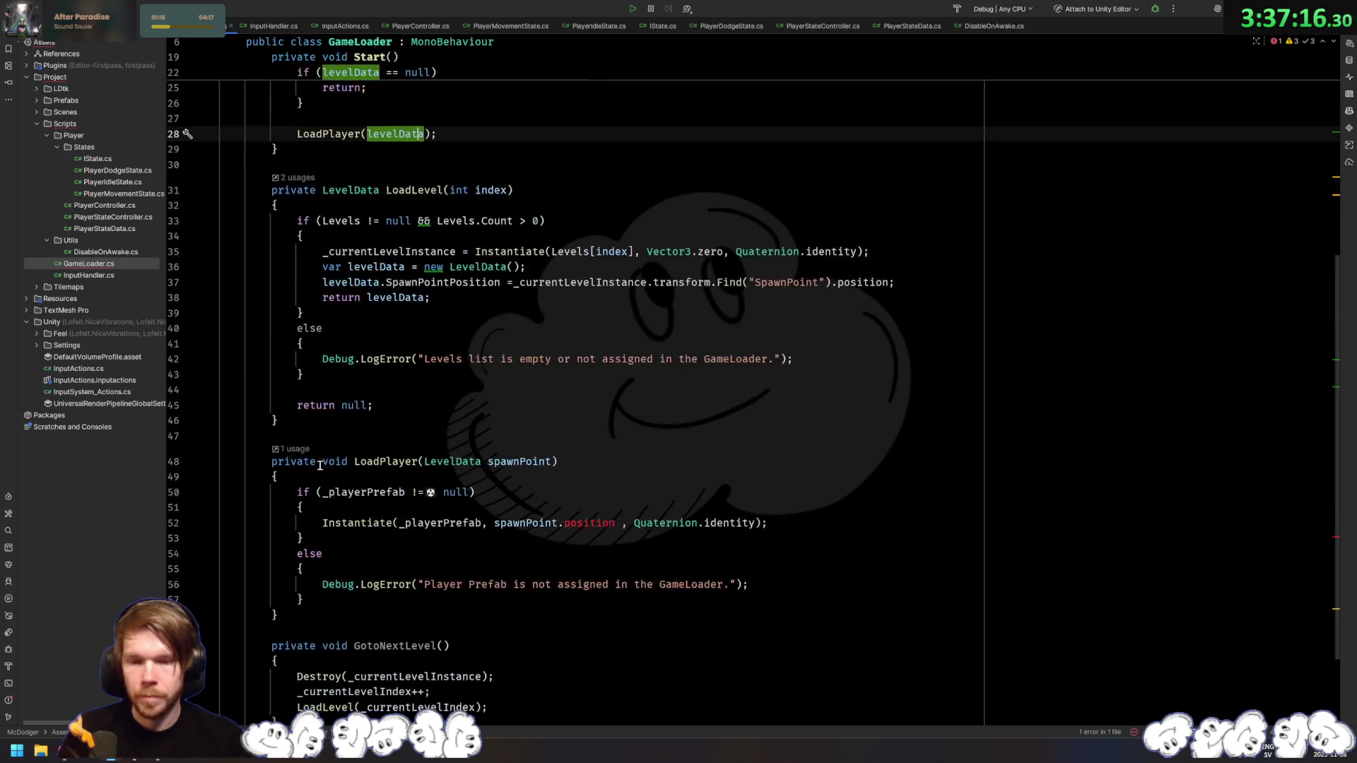
pyautogui.doubleClick(505, 406)
pyautogui.write('levelData')
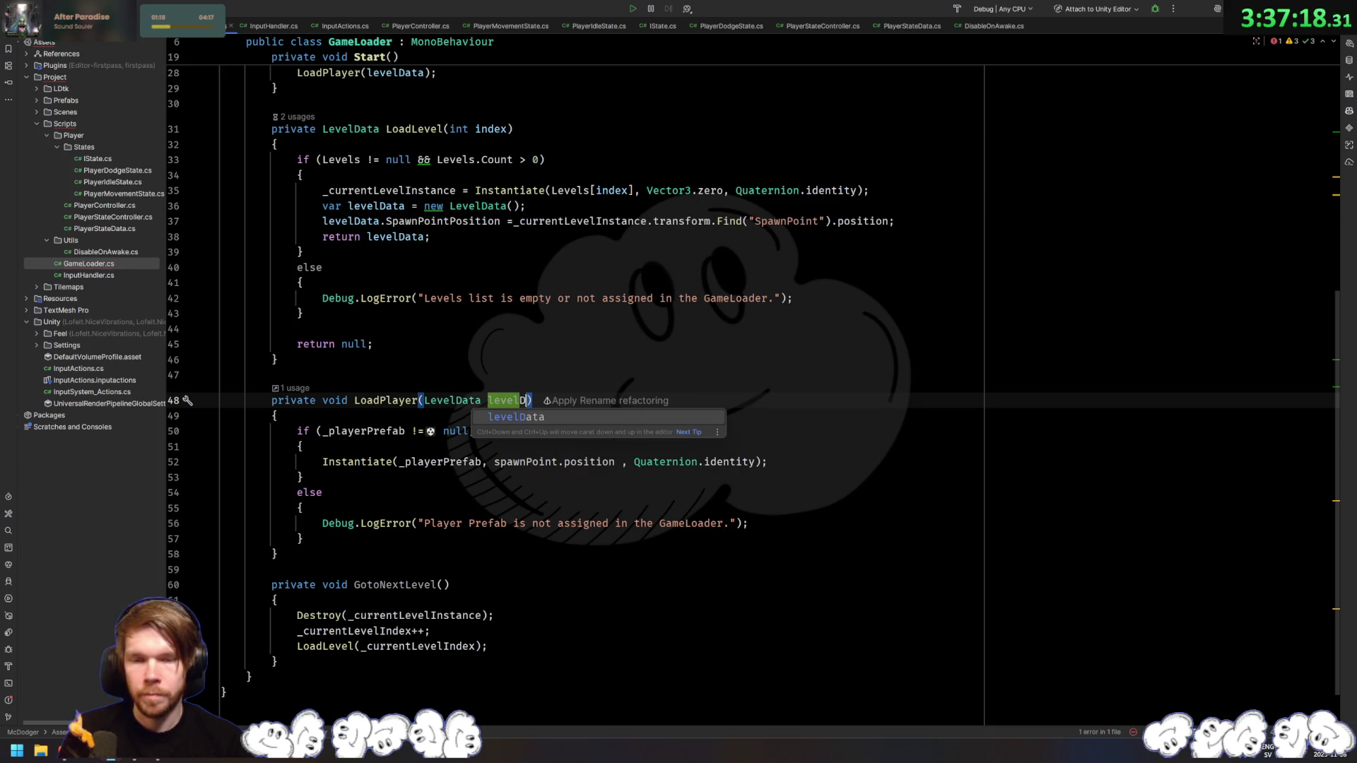
pyautogui.doubleClick(526, 461)
pyautogui.write('le')
pyautogui.press('Tab')
pyautogui.hotkey('ctrl', 'z')
pyautogui.press('Return')
pyautogui.write('.sp')
pyautogui.press('Return')
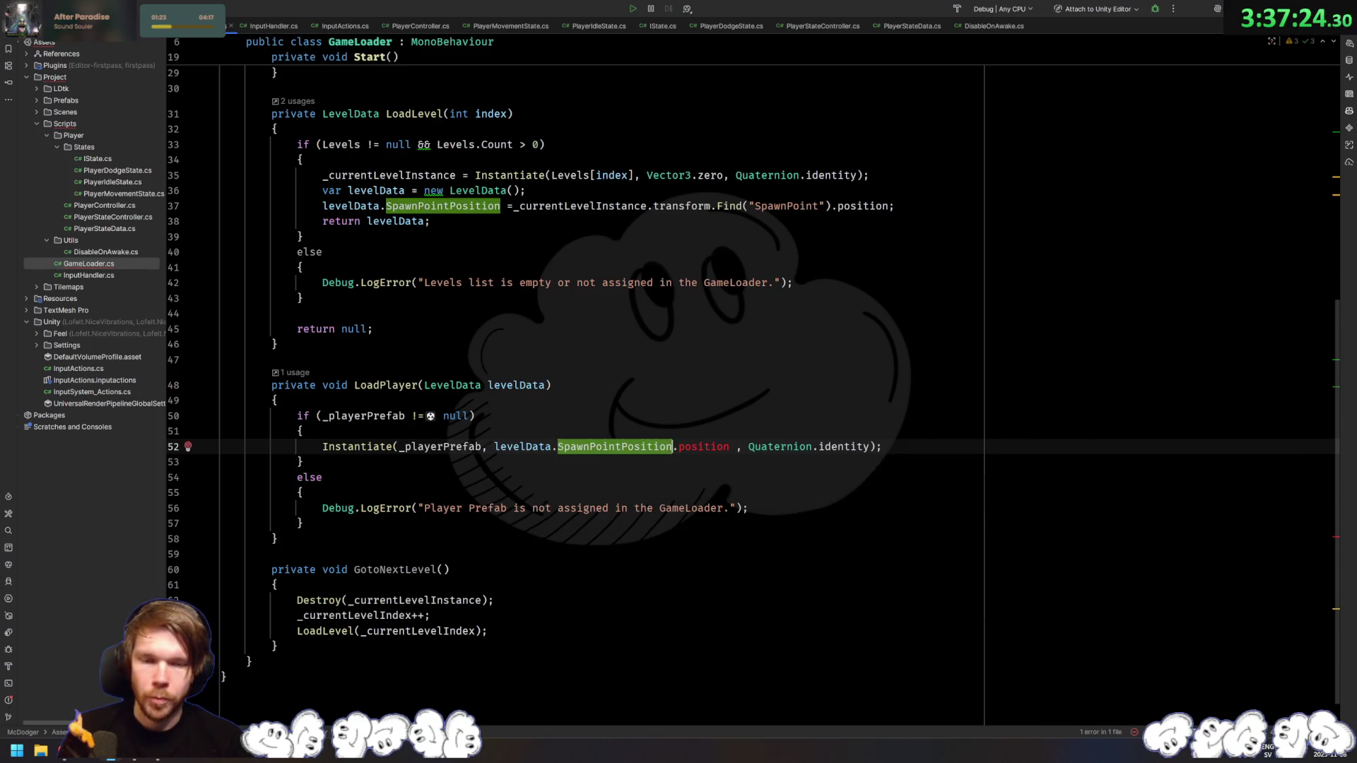
pyautogui.press('BackSpace')
pyautogui.scroll(3, 646, 370)
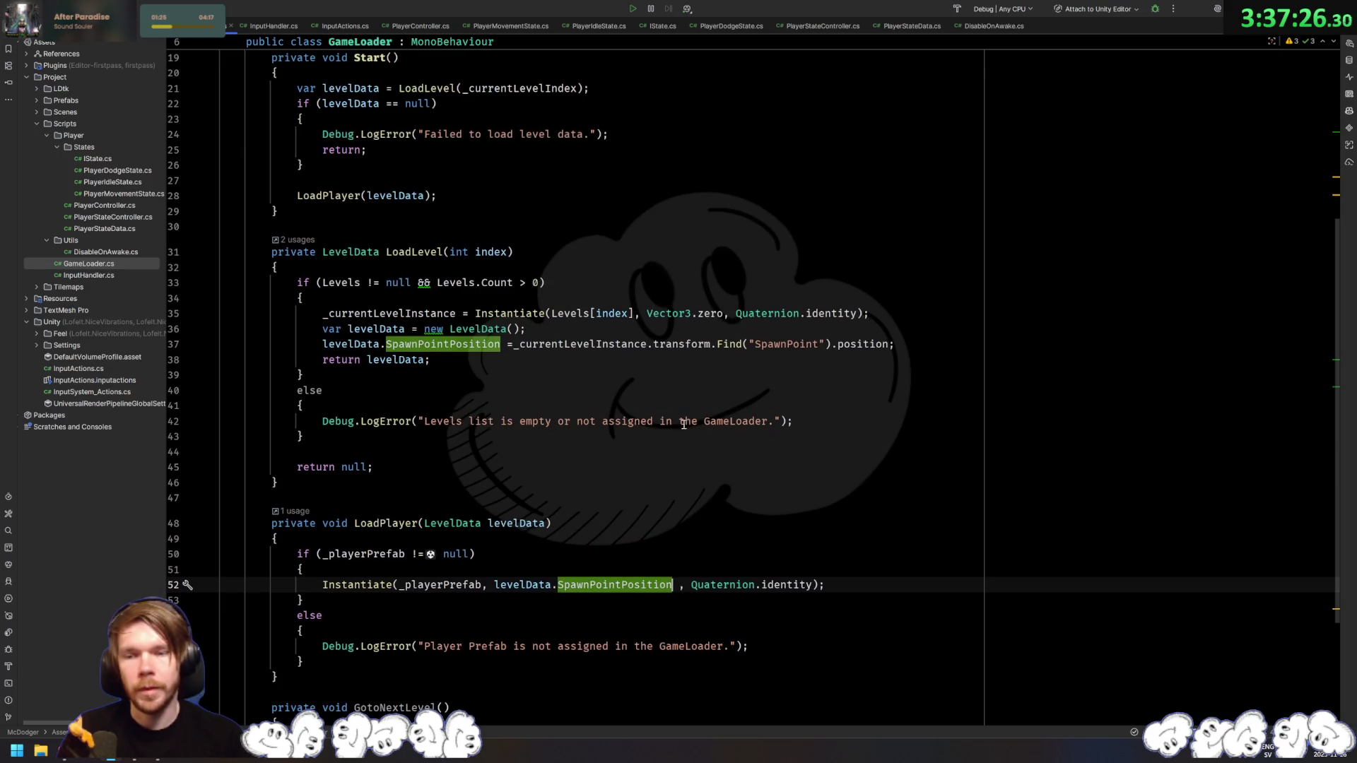
pyautogui.hotkey('alt', 'Tab')
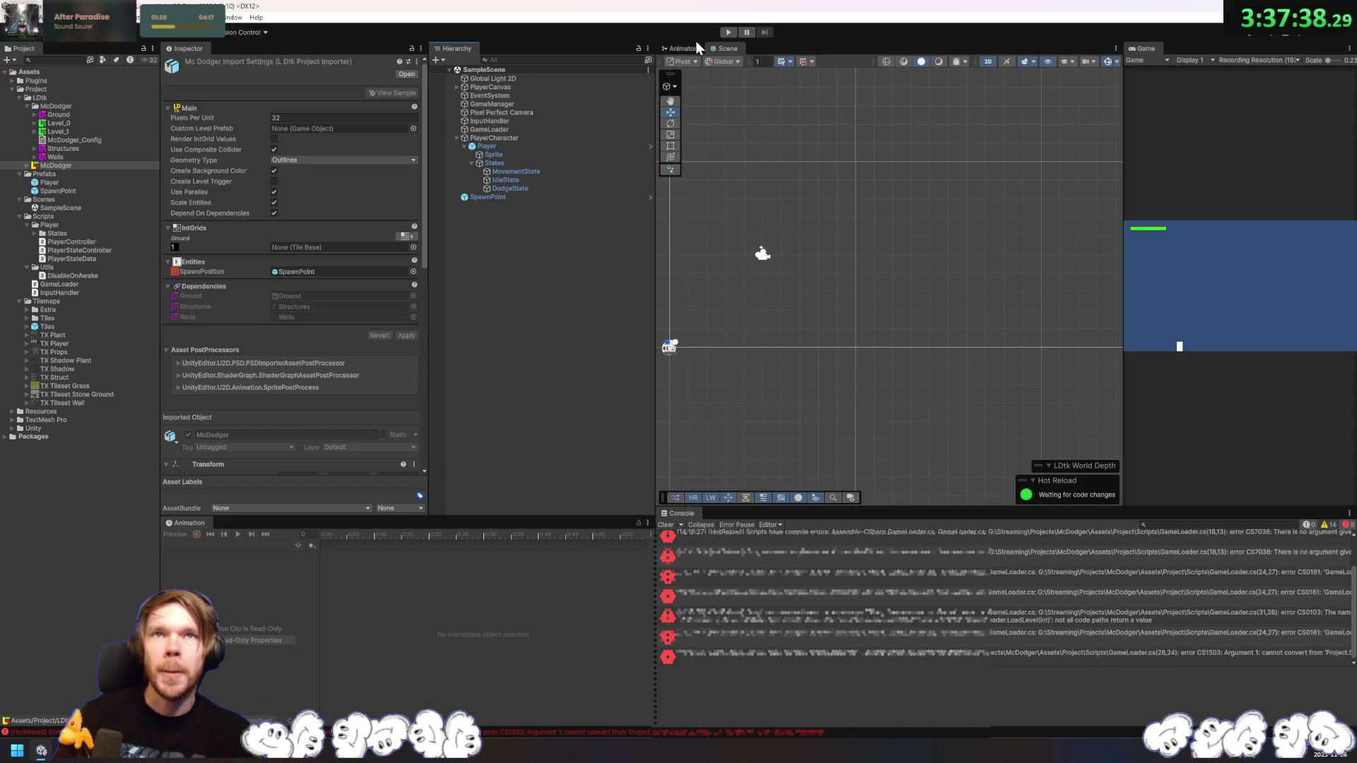
# Step: Run a quick Play-mode test, then drag Level_1 into GameLoader's Levels list as Element 0
pyautogui.click(728, 32)
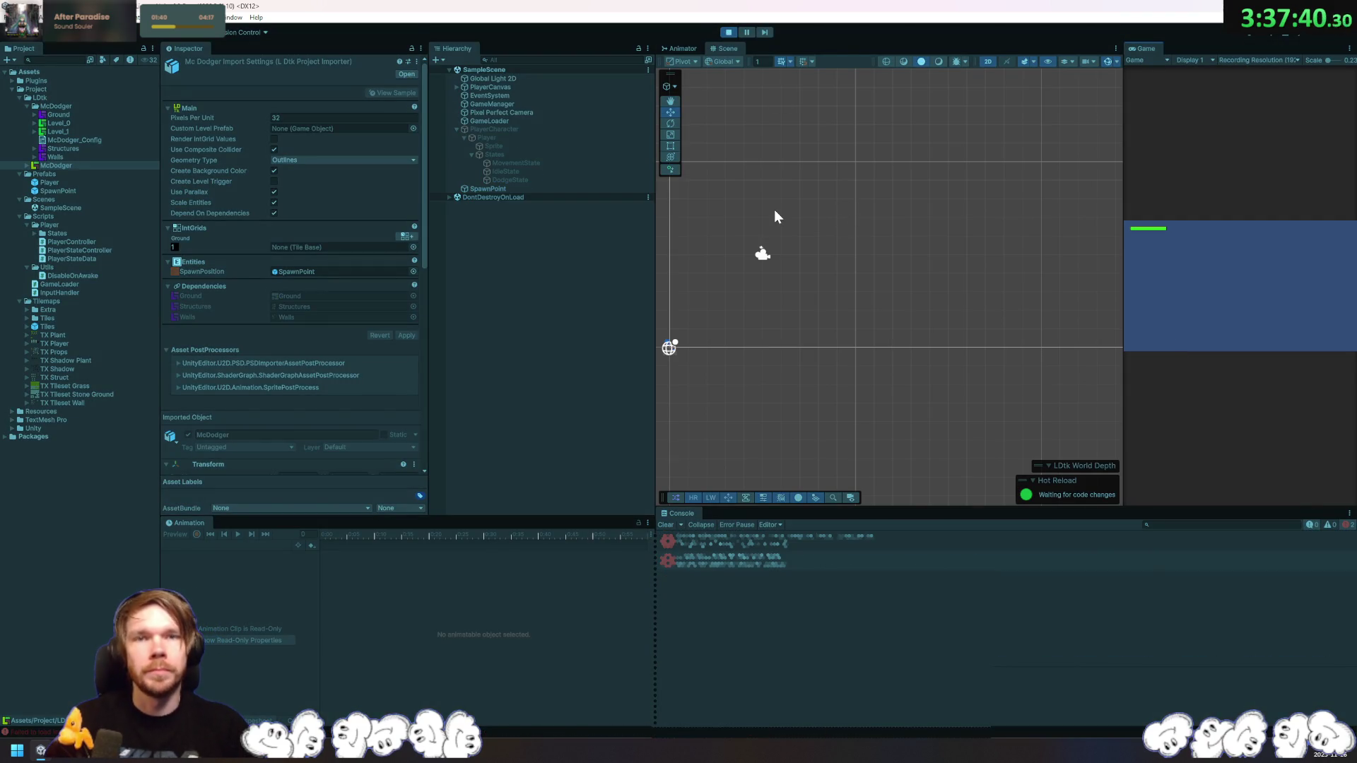
pyautogui.click(723, 28)
pyautogui.click(537, 134)
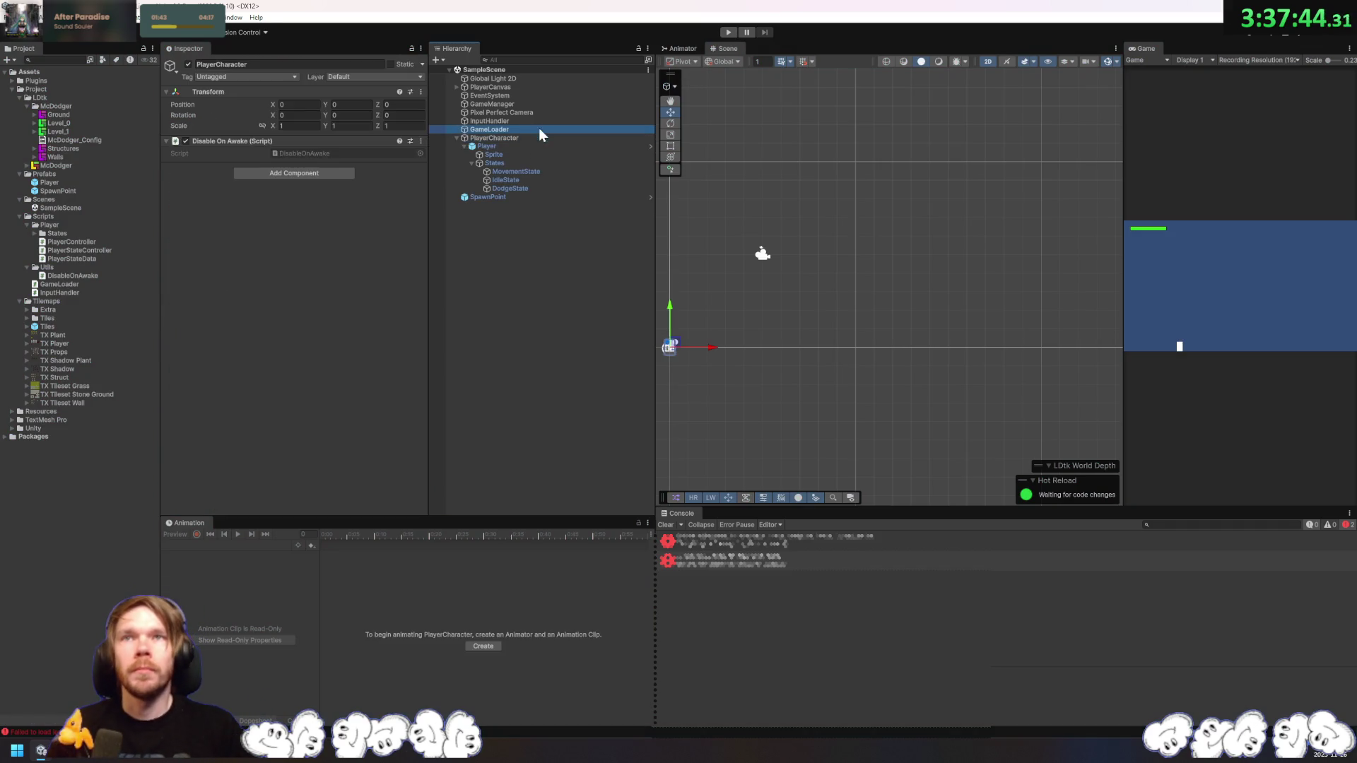
pyautogui.moveTo(61, 136); pyautogui.dragTo(178, 183)
pyautogui.click(166, 176)
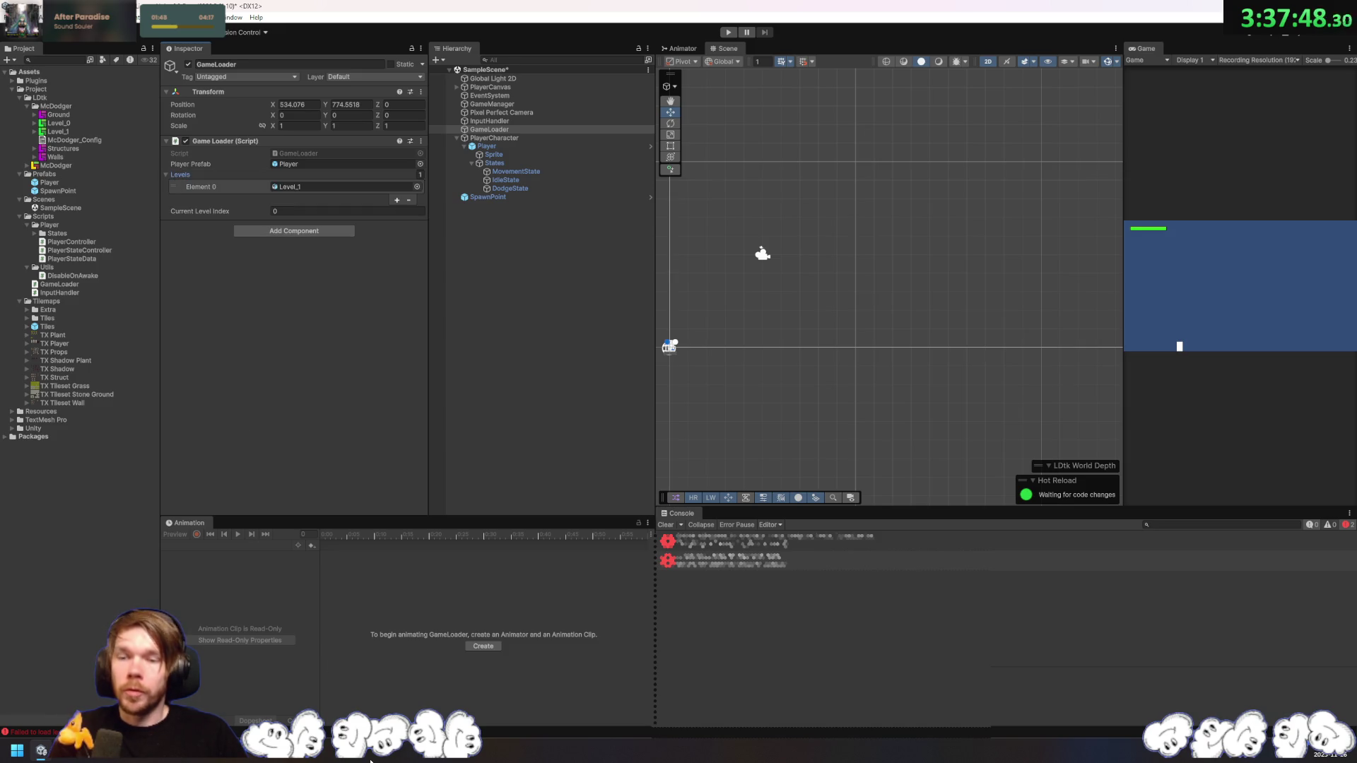
pyautogui.hotkey('alt', 'Tab')
# Step: Delete the extra level from the LDtk world, leaving a single Level_0, and save the project
pyautogui.press('w')
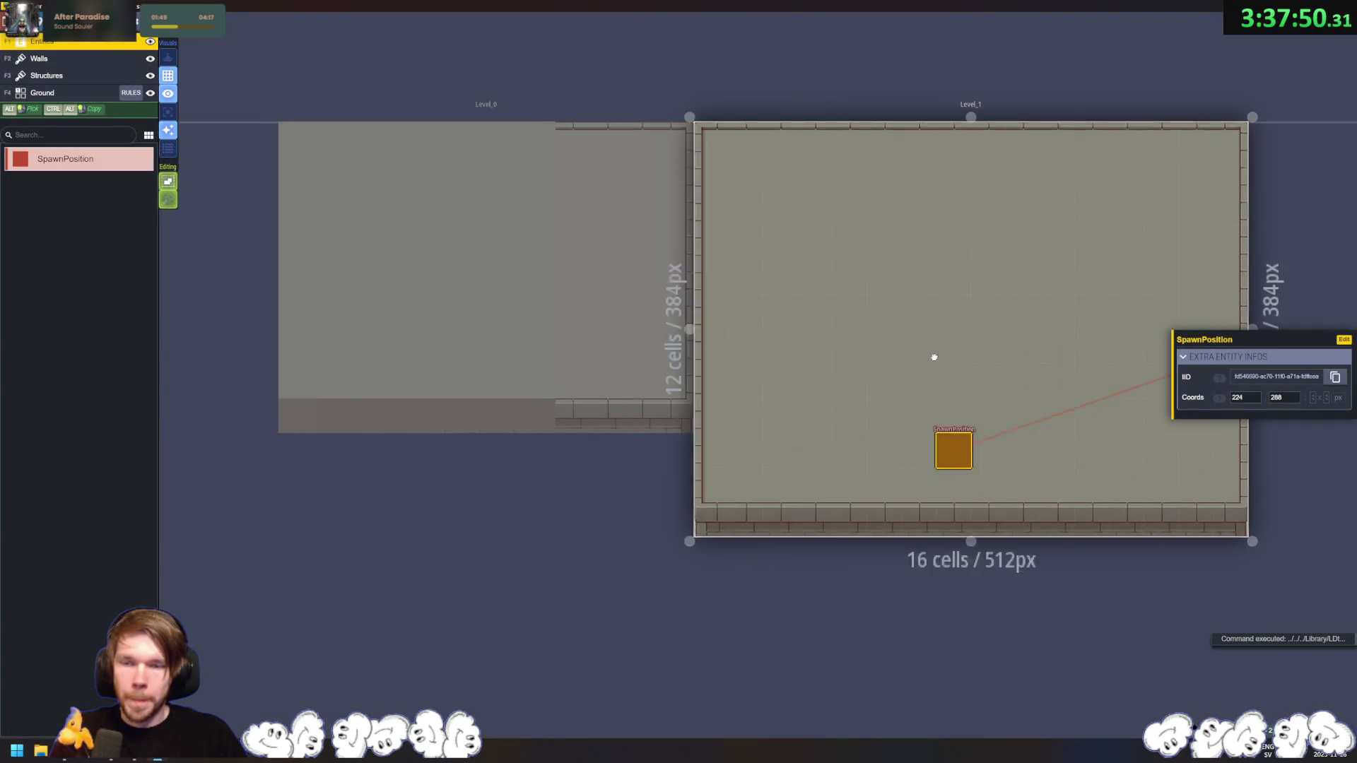
pyautogui.rightClick(634, 389)
pyautogui.click(657, 433)
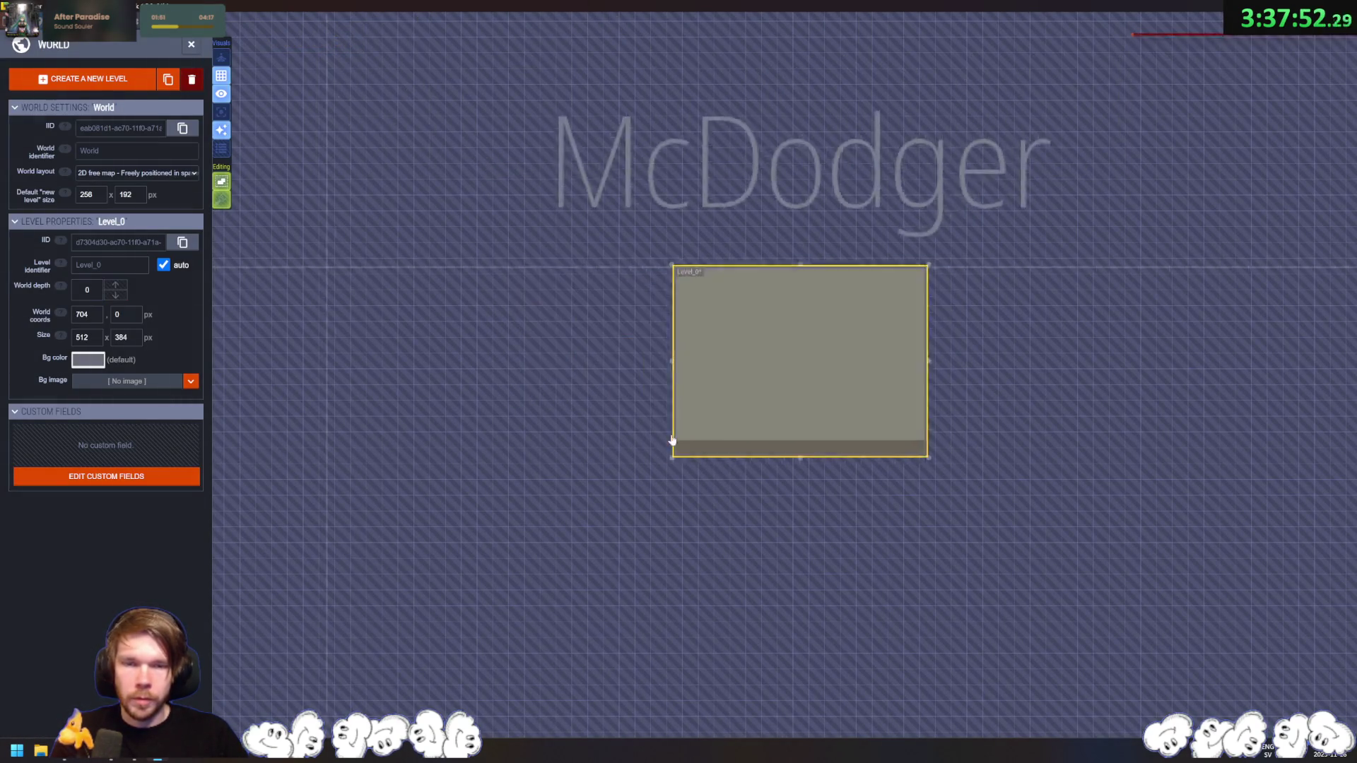
pyautogui.press('w')
pyautogui.press('w')
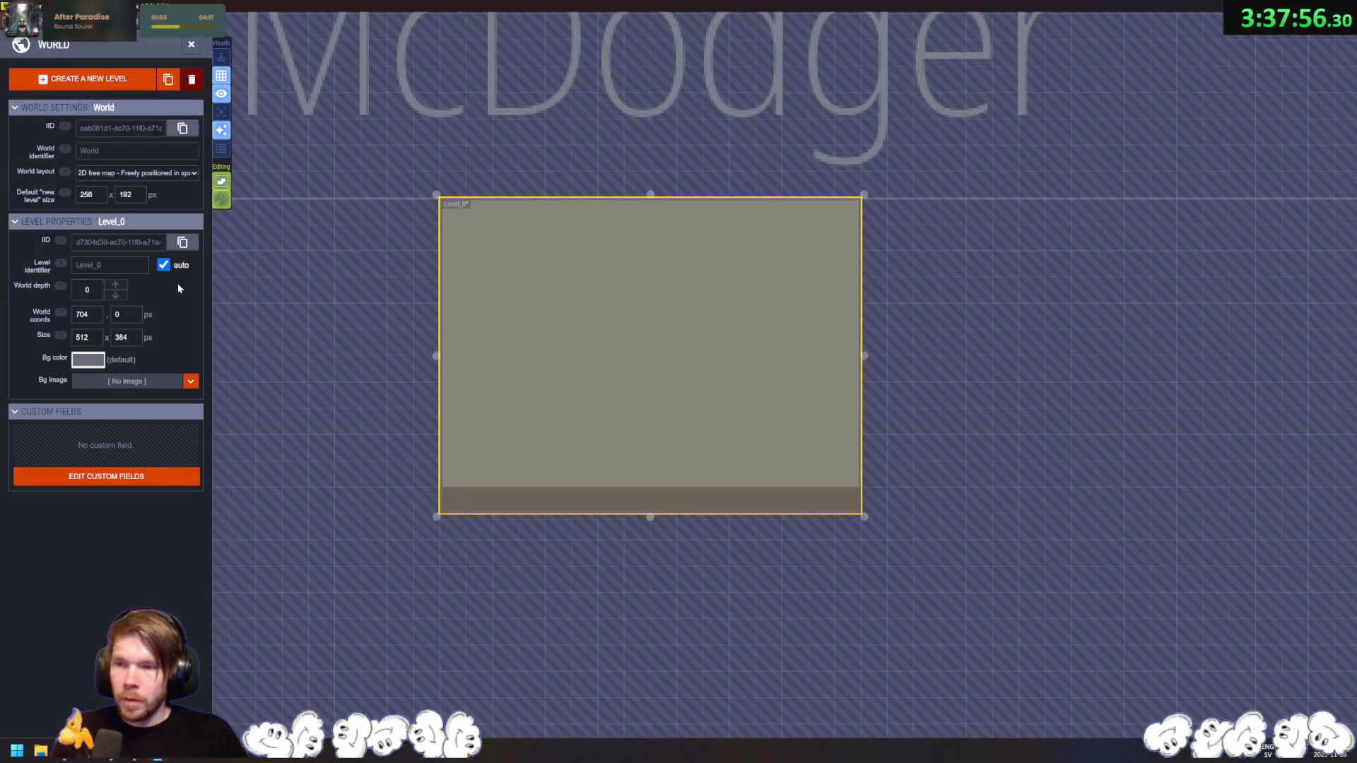
pyautogui.click(163, 264)
pyautogui.hotkey('ctrl', 's')
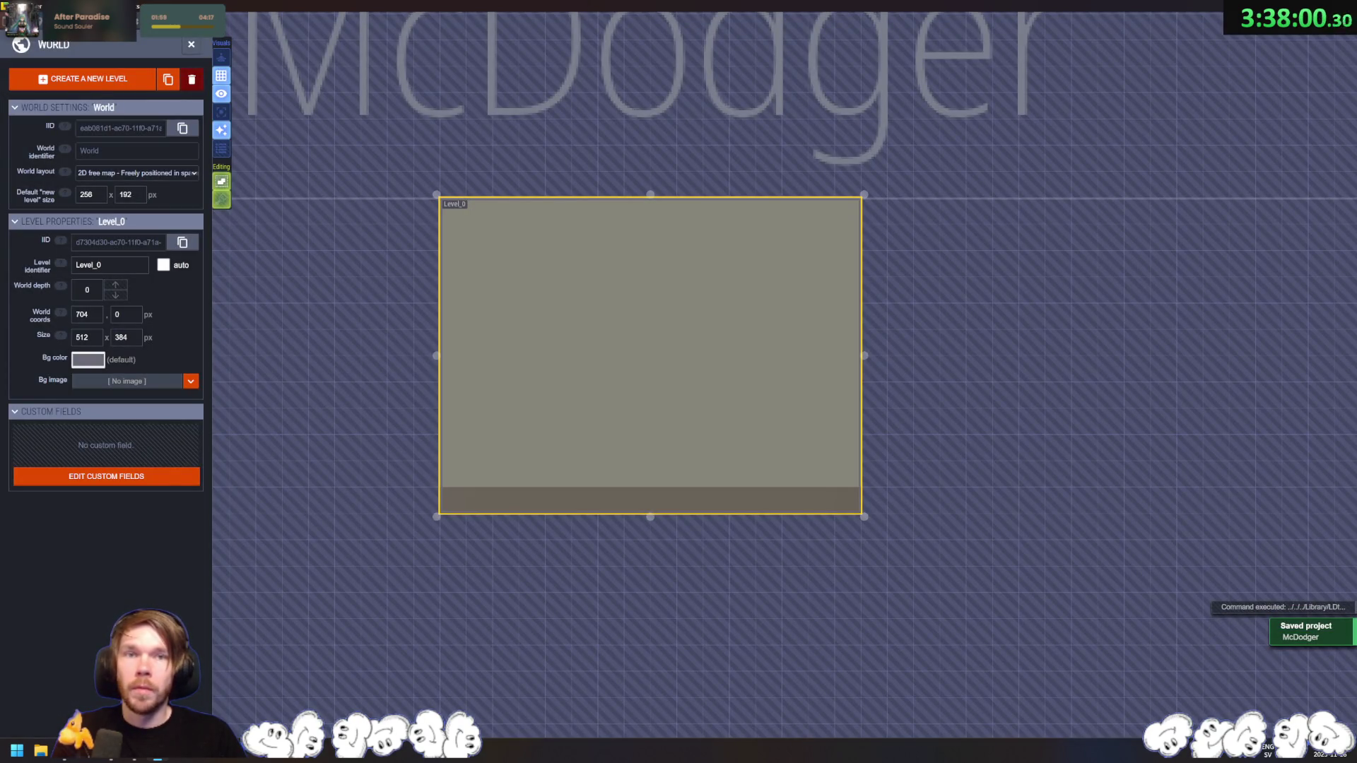
# Step: Start deleting the outdated Level_1 asset from Unity's Project window
pyautogui.hotkey('alt', 'Tab')
pyautogui.click(66, 132)
pyautogui.press('Delete')
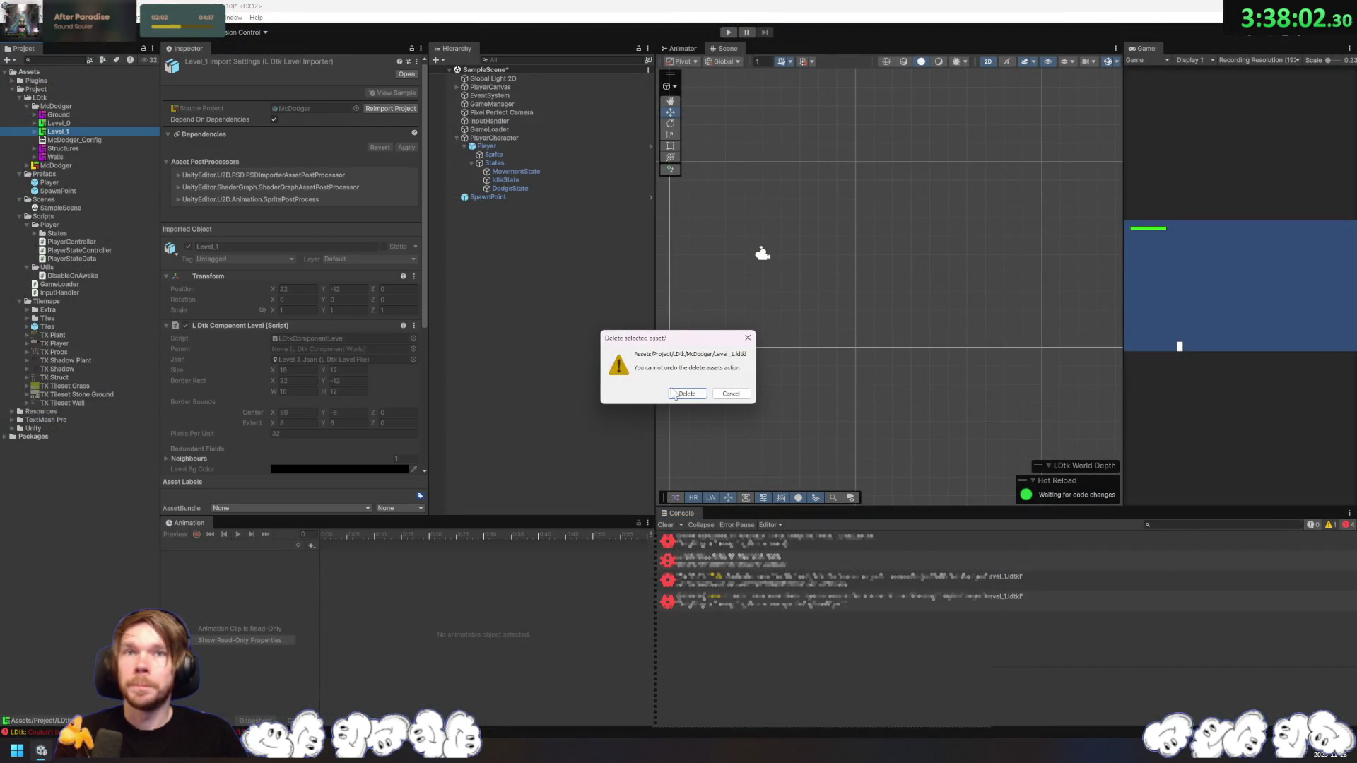
# Step: Confirm deleting Level_1 and remove its missing entry from GameLoader's Levels list
pyautogui.click(686, 394)
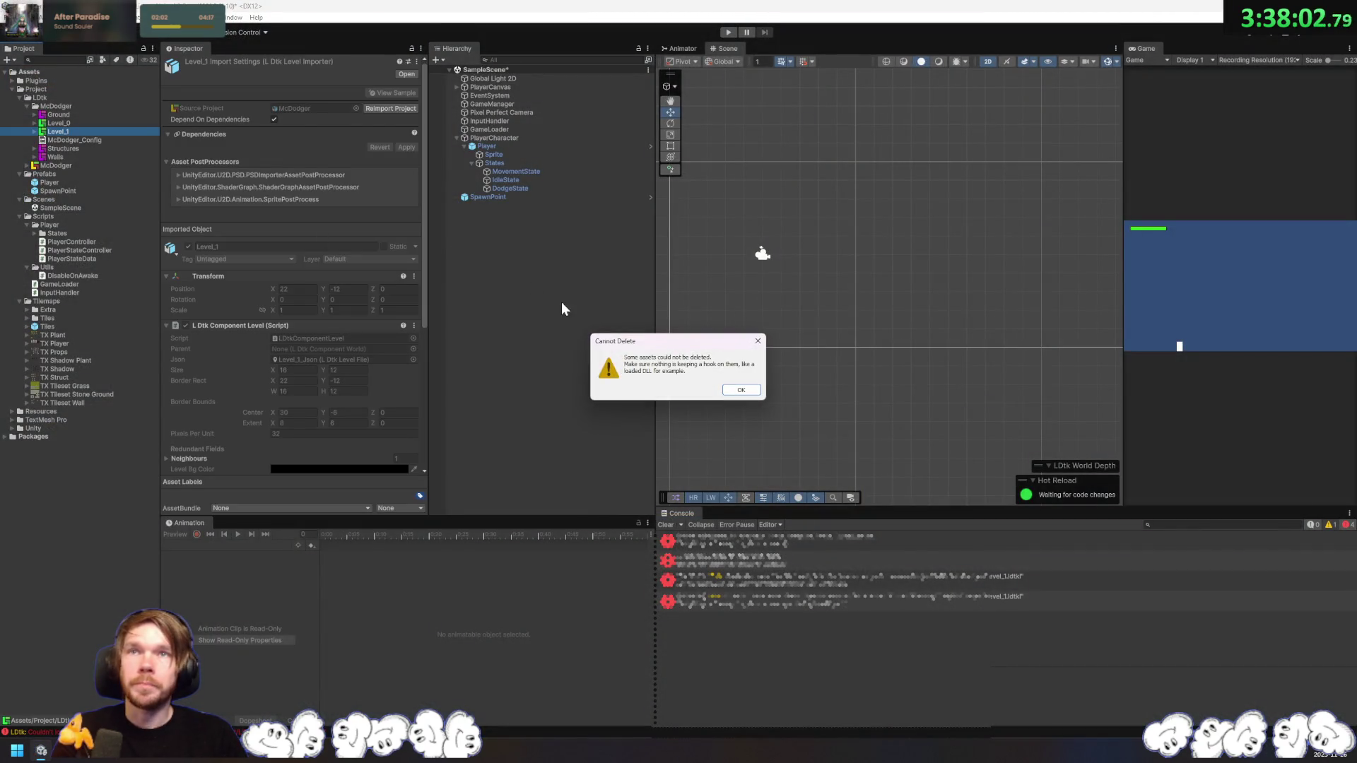
pyautogui.click(739, 393)
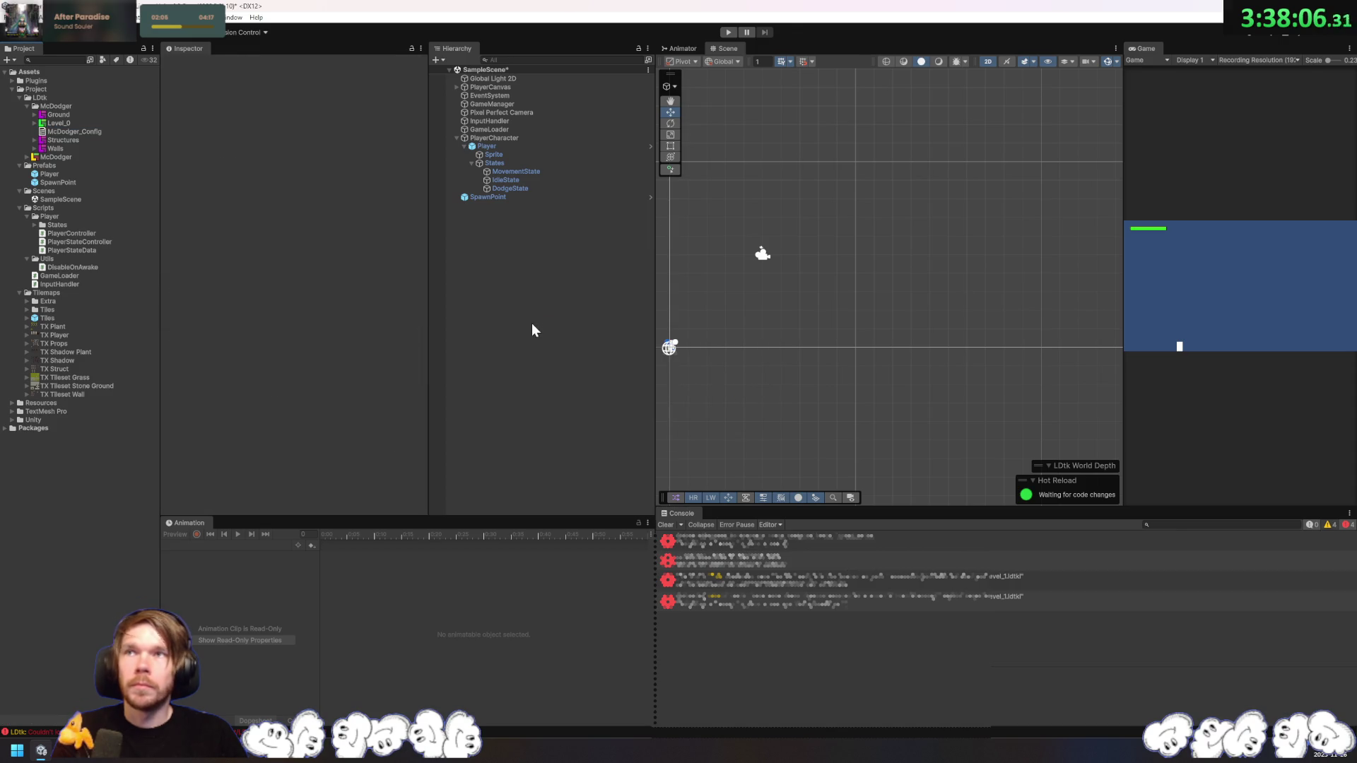
pyautogui.click(503, 128)
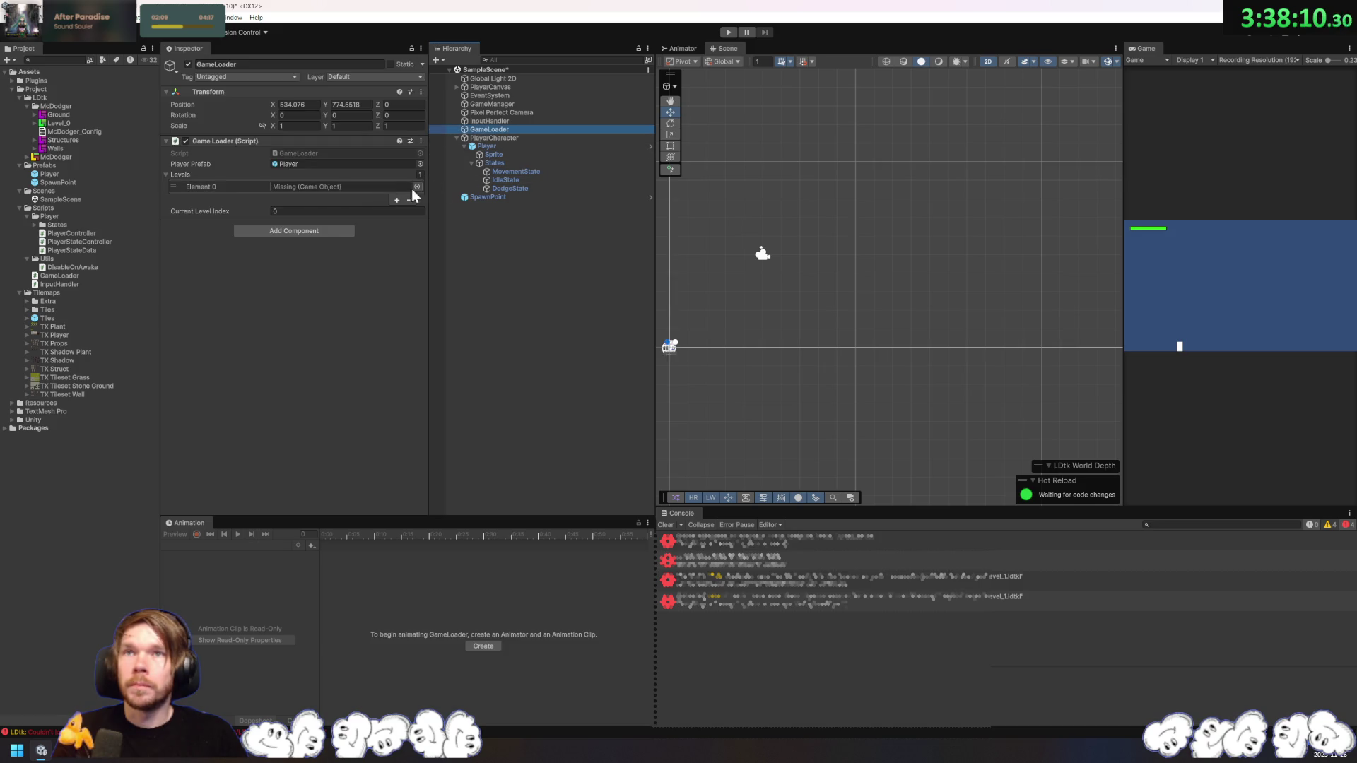
pyautogui.rightClick(388, 189)
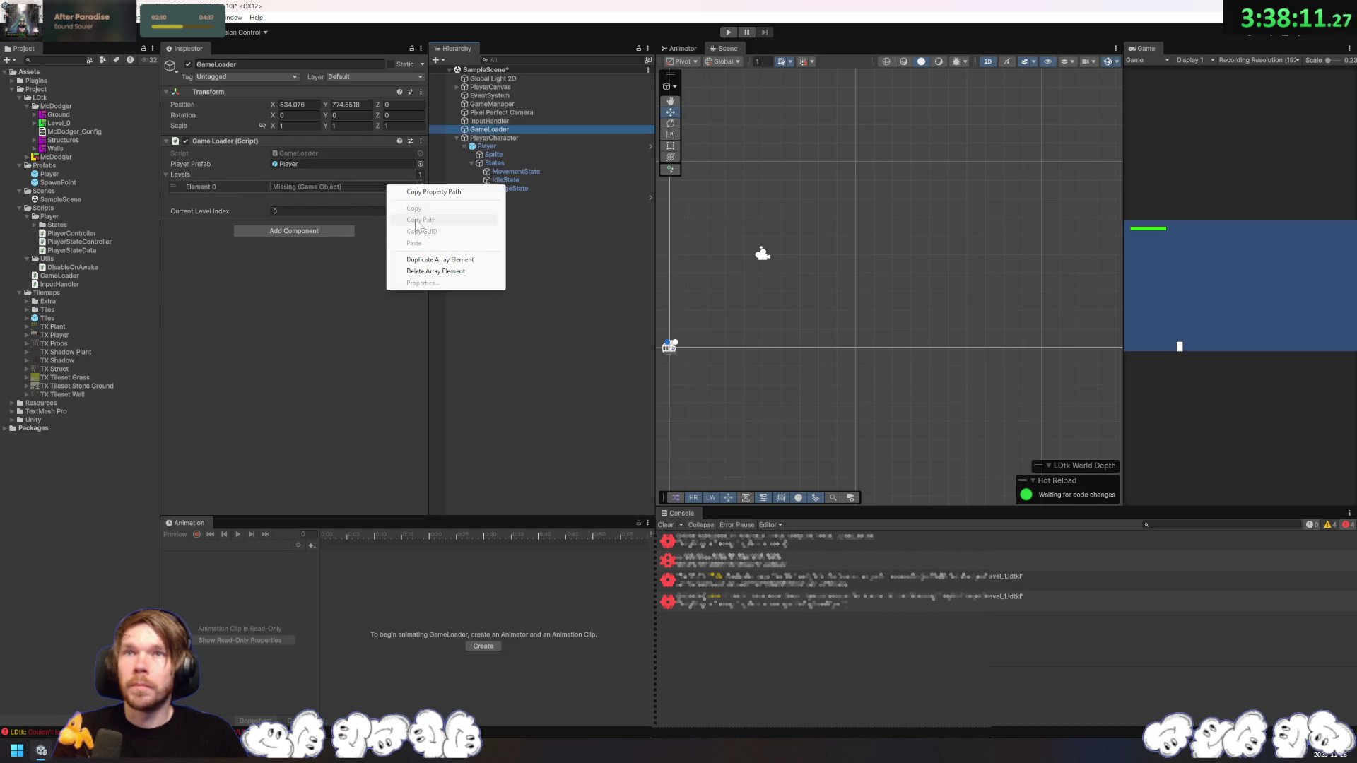
pyautogui.click(438, 271)
# Step: Add Level_0 to GameLoader's Levels list and enter Play mode
pyautogui.moveTo(229, 170)
pyautogui.mouseDown()
pyautogui.moveTo(254, 191)
pyautogui.moveTo(189, 176)
pyautogui.mouseUp()
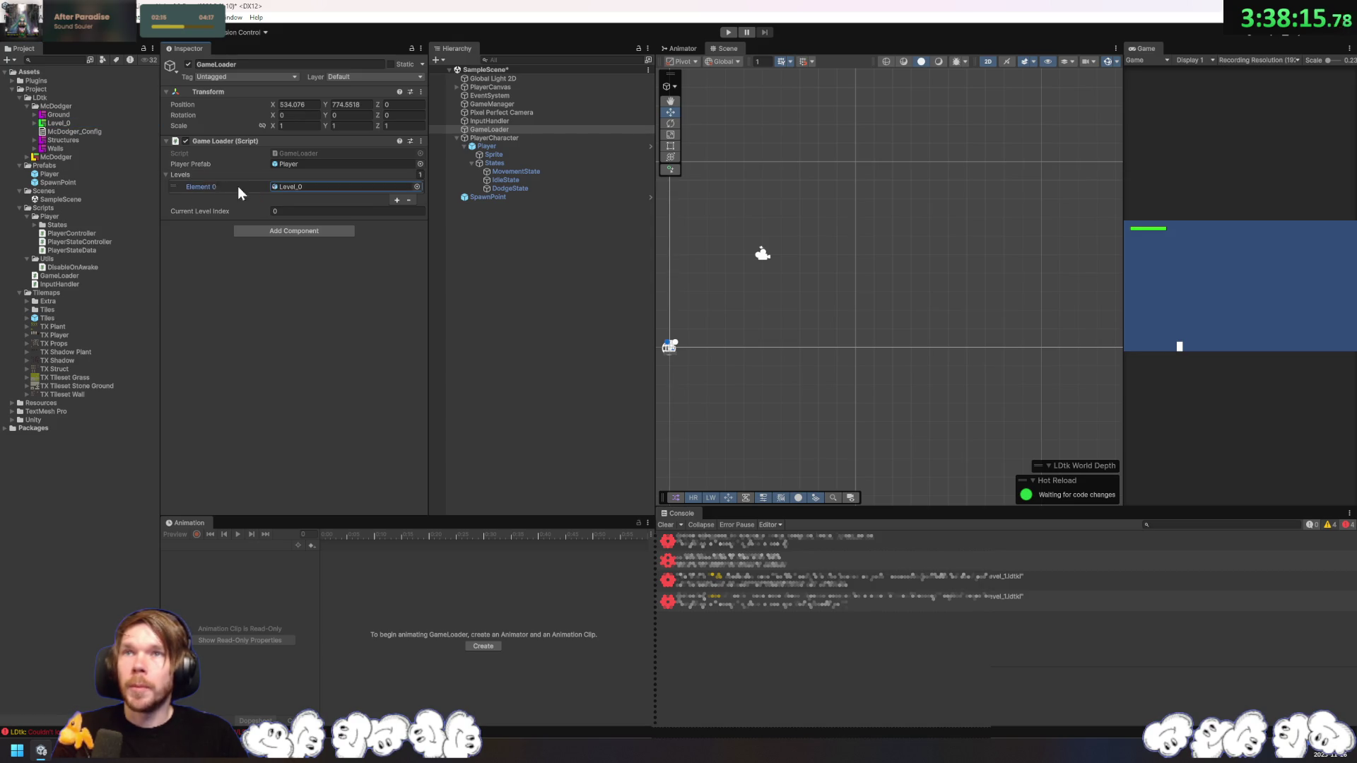
pyautogui.click(498, 256)
pyautogui.hotkey('ctrl', 'p')
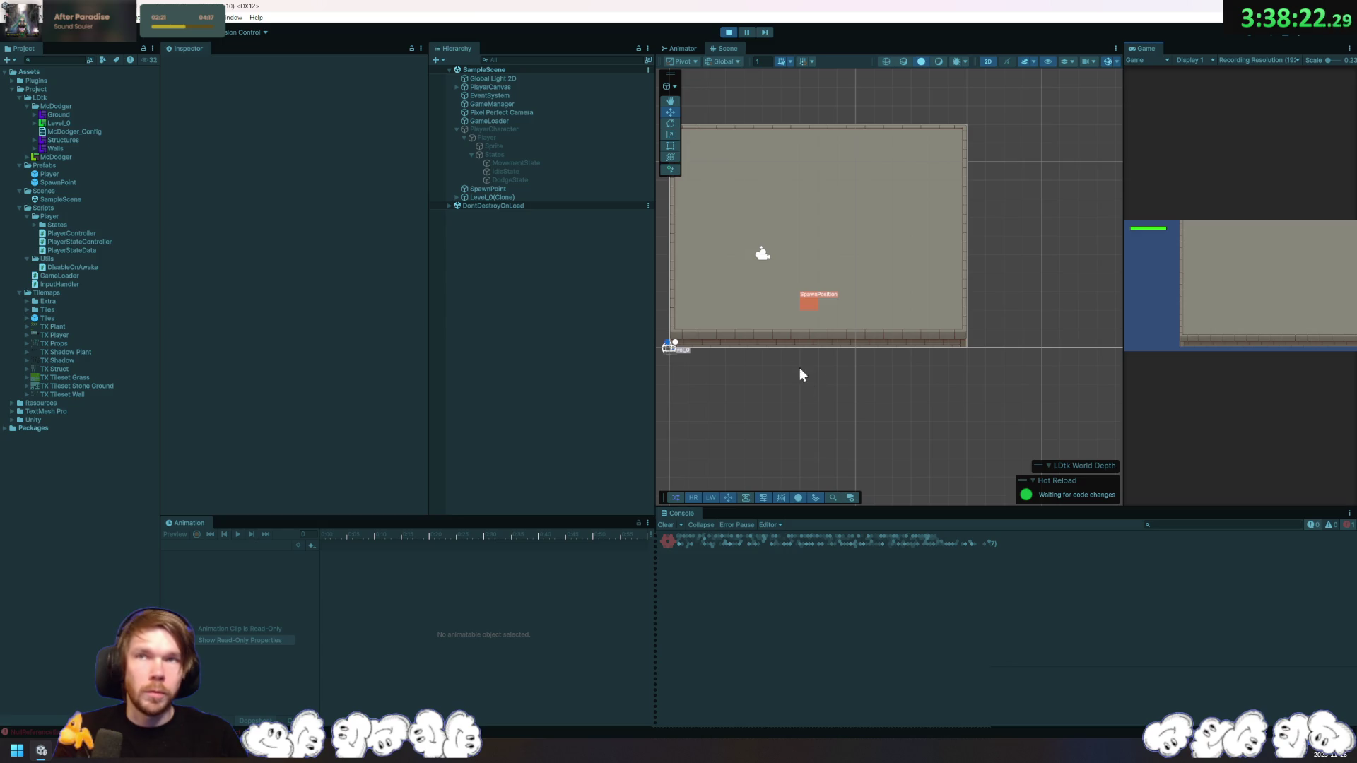
# Step: Expand the spawned Level_0(Clone) to check its layers, then open the Console error's source in GameLoader.cs
pyautogui.click(497, 198)
pyautogui.click(456, 197)
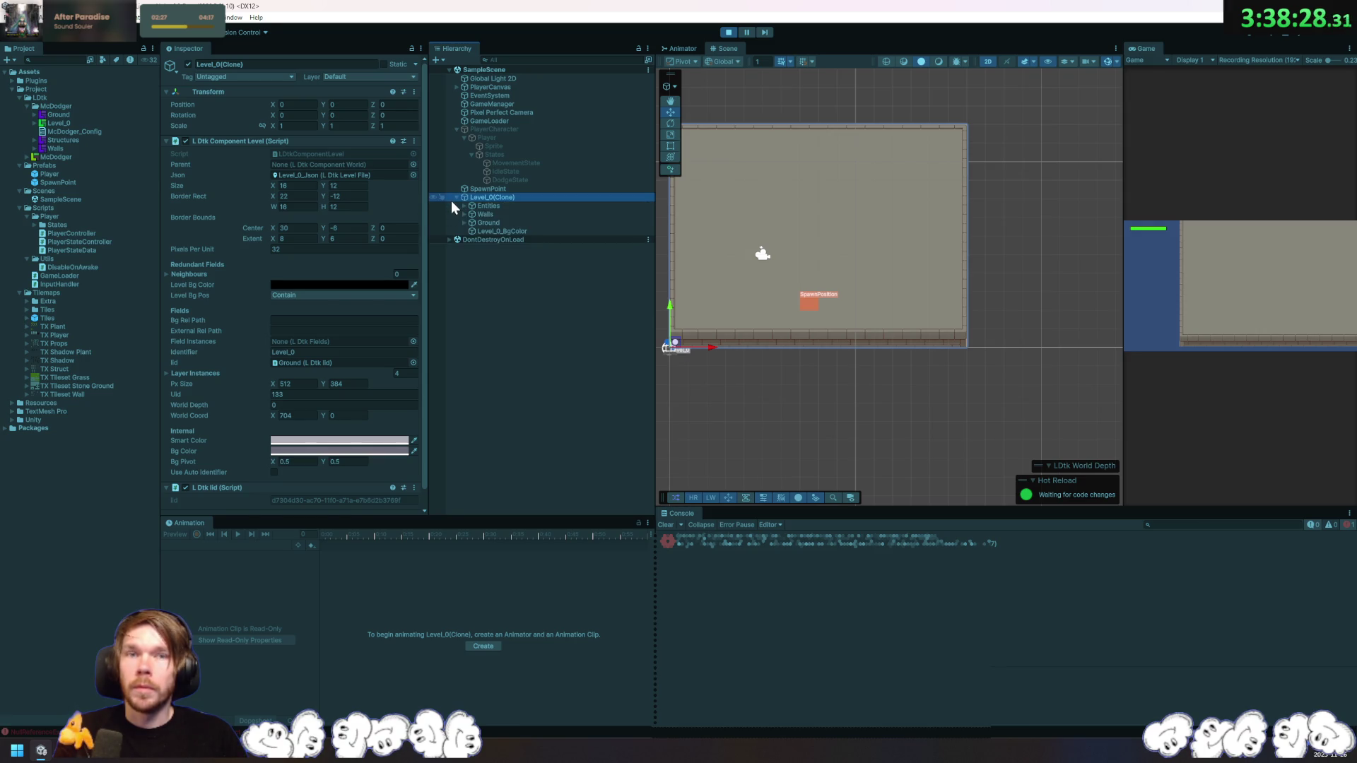
pyautogui.click(961, 549)
pyautogui.doubleClick(957, 547)
pyautogui.click(424, 282)
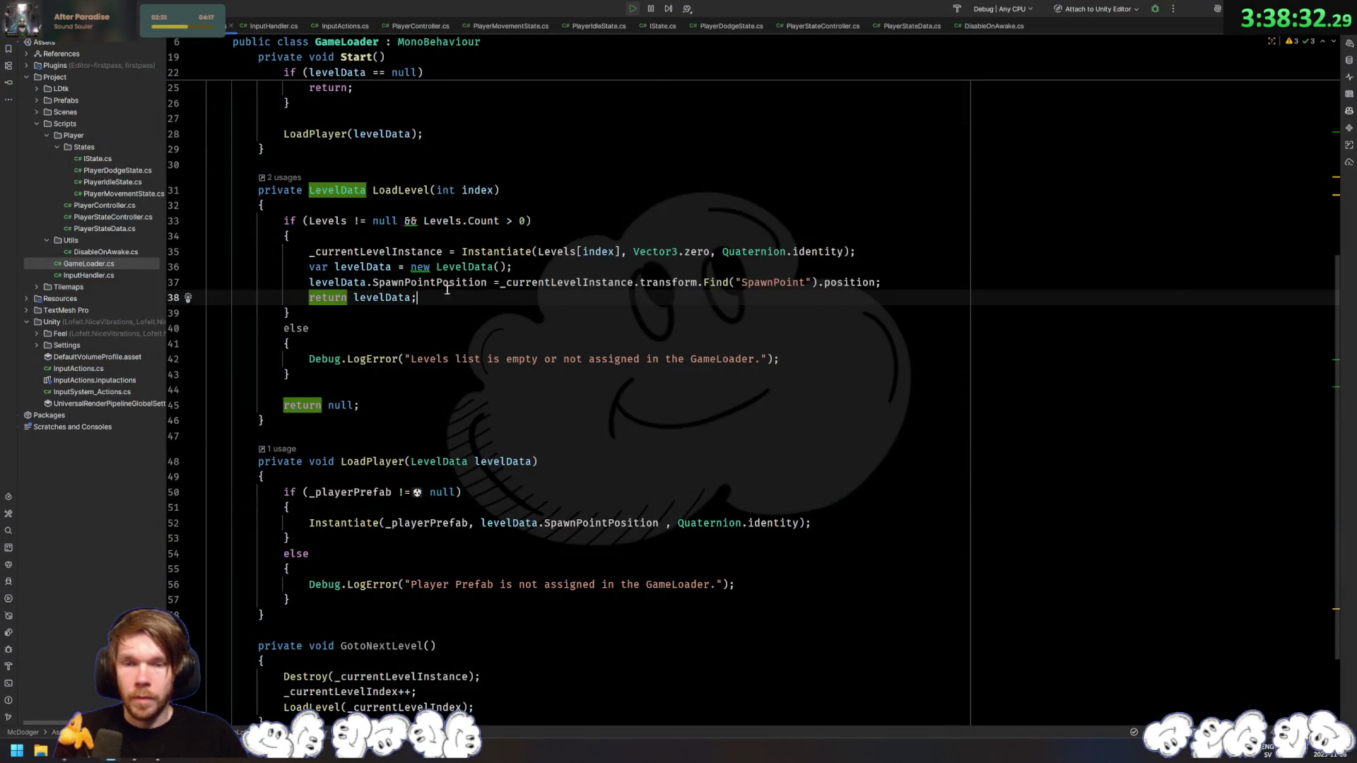
# Step: Review the levelData, SpawnPointPosition and _currentLevelInstance usages on line 37, then return to Unity
pyautogui.click(341, 282)
pyautogui.click(403, 282)
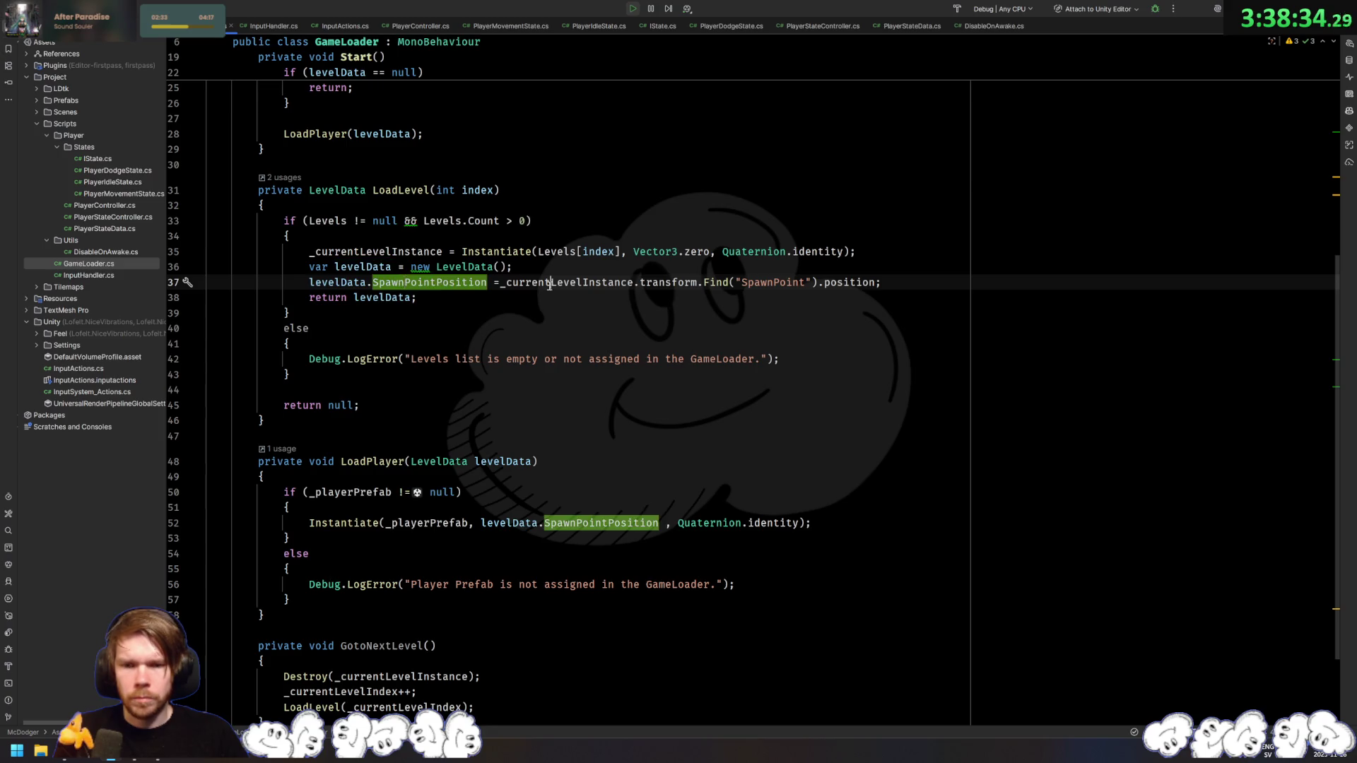
pyautogui.click(549, 283)
pyautogui.click(325, 298)
pyautogui.click(499, 282)
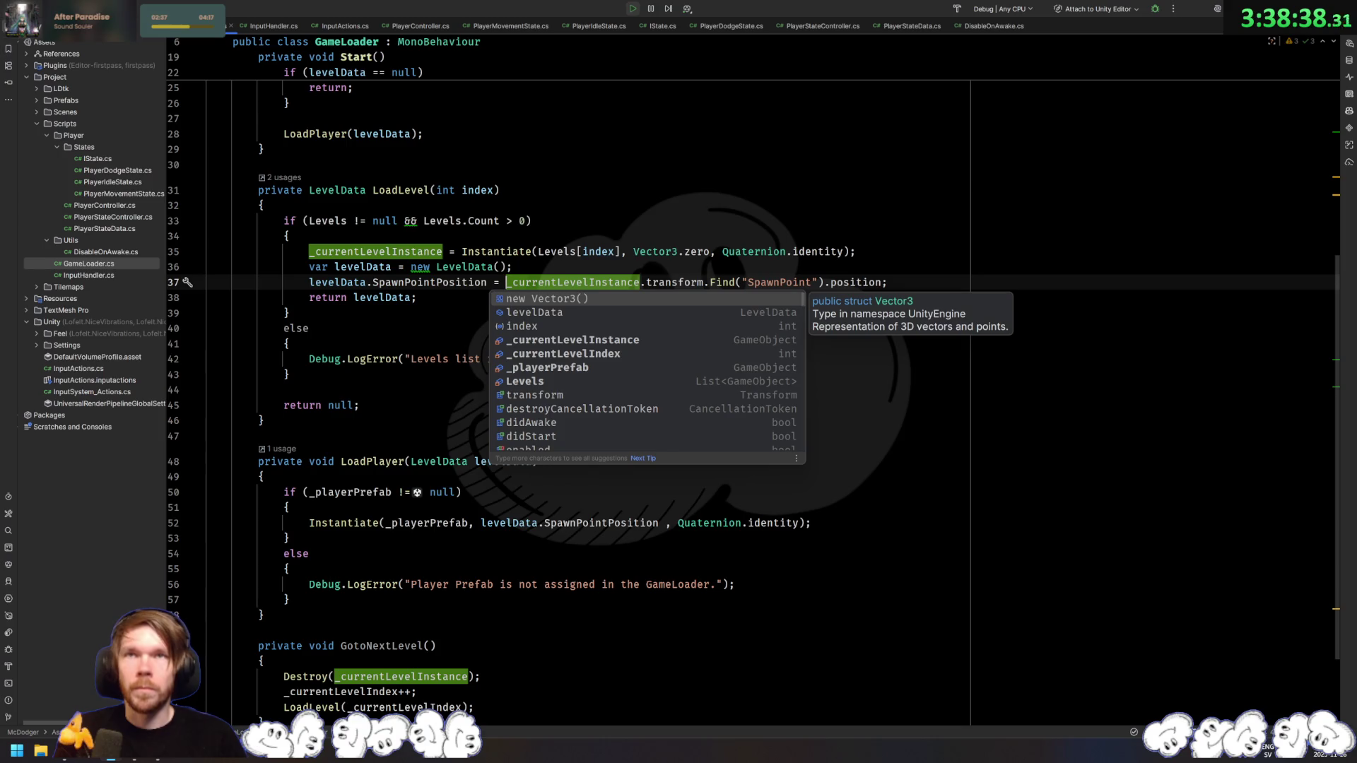
pyautogui.hotkey('alt', 'Tab')
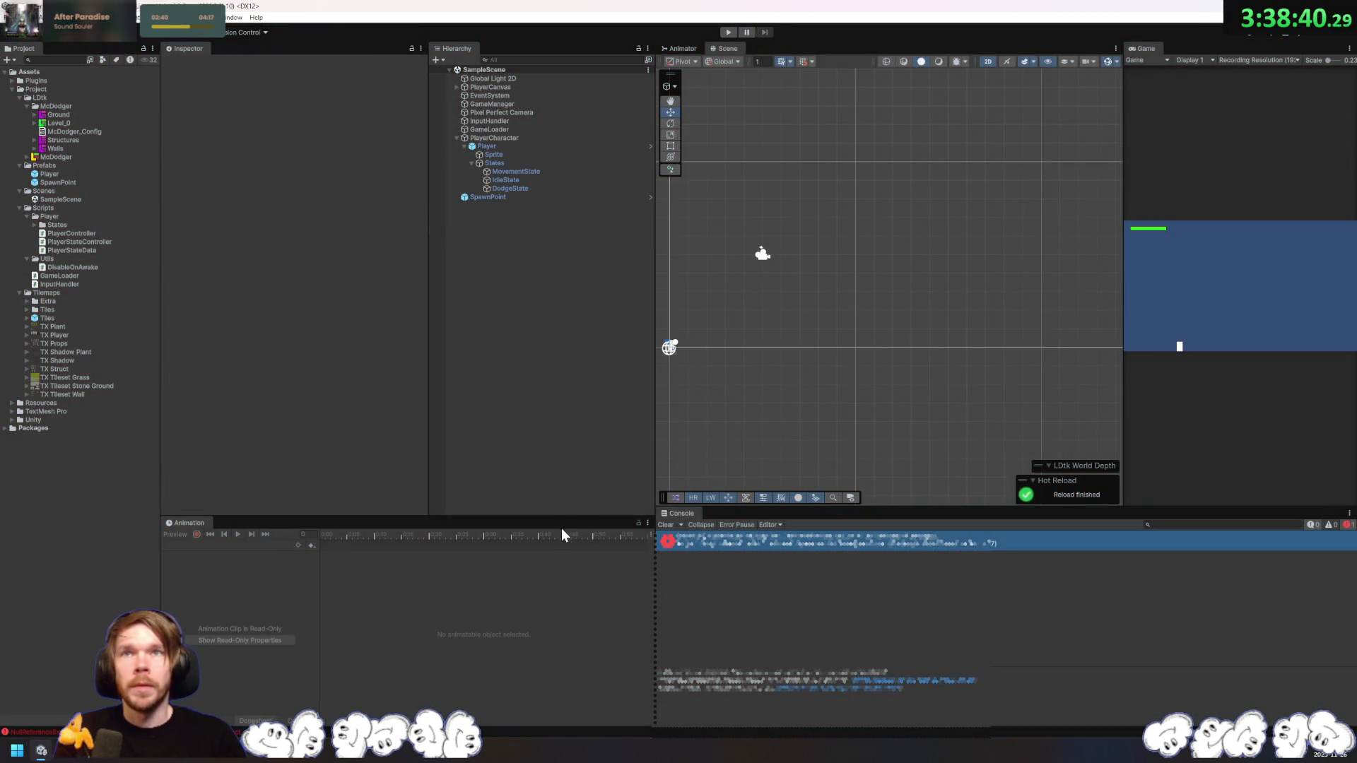
pyautogui.click(78, 183)
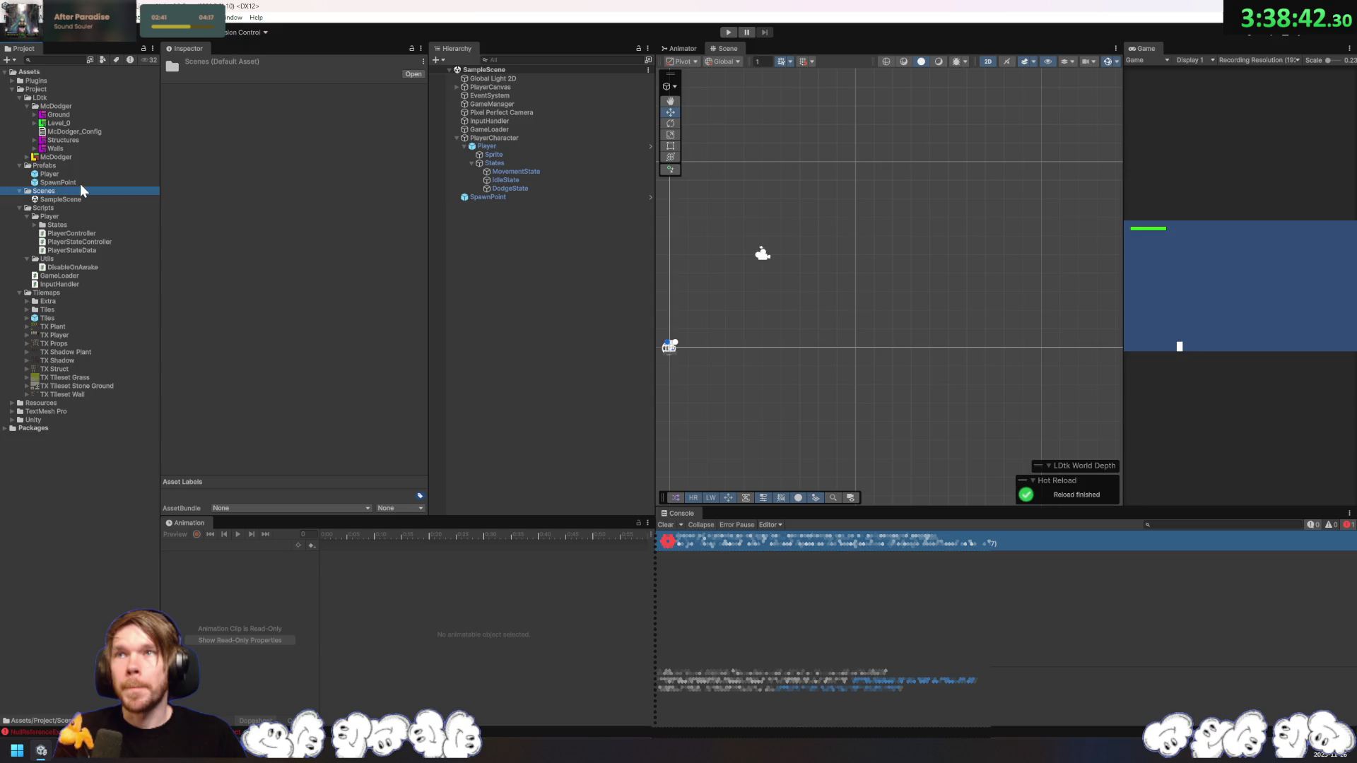
# Step: Add a new SpawnPoint tag in the Tags settings
pyautogui.click(270, 139)
pyautogui.click(236, 242)
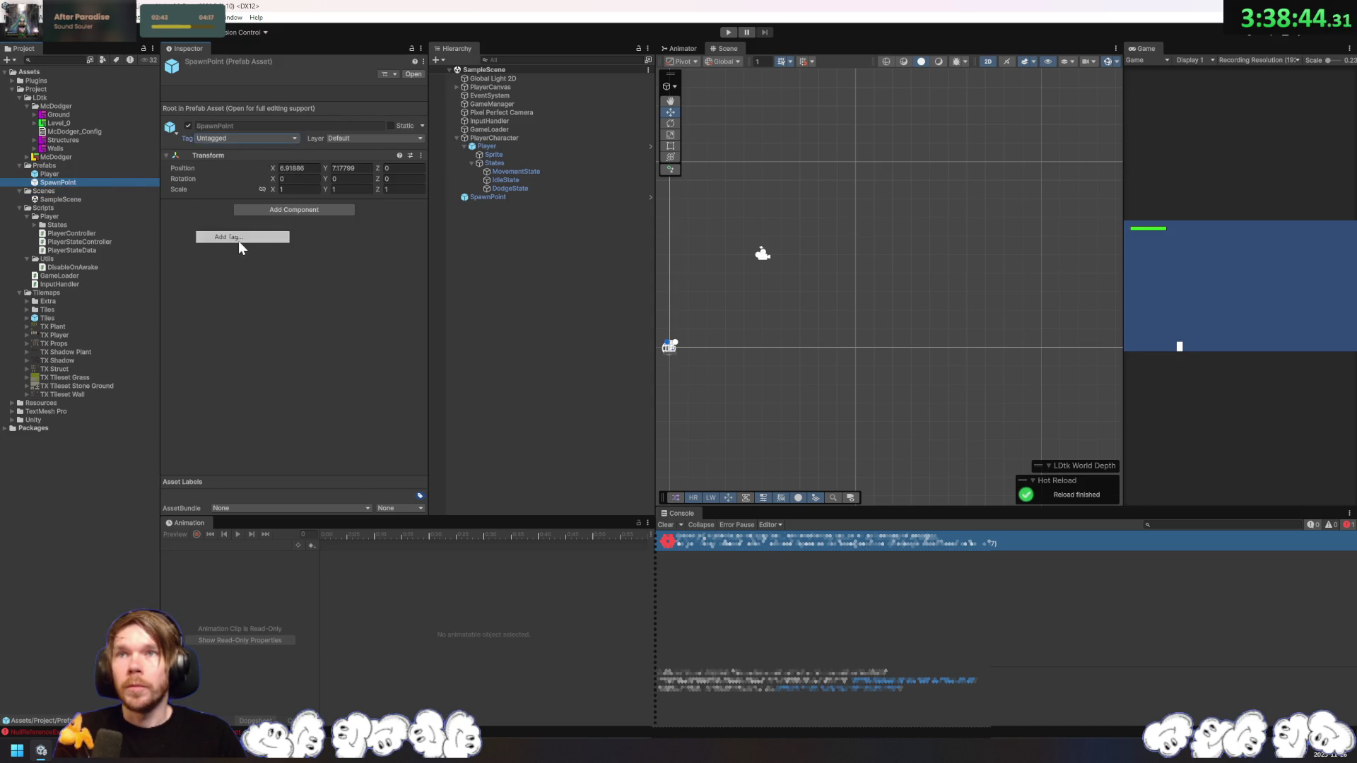
pyautogui.click(396, 117)
pyautogui.write('SpawnPoint')
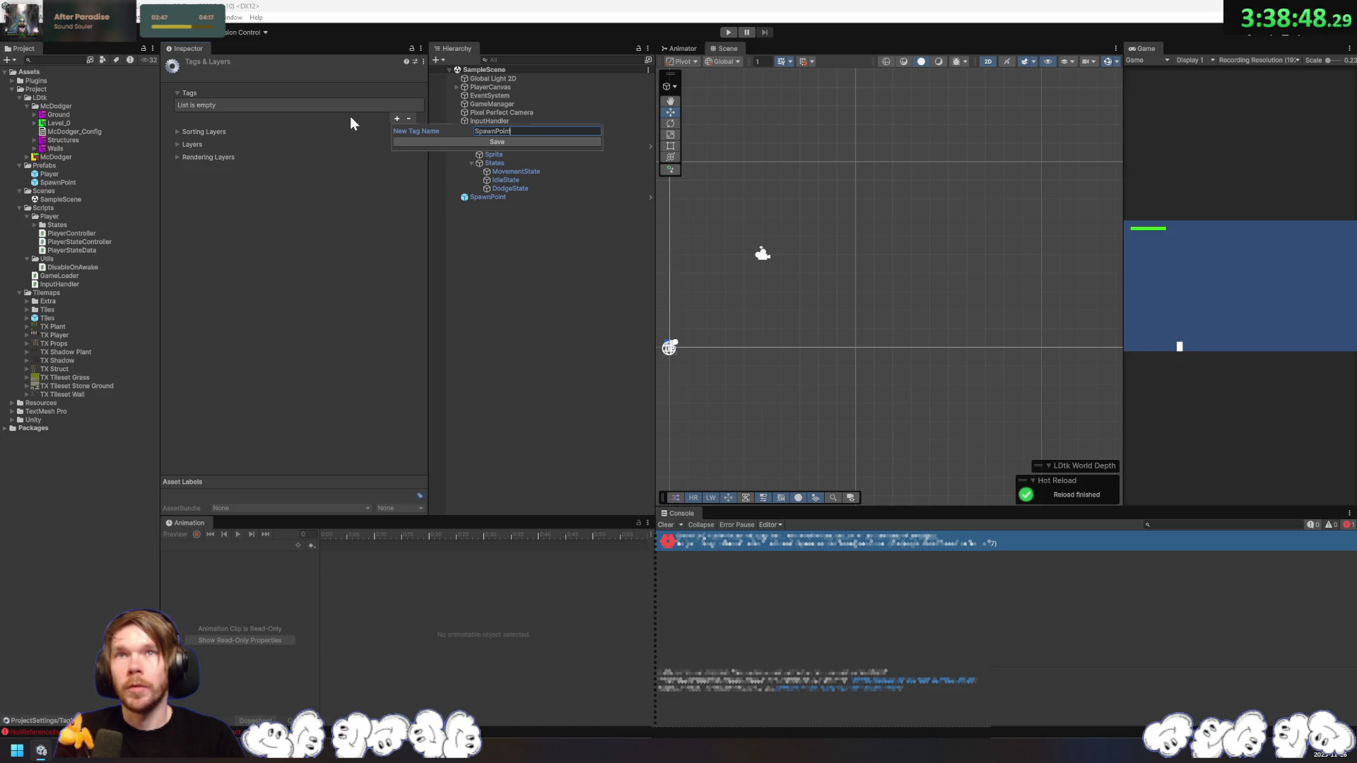
pyautogui.press('Return')
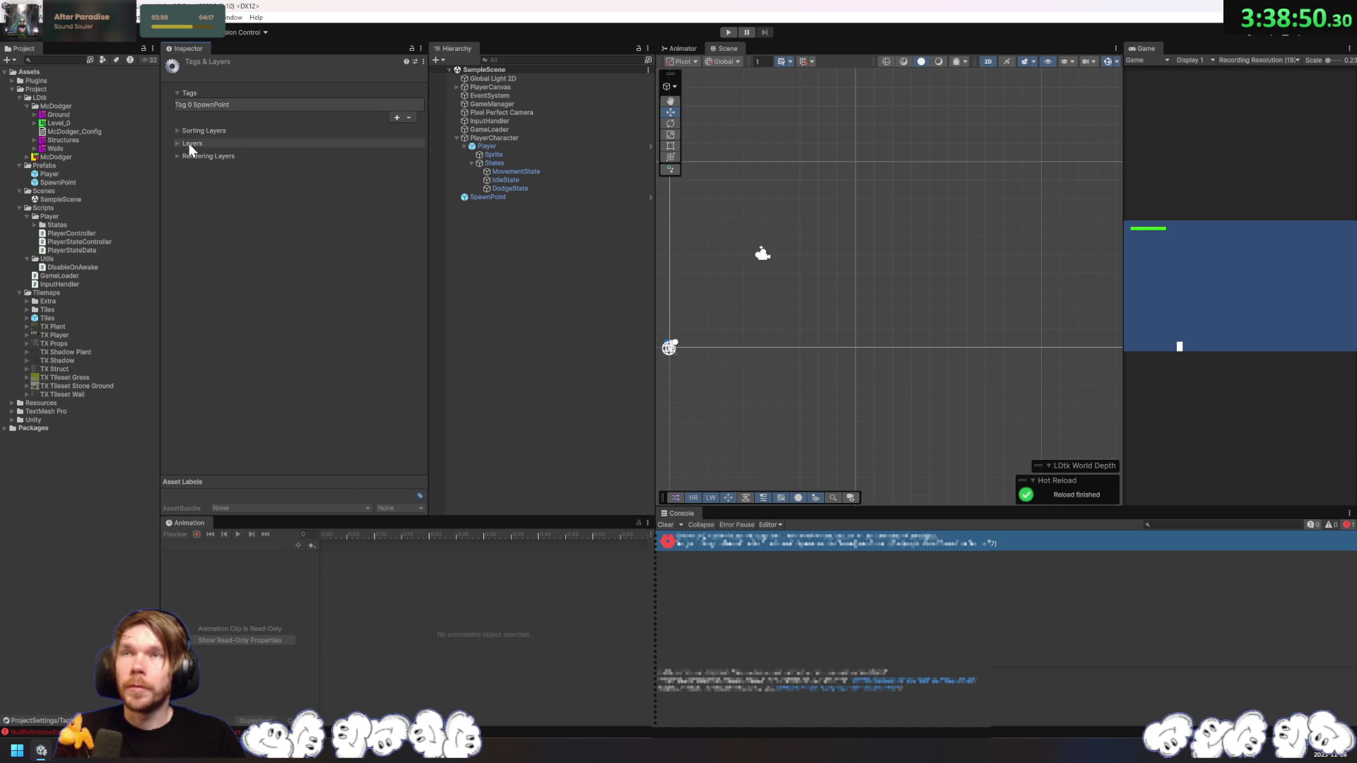
# Step: Set the SpawnPoint prefab's Tag to SpawnPoint
pyautogui.click(62, 182)
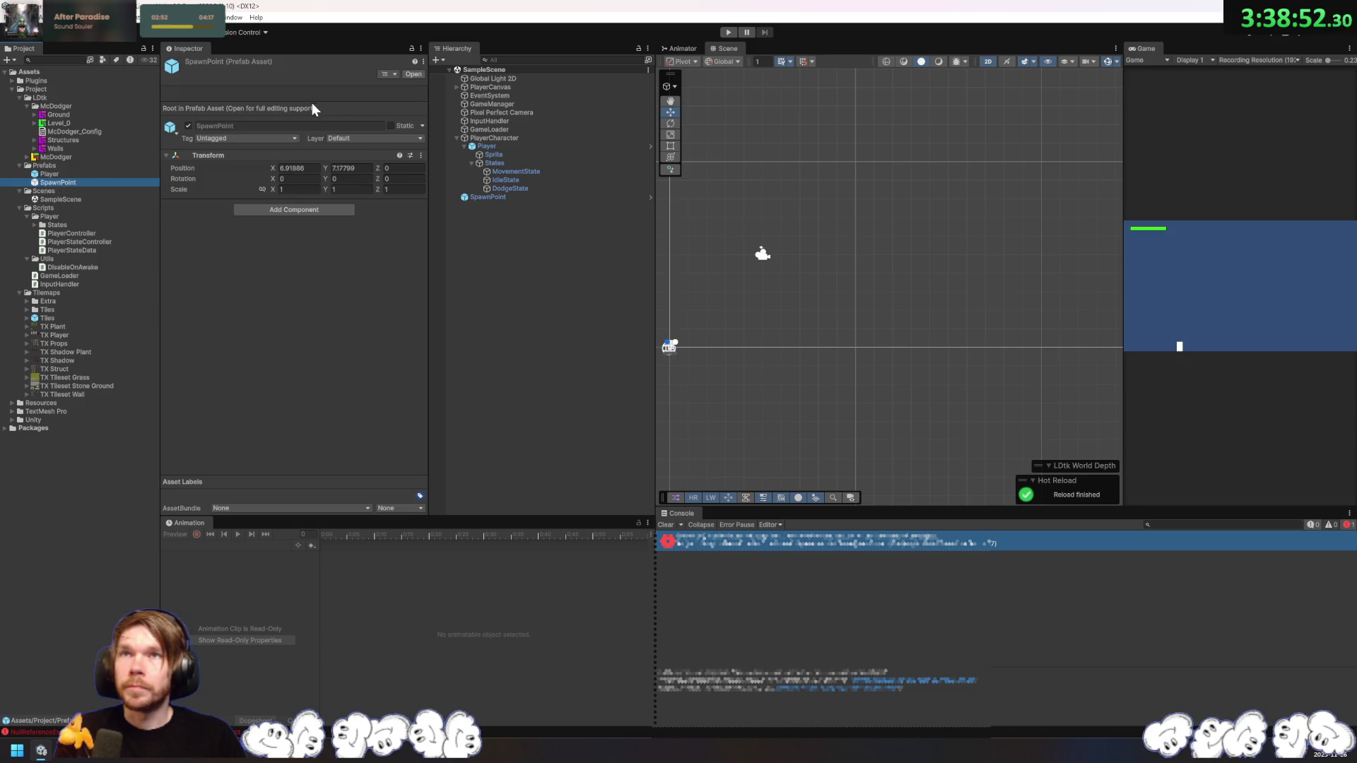
pyautogui.click(258, 138)
pyautogui.click(241, 232)
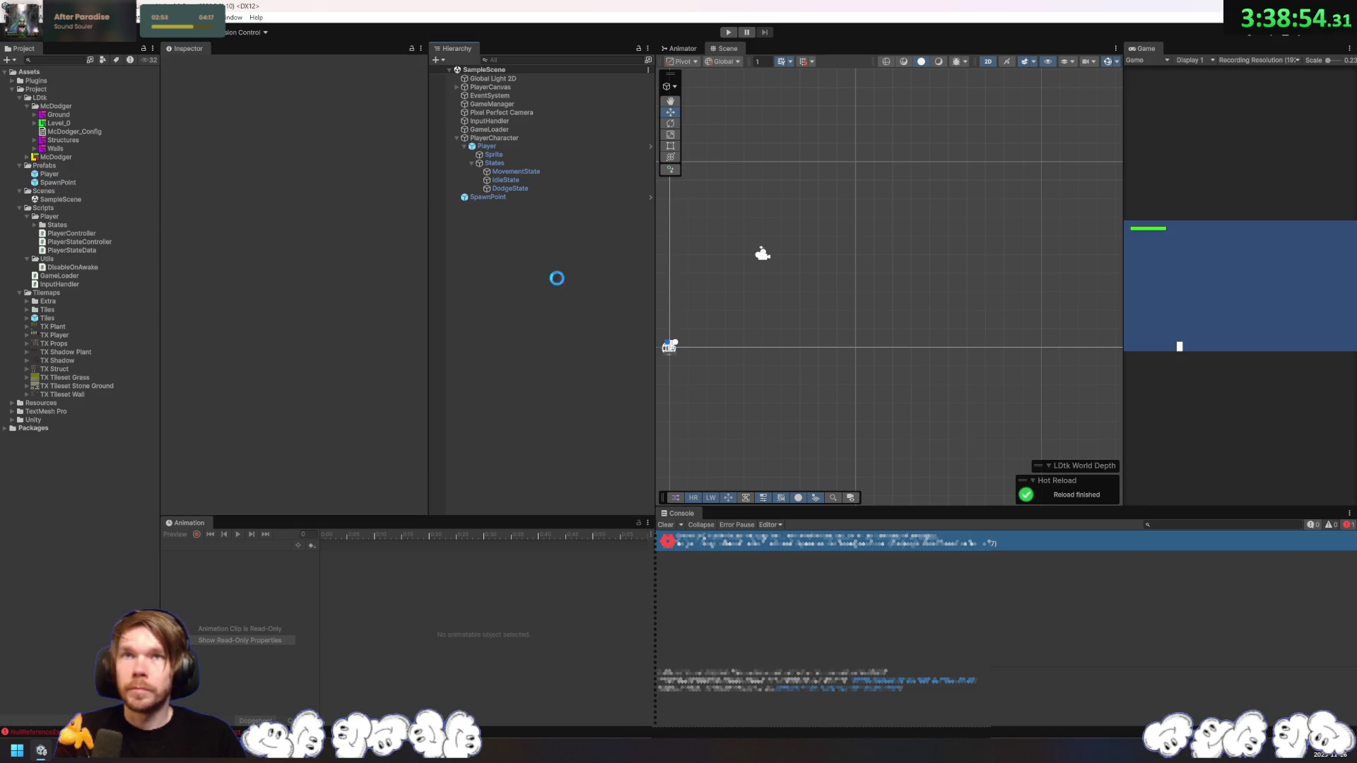
pyautogui.hotkey('alt', 'Tab')
# Step: On line 37, insert GameObject.FindGameObjectWithTag("SpawnPoint") as the spawn point lookup
pyautogui.click(607, 281)
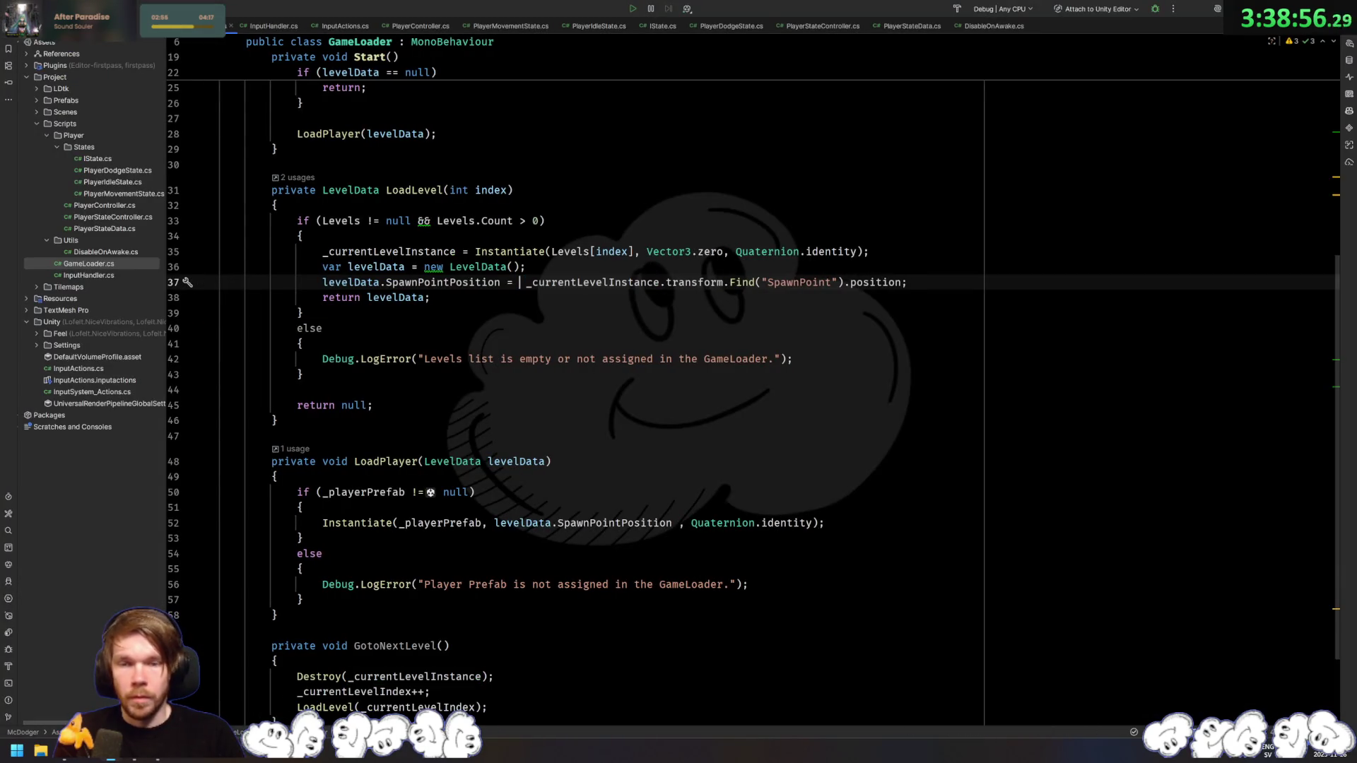
pyautogui.write('FindObj')
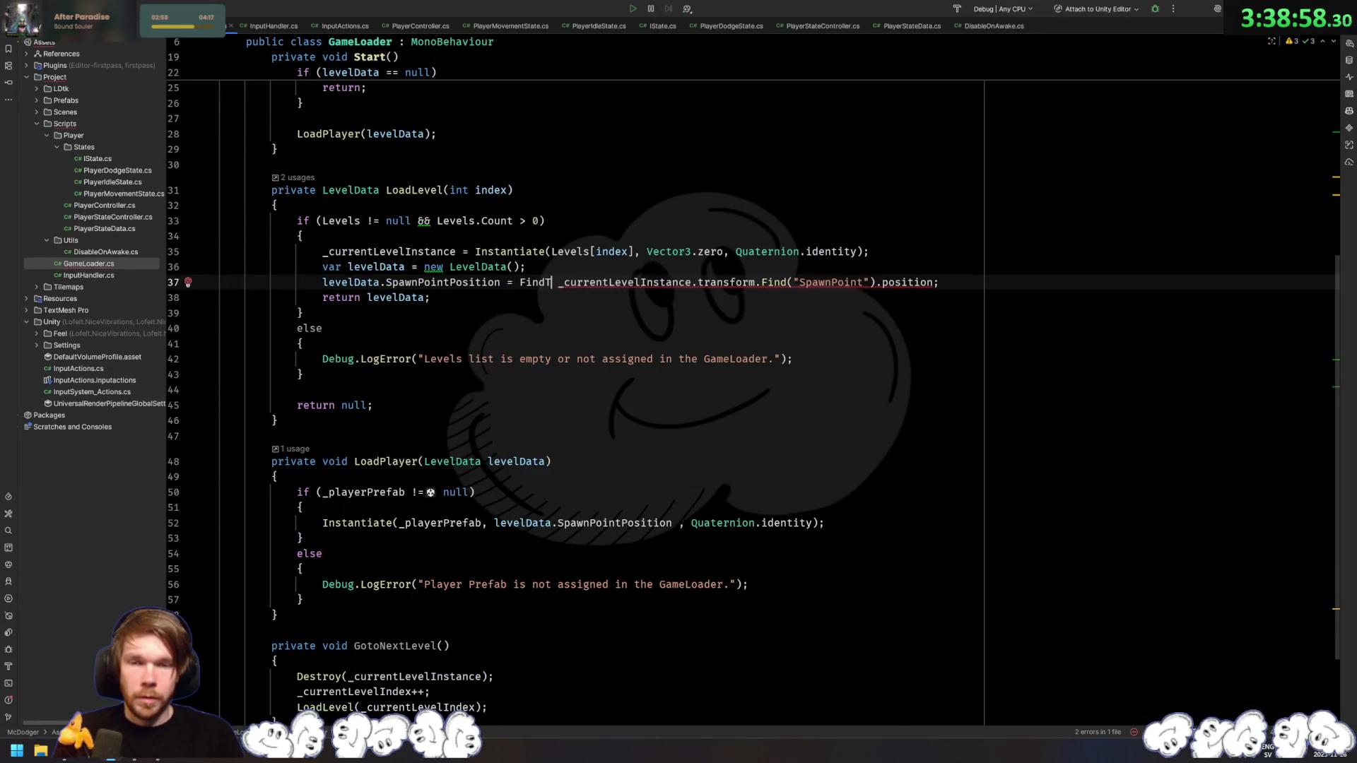
pyautogui.write('ec')
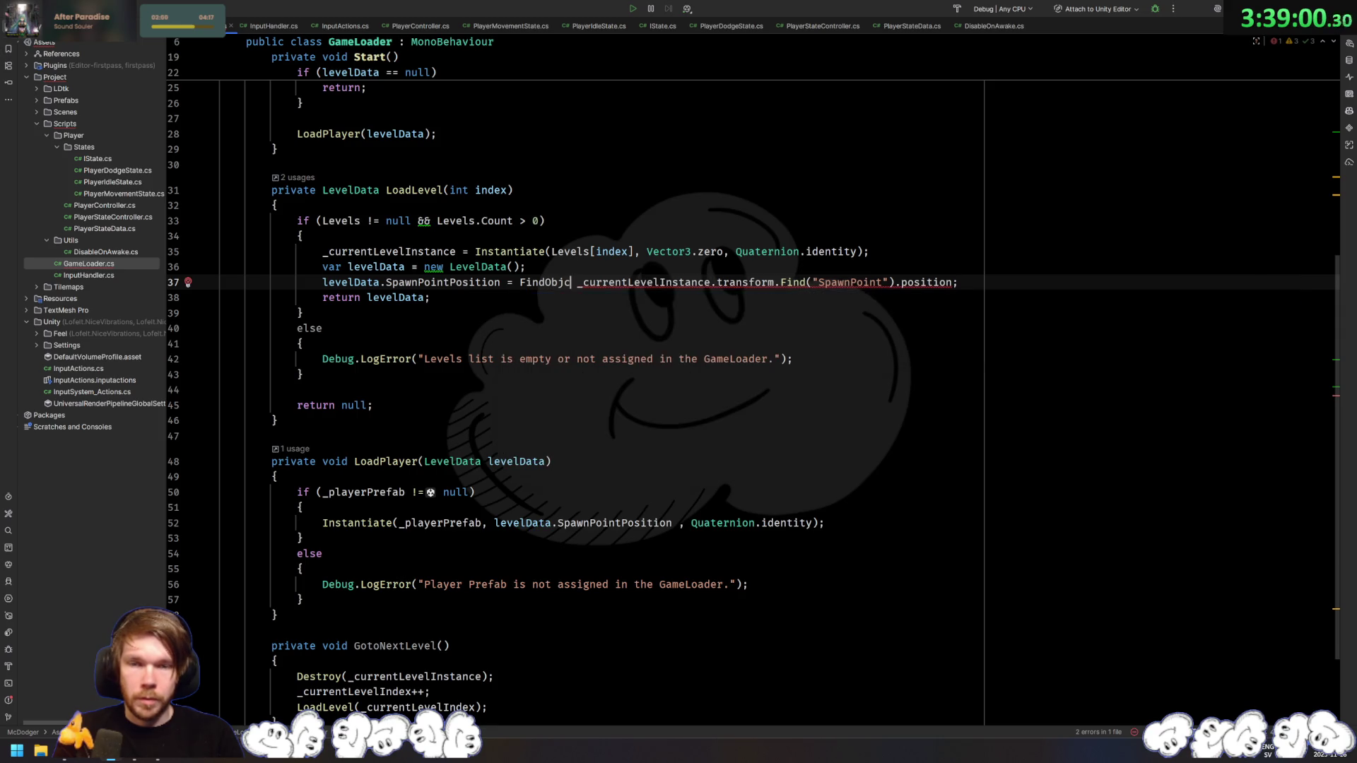
pyautogui.write('tBy')
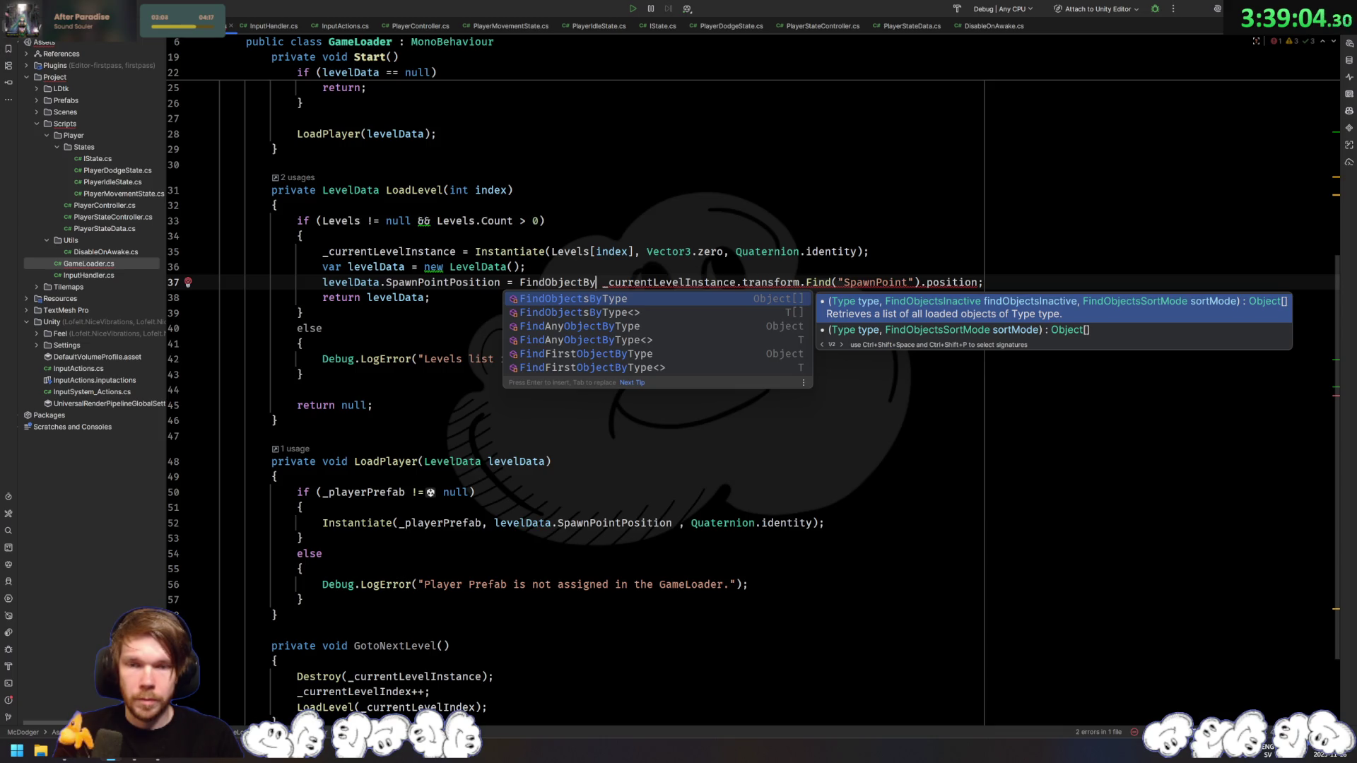
pyautogui.hotkey('ctrl', 'BackSpace')
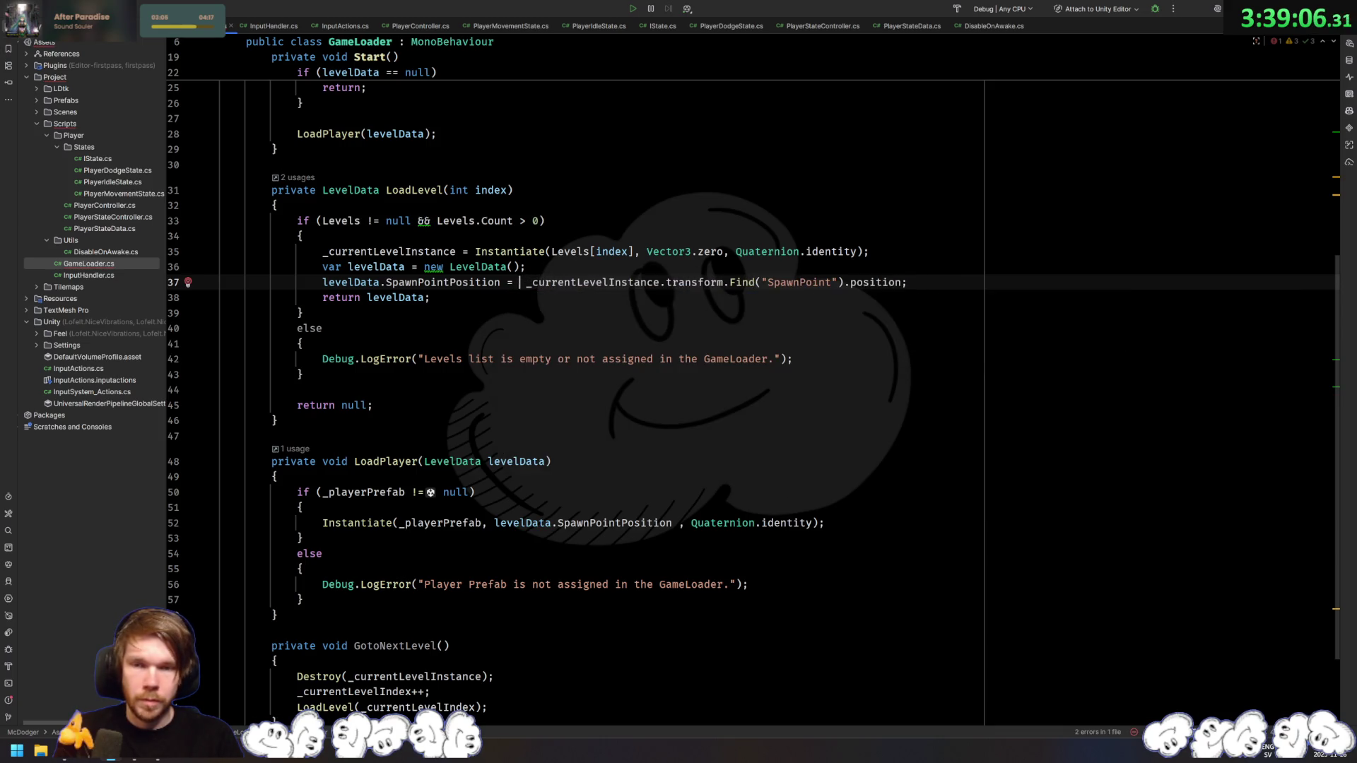
pyautogui.write('Tag')
pyautogui.press('Escape')
pyautogui.hotkey('ctrl', 'BackSpace')
pyautogui.write('Gameo')
pyautogui.press('Return')
pyautogui.write('.find')
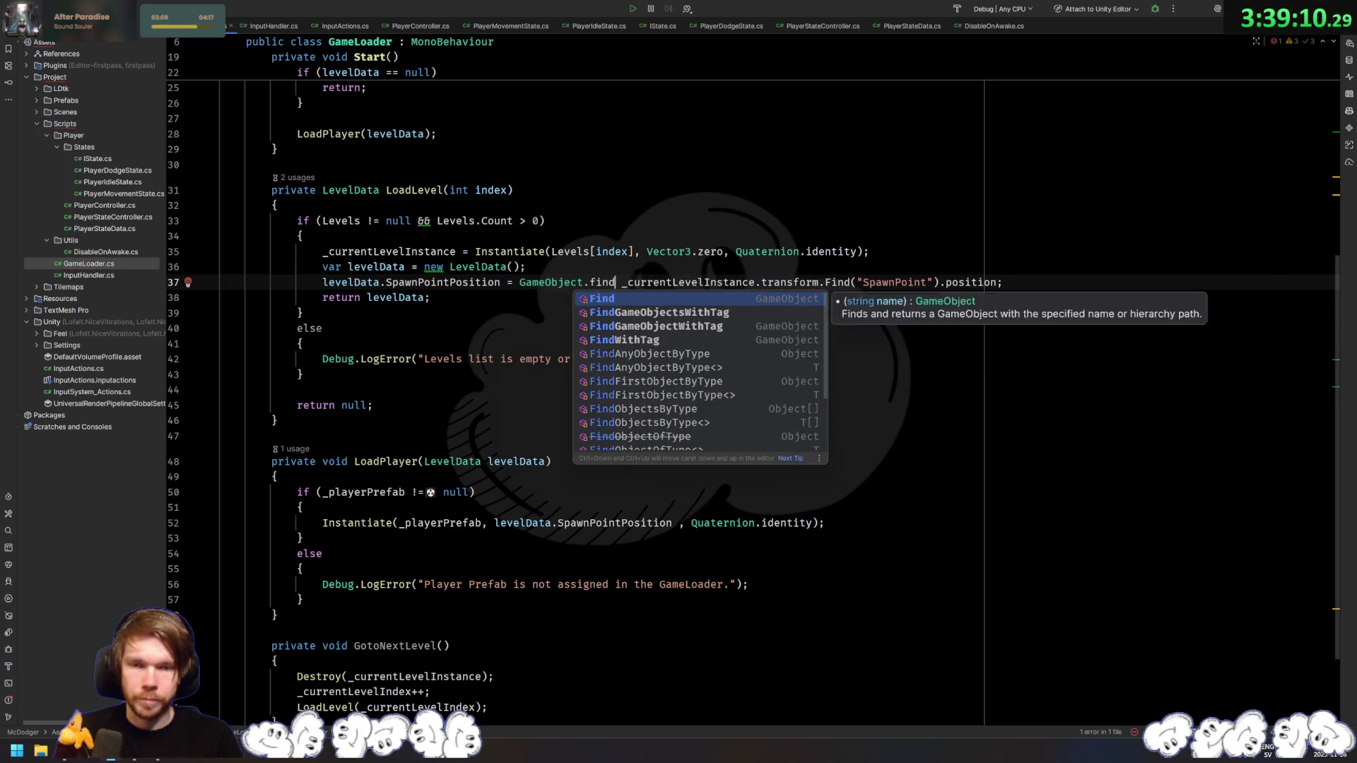
pyautogui.press('Down')
pyautogui.press('Down')
pyautogui.press('Return')
pyautogui.write('"Spawn')
pyautogui.press('Return')
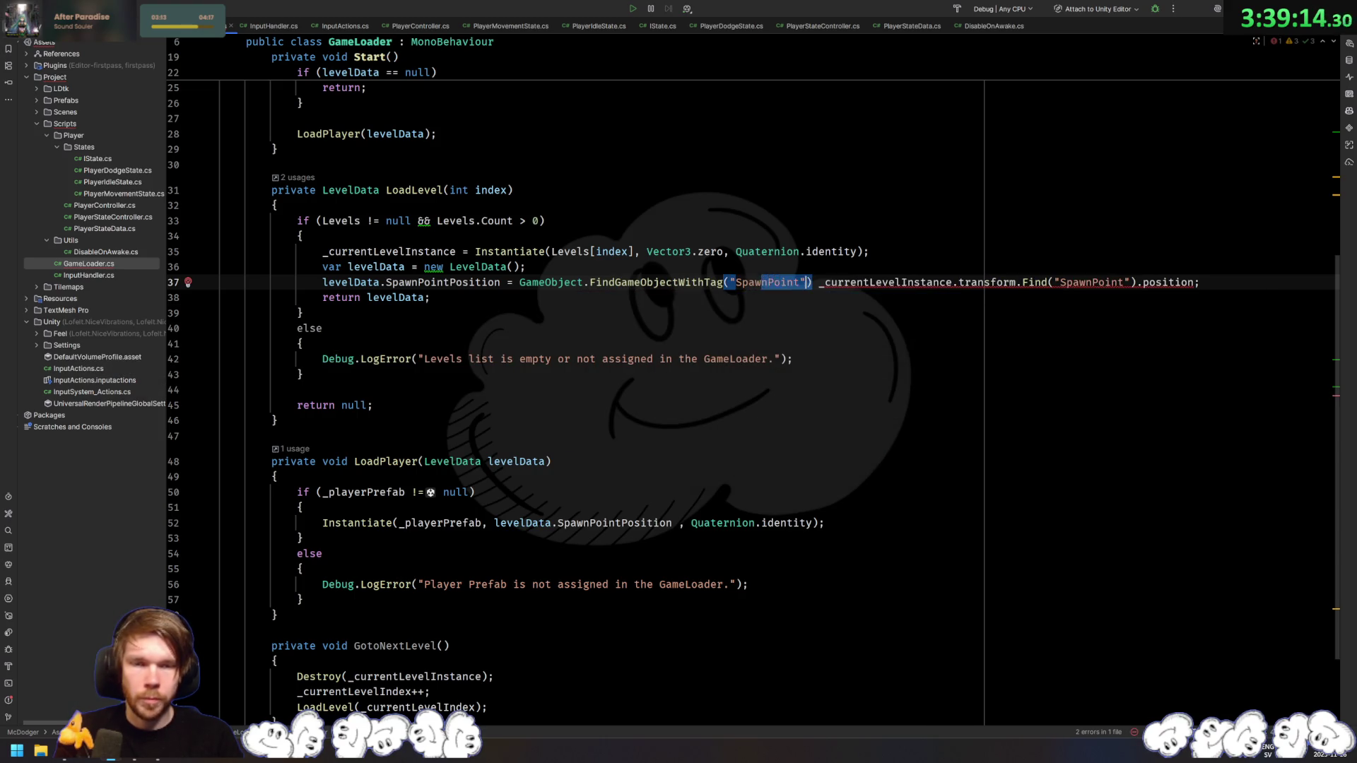
# Step: Delete the old transform.Find lookup and append .transform.position to the tag lookup
pyautogui.hotkey('ctrl', 'Right')
pyautogui.hotkey('shift', 'End')
pyautogui.press('Delete')
pyautogui.press('Left')
pyautogui.press('Left')
pyautogui.press('End')
pyautogui.write('.postransform.position;')
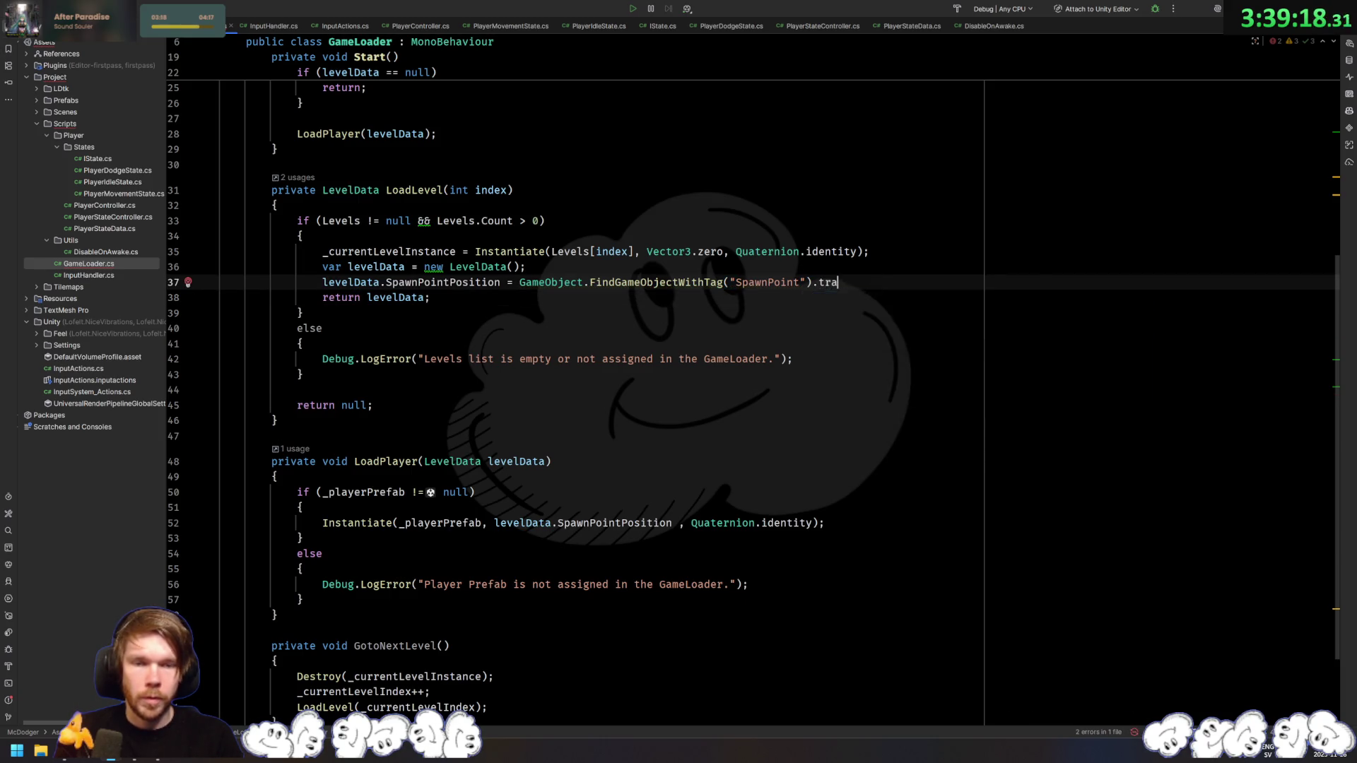
pyautogui.hotkey('alt', 'Tab')
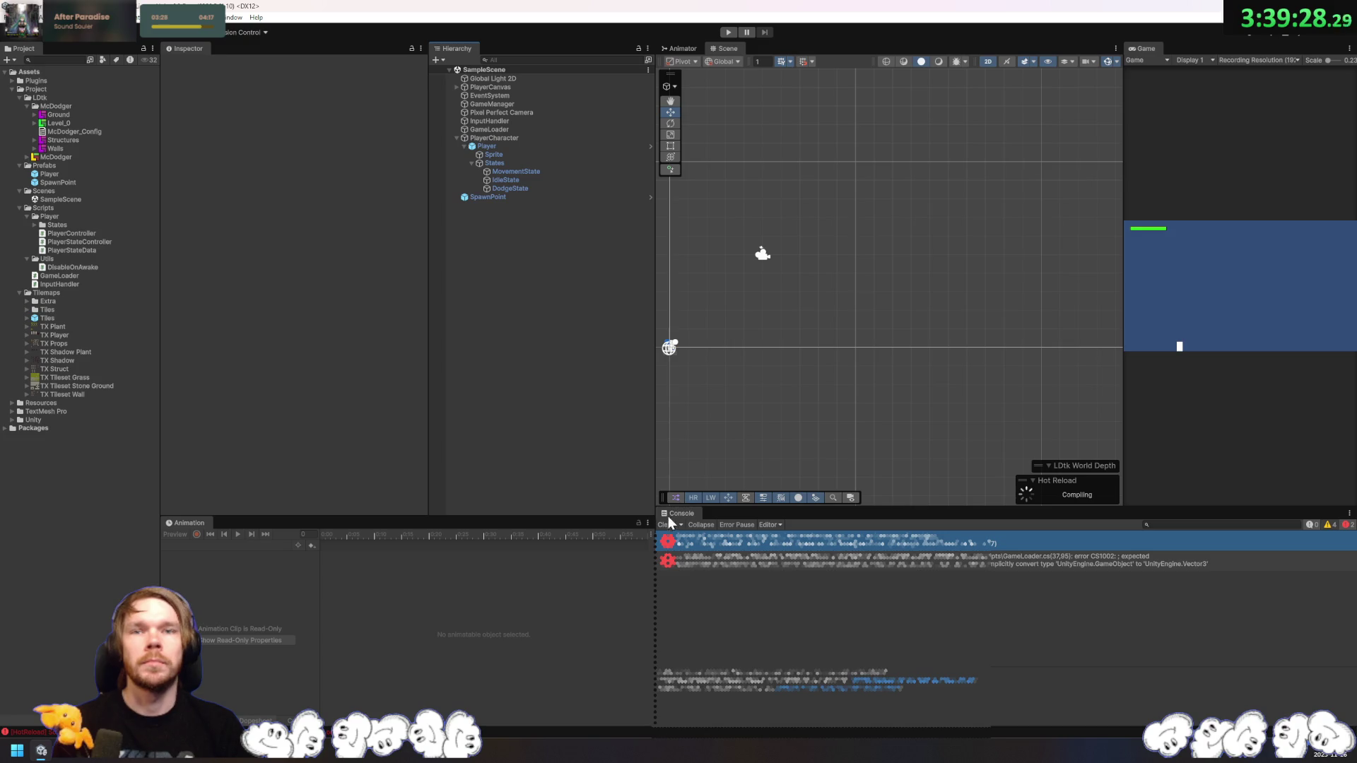
# Step: Clear the old console errors and briefly run the game to test the spawn lookup
pyautogui.click(664, 536)
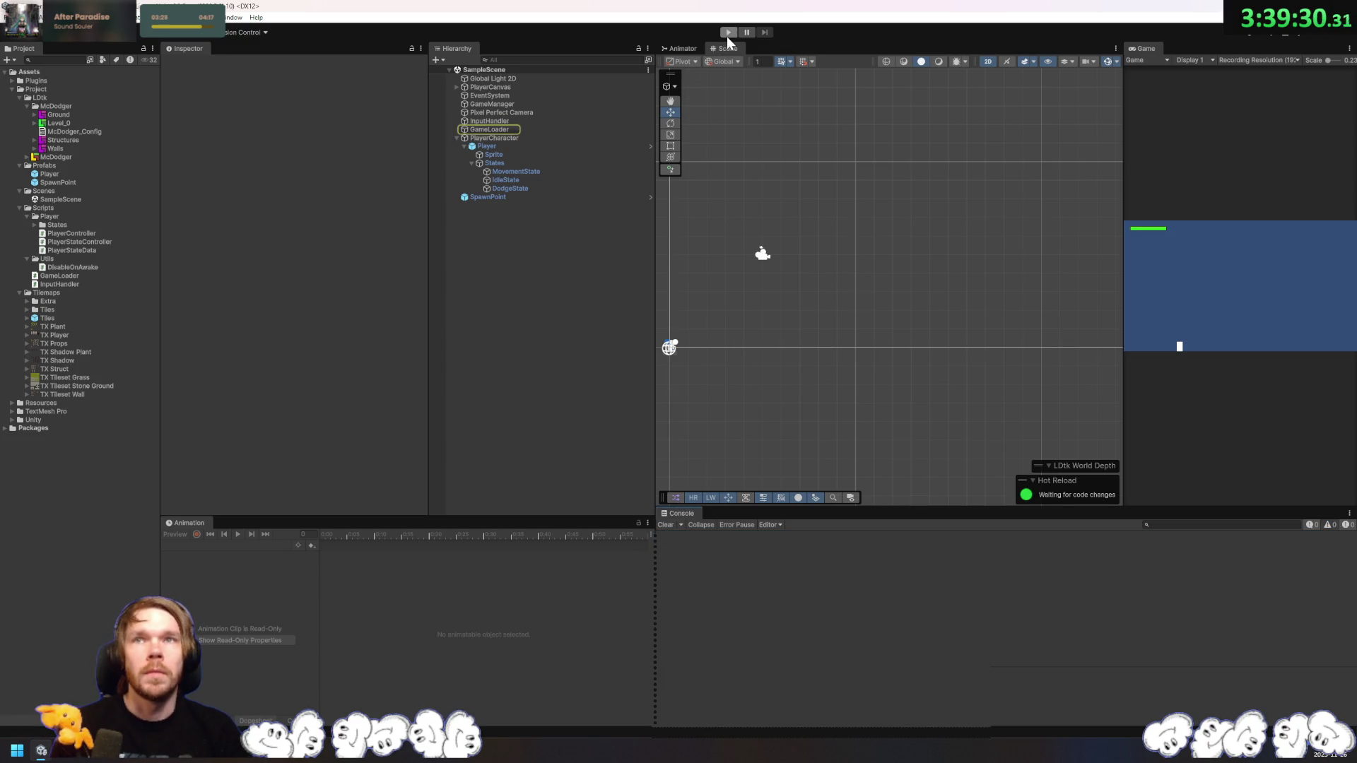
pyautogui.click(727, 32)
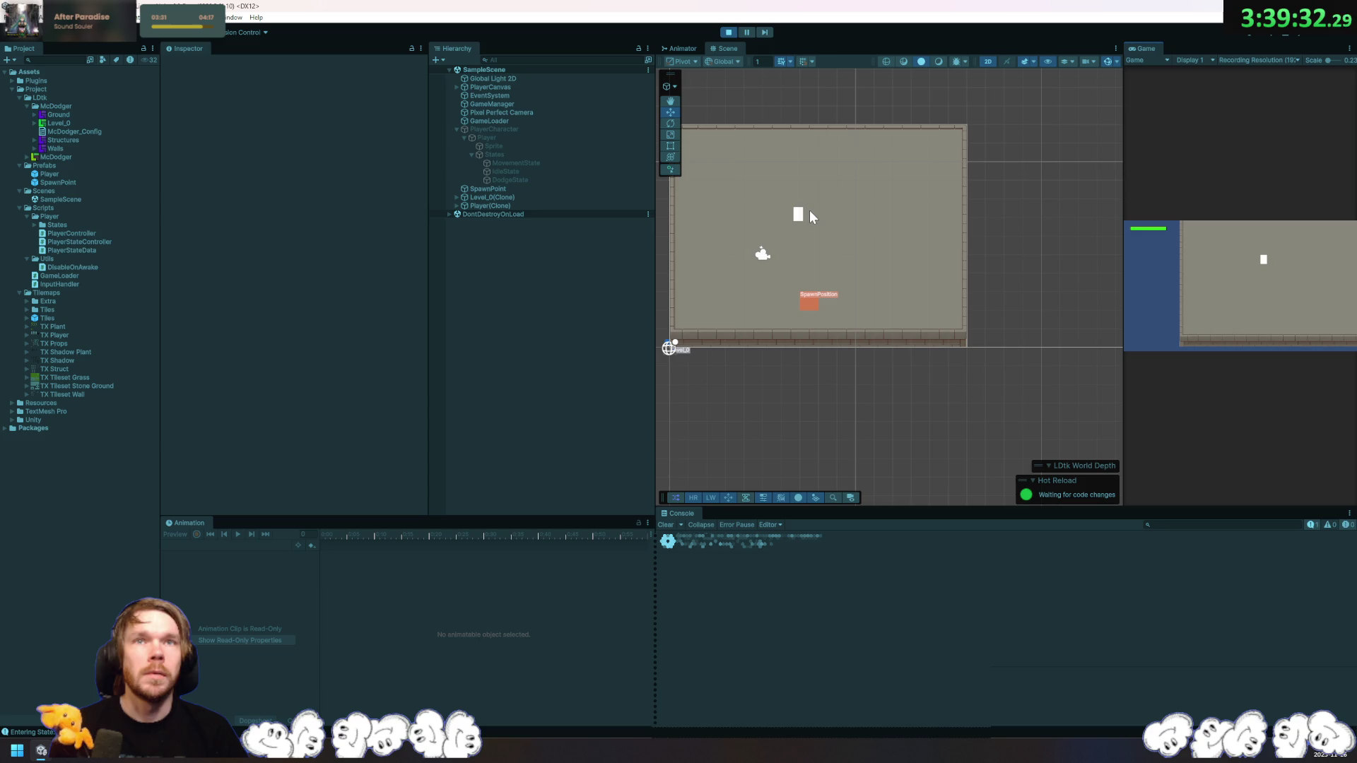
pyautogui.click(729, 32)
# Step: Inspect Player and its Sprite and States children, then test-run the game again
pyautogui.click(489, 146)
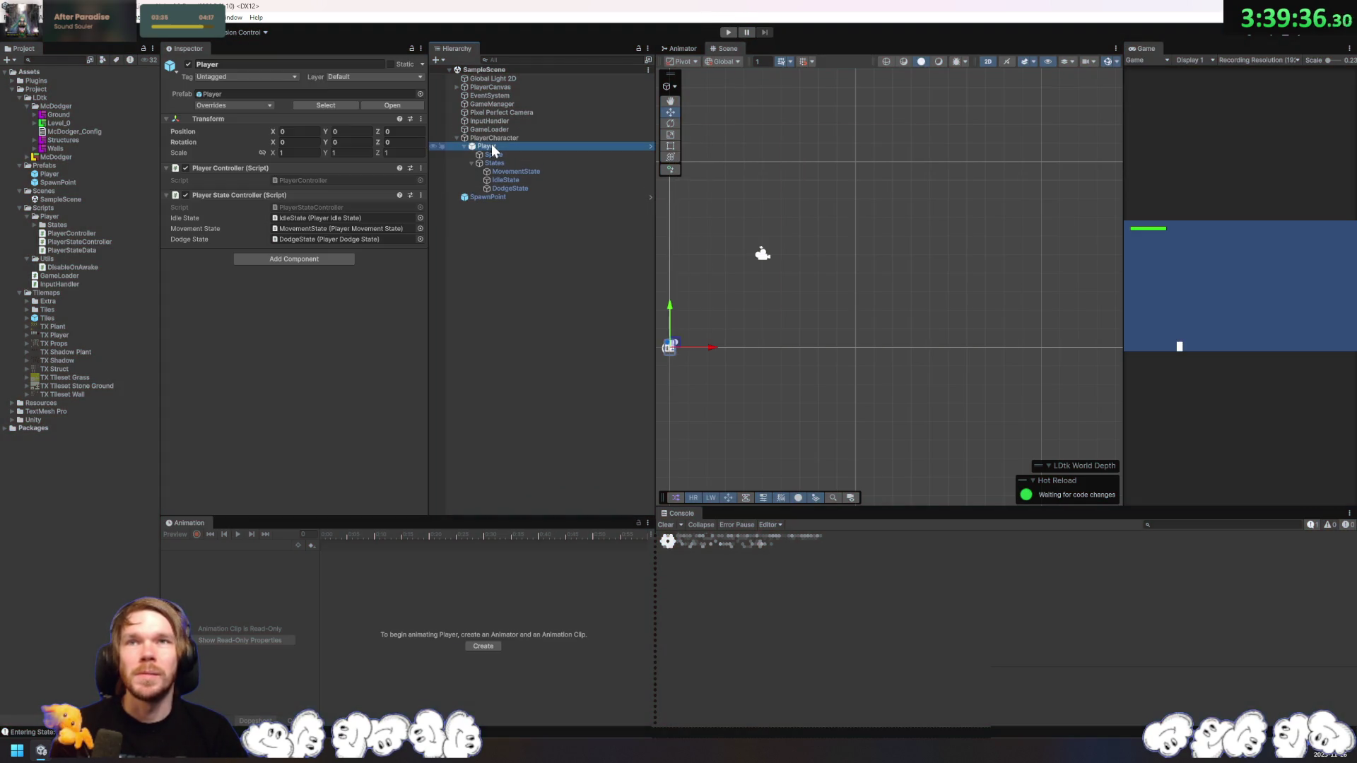
pyautogui.click(509, 155)
pyautogui.click(507, 163)
pyautogui.click(494, 146)
pyautogui.click(729, 33)
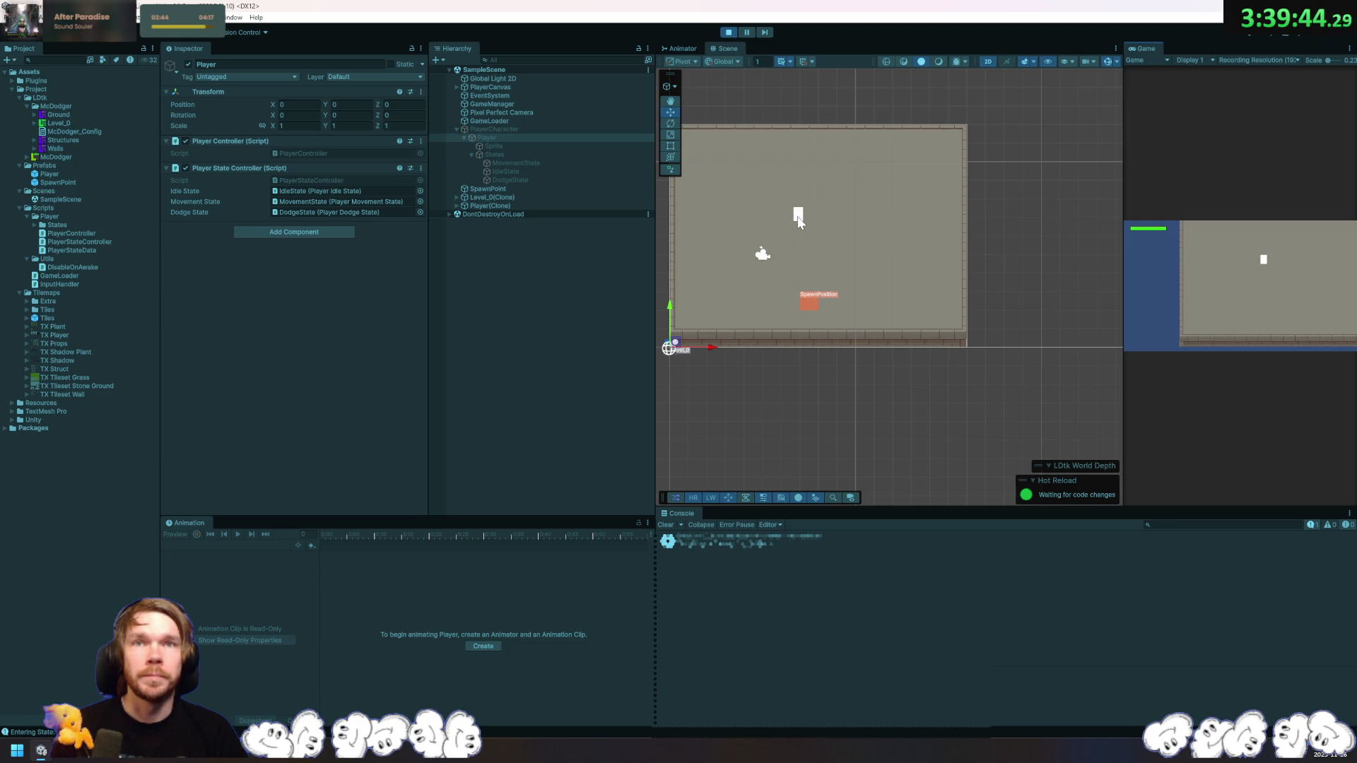
pyautogui.click(728, 32)
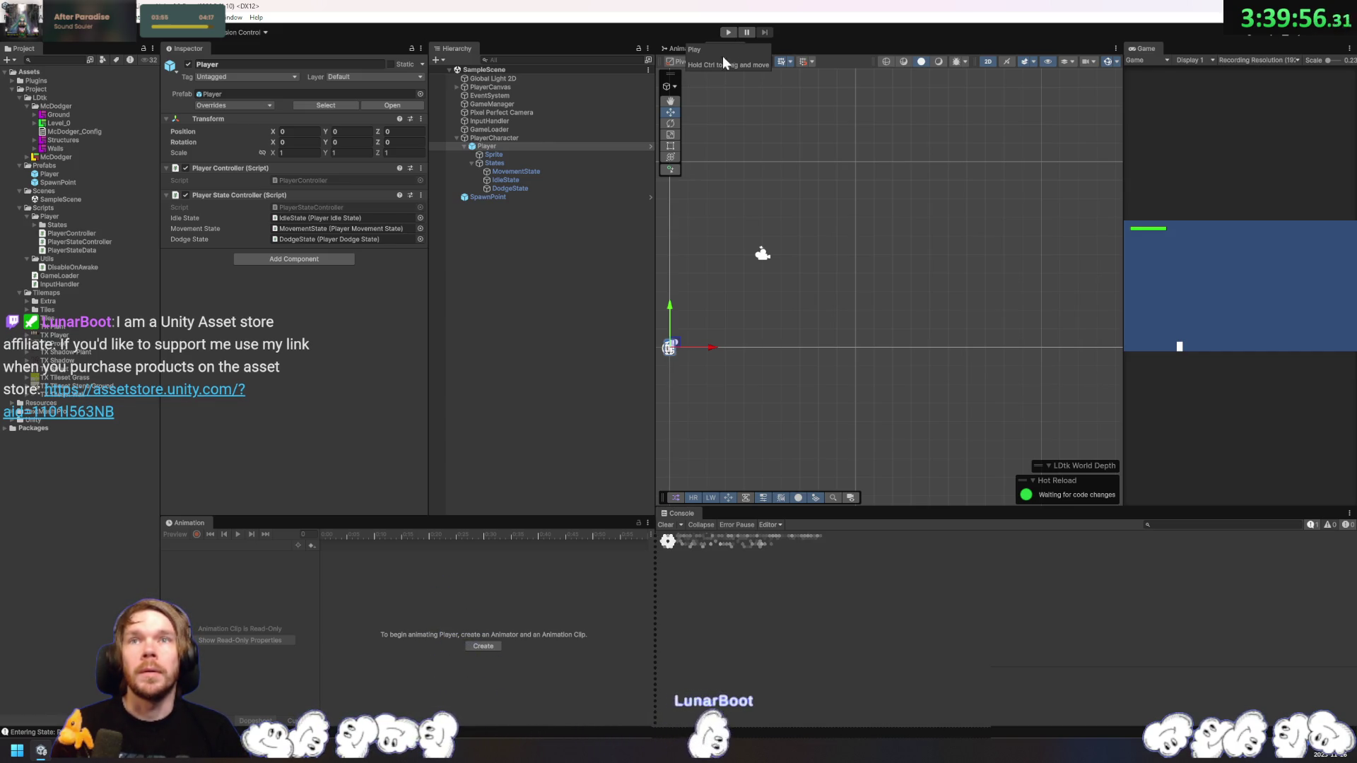
# Step: Play the level, walk the player left into the wall and back right, then stop
pyautogui.click(521, 196)
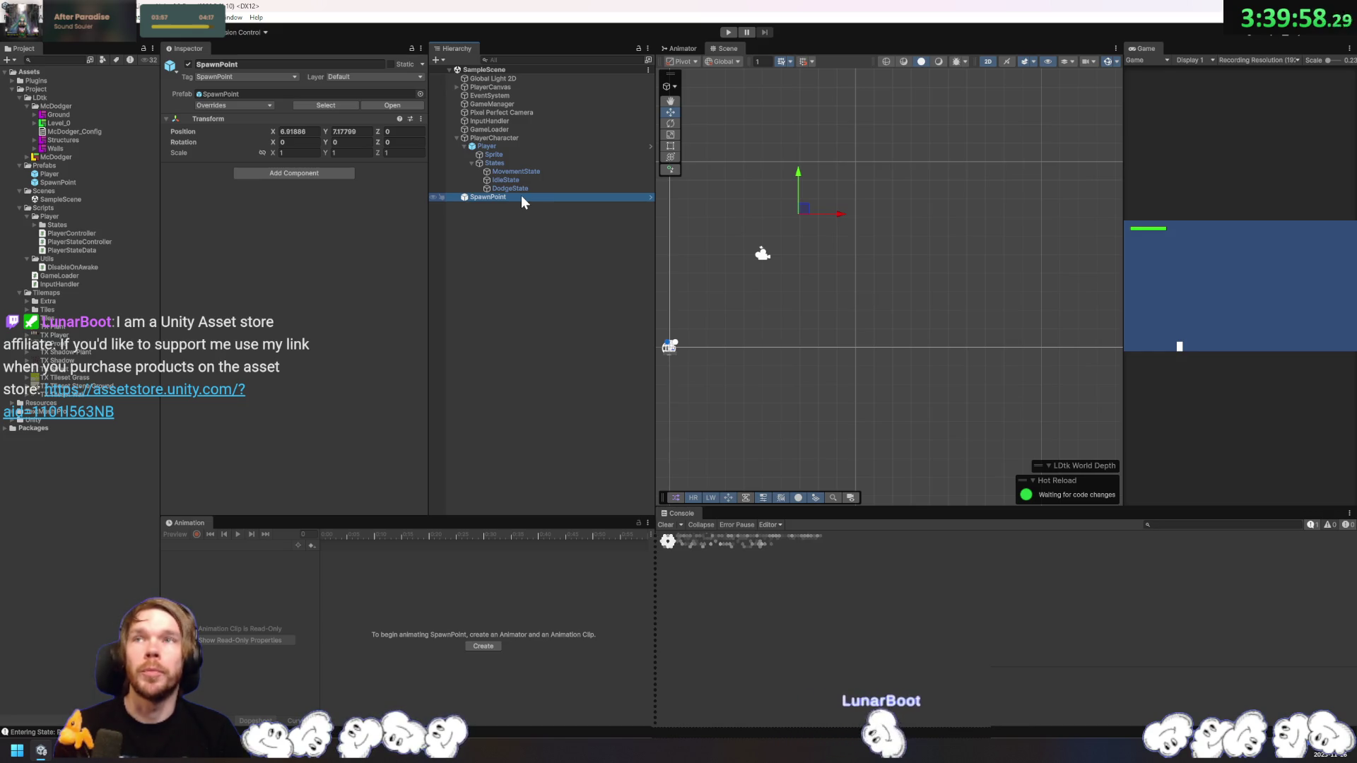
pyautogui.click(728, 33)
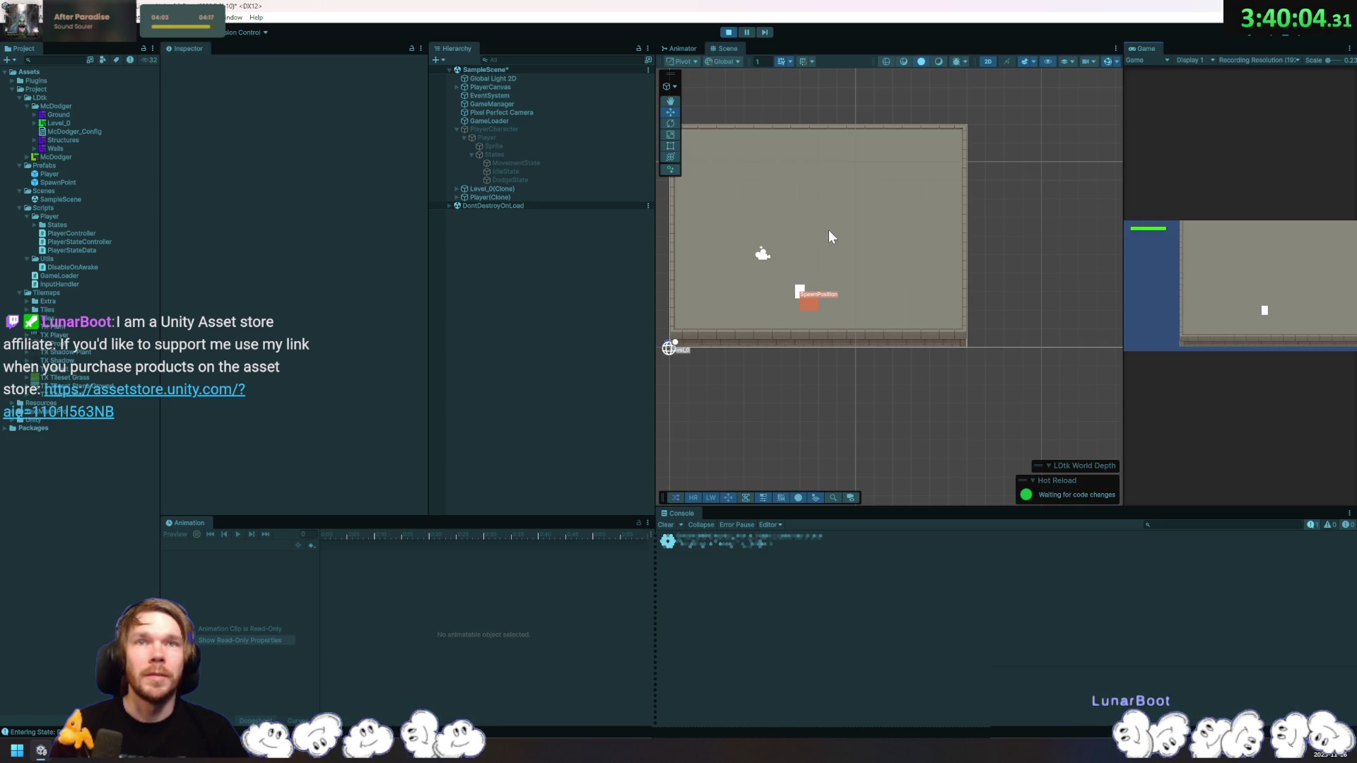
pyautogui.click(1296, 354)
pyautogui.press('a')
pyautogui.press('d')
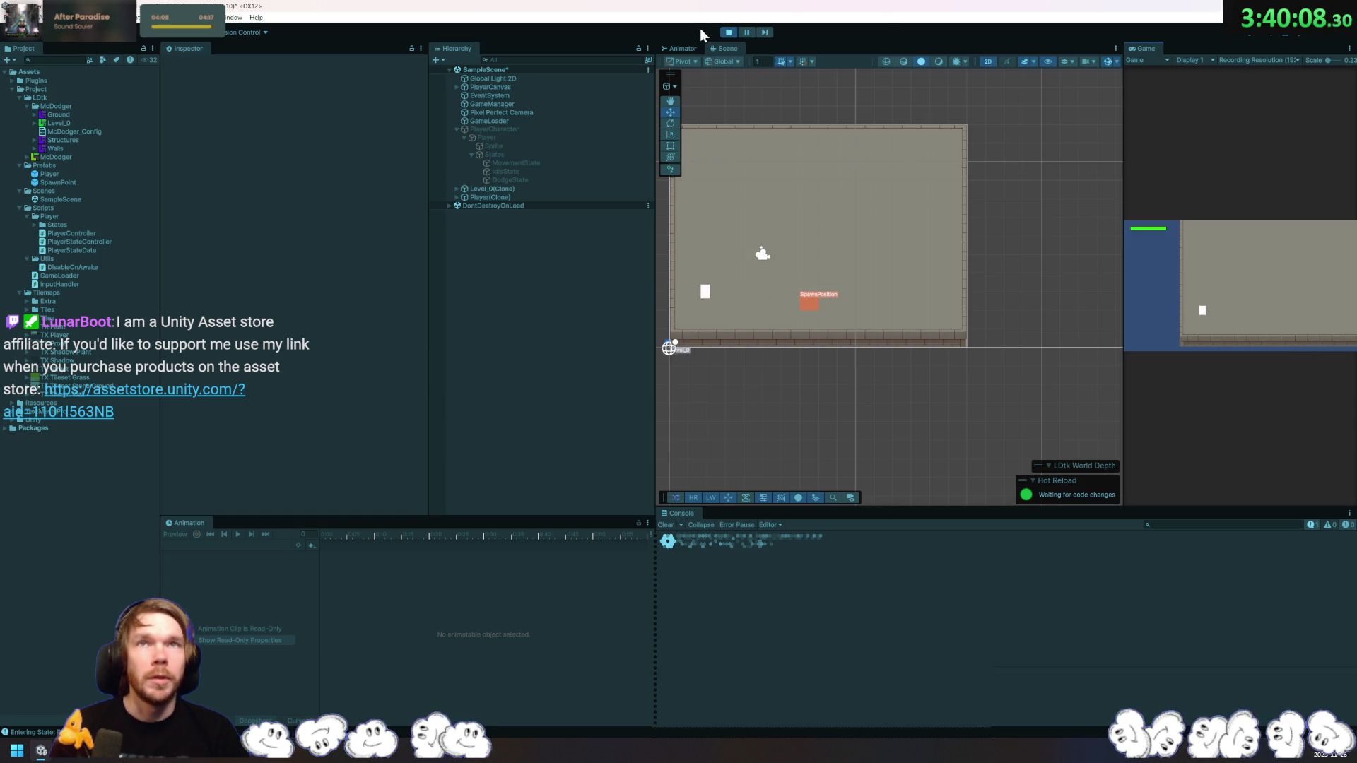
pyautogui.click(728, 31)
pyautogui.click(529, 139)
# Step: Add a Box Collider 2D to the player's Sprite object
pyautogui.click(529, 146)
pyautogui.click(511, 156)
pyautogui.click(471, 163)
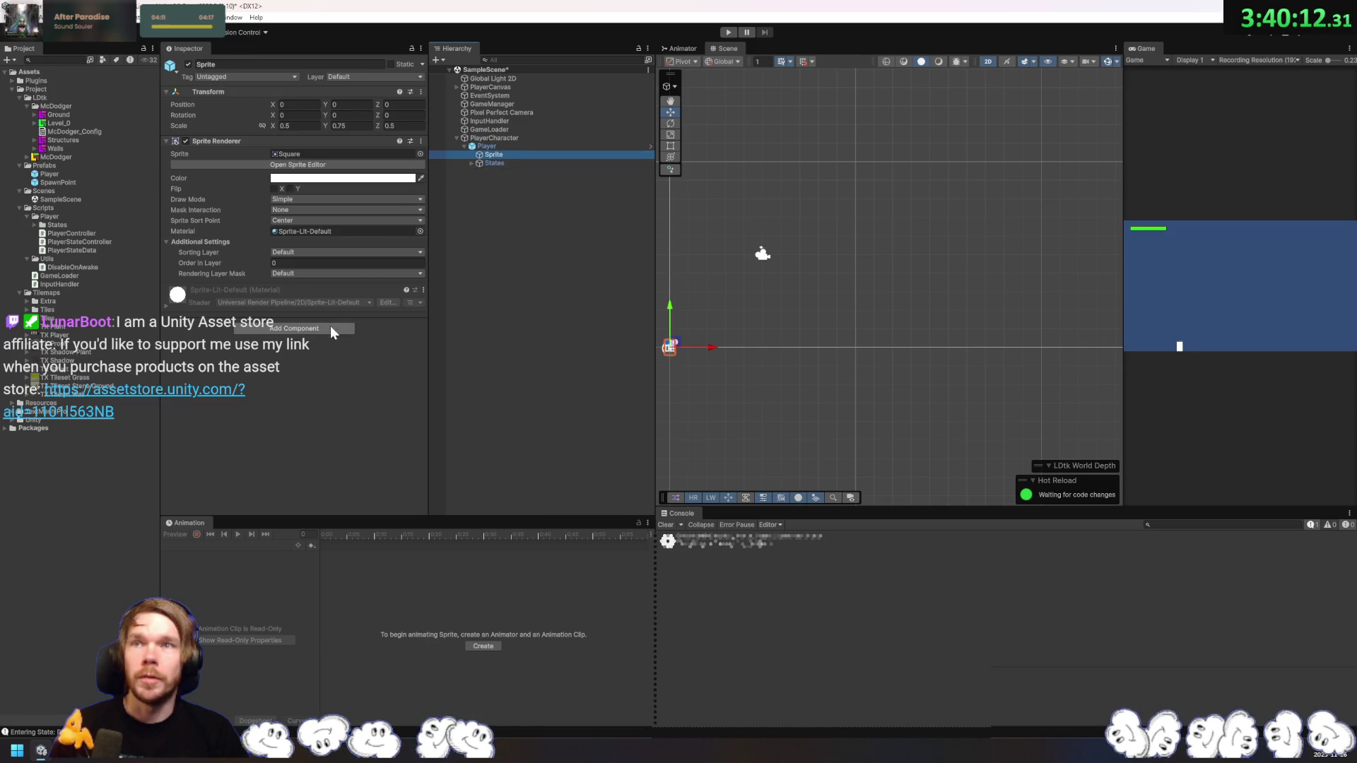
pyautogui.click(331, 328)
pyautogui.write('box collider 2d')
pyautogui.press('Return')
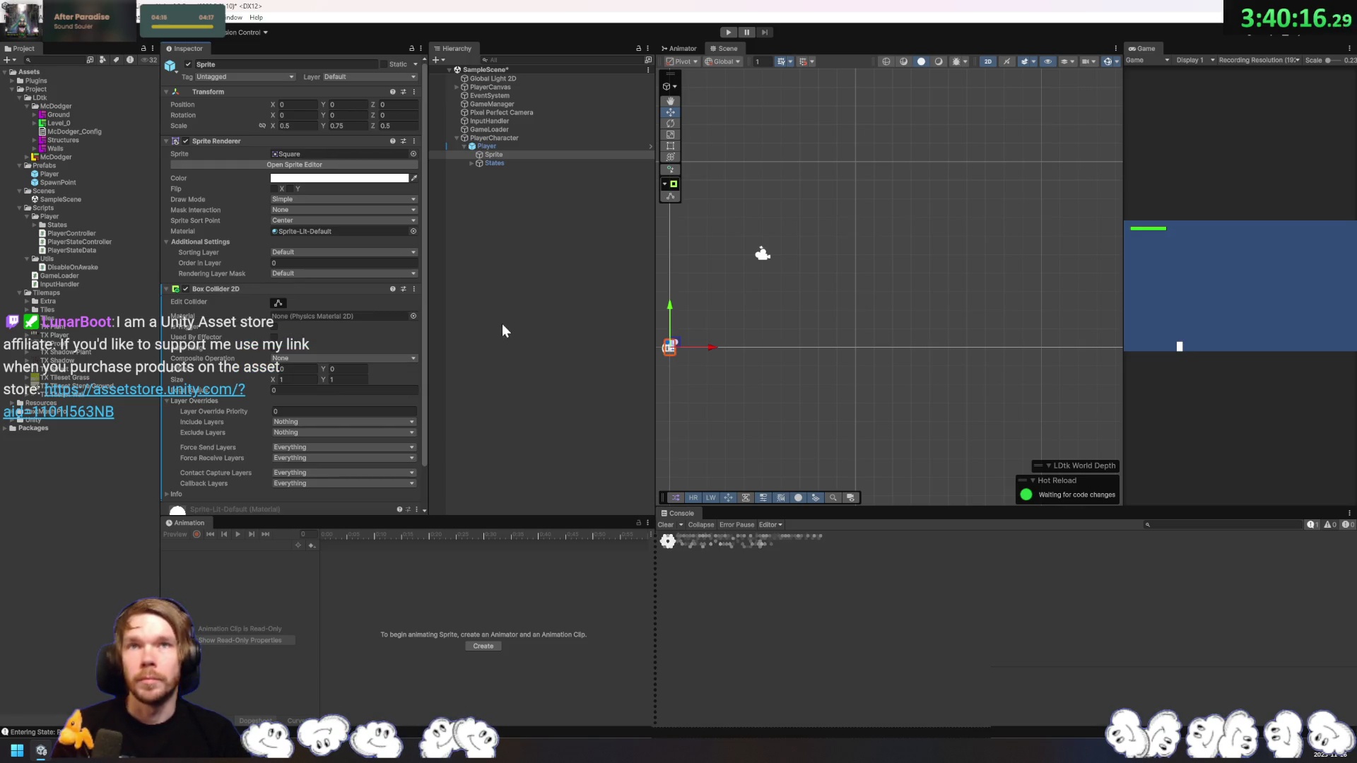
pyautogui.scroll(-3, 337, 362)
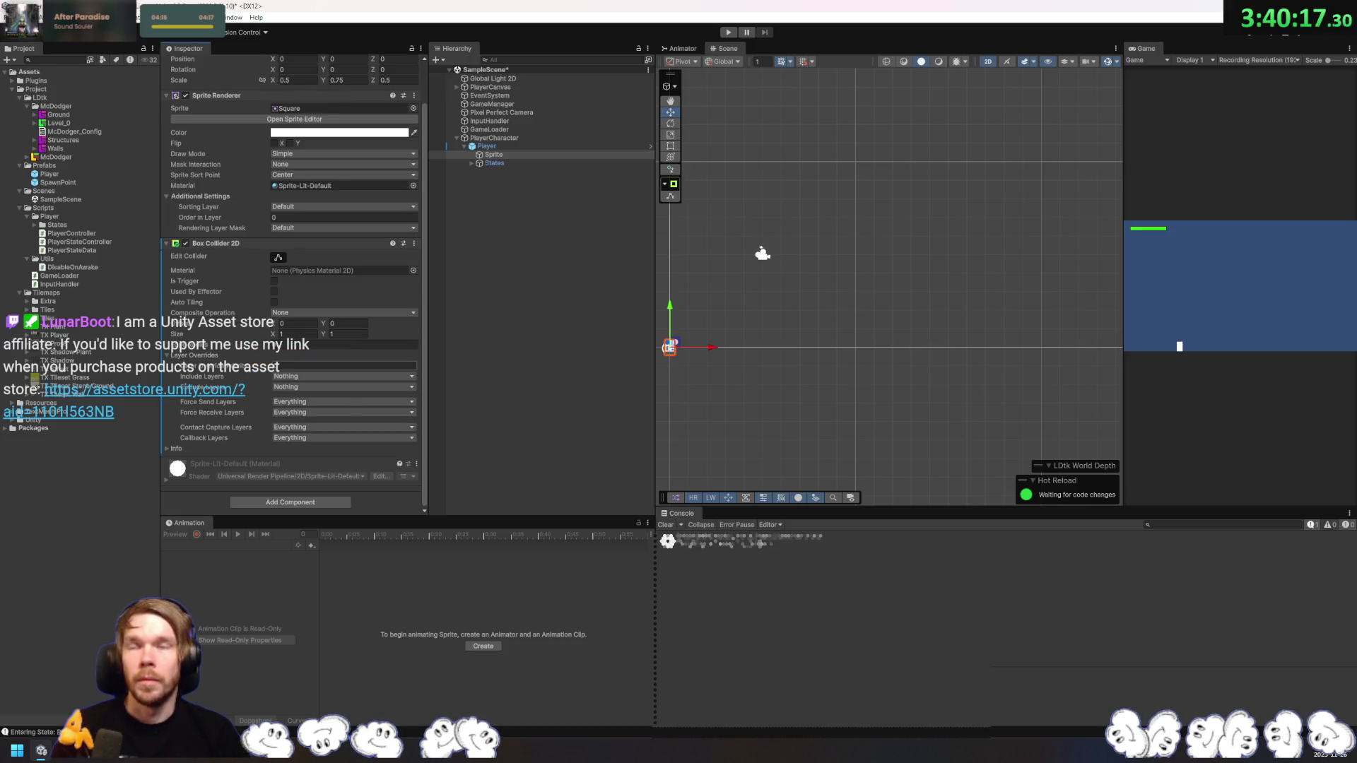
# Step: Add a Rigidbody 2D to the Sprite, keeping Body Type Dynamic
pyautogui.click(321, 501)
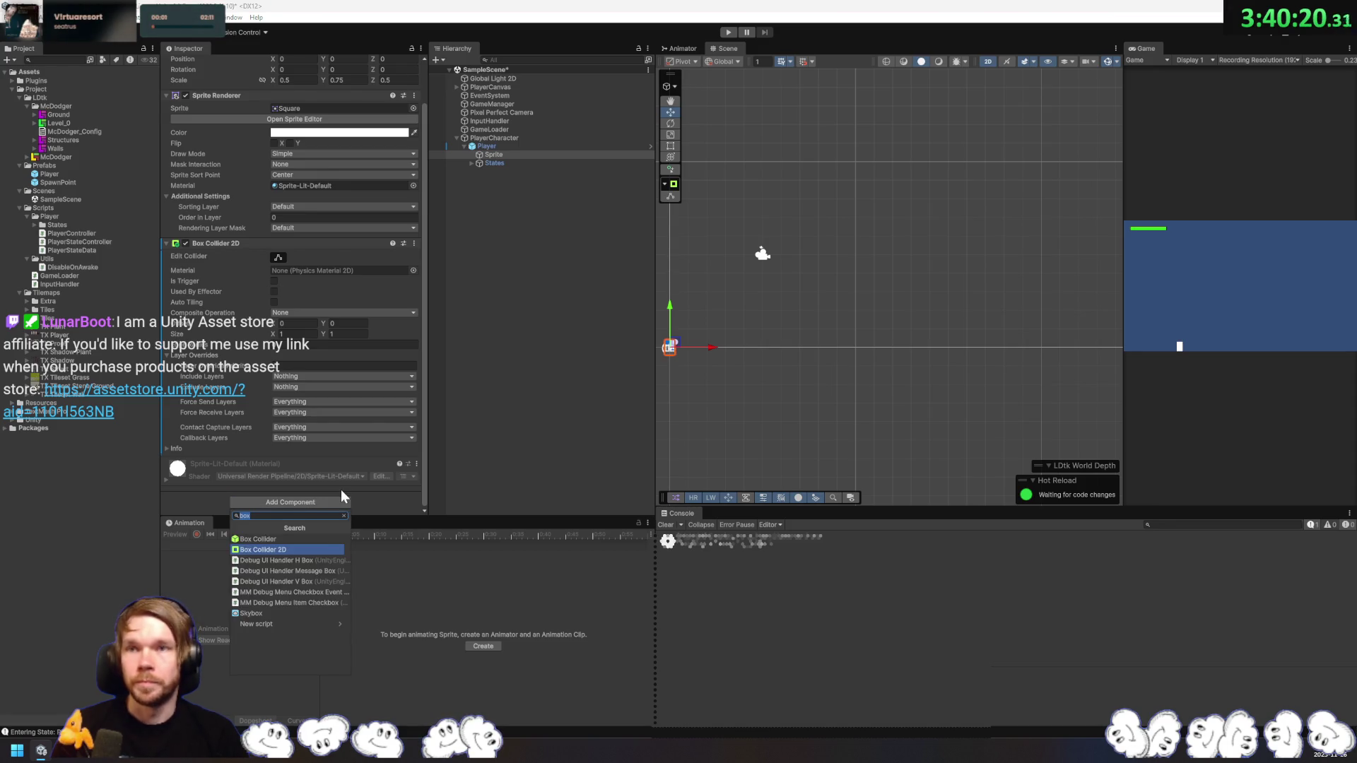
pyautogui.write('rigidbody 2d')
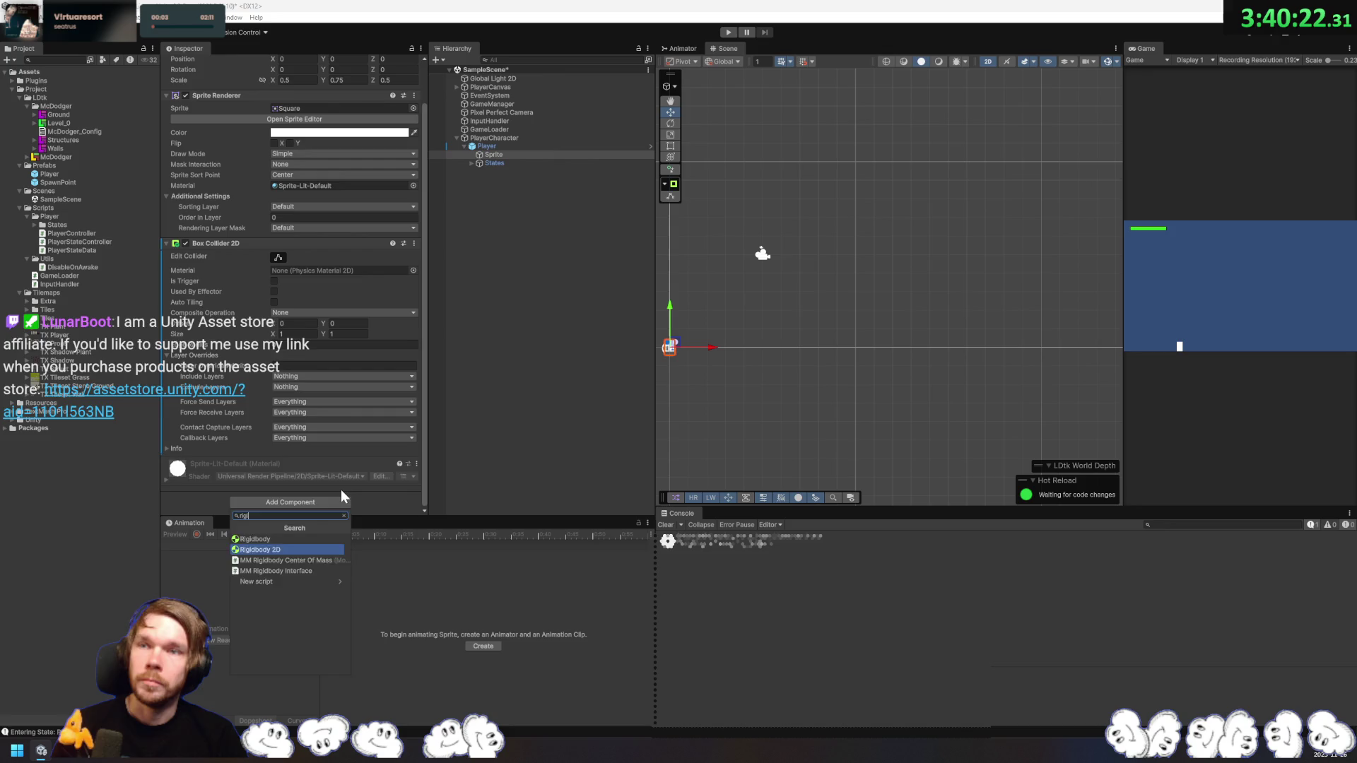
pyautogui.press('Return')
pyautogui.scroll(-5, 341, 489)
pyautogui.click(258, 100)
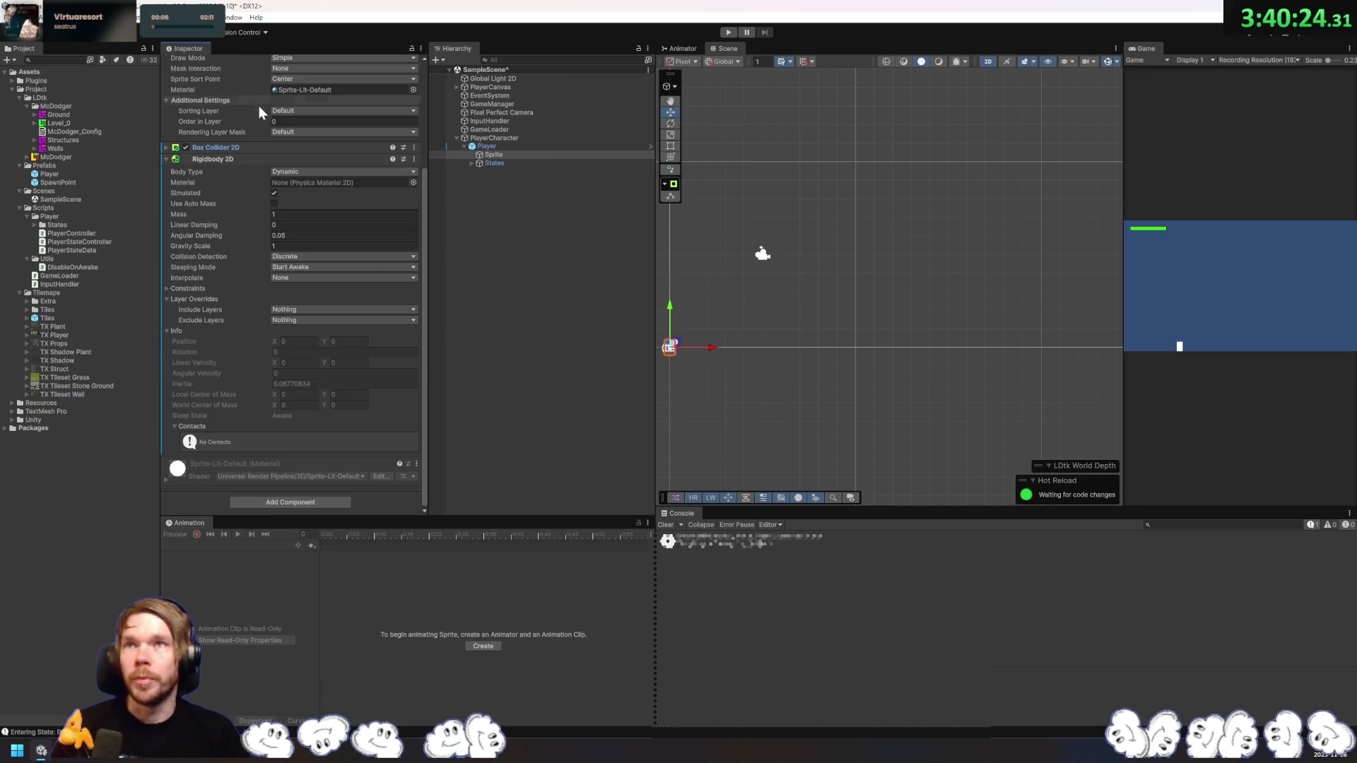
pyautogui.click(302, 171)
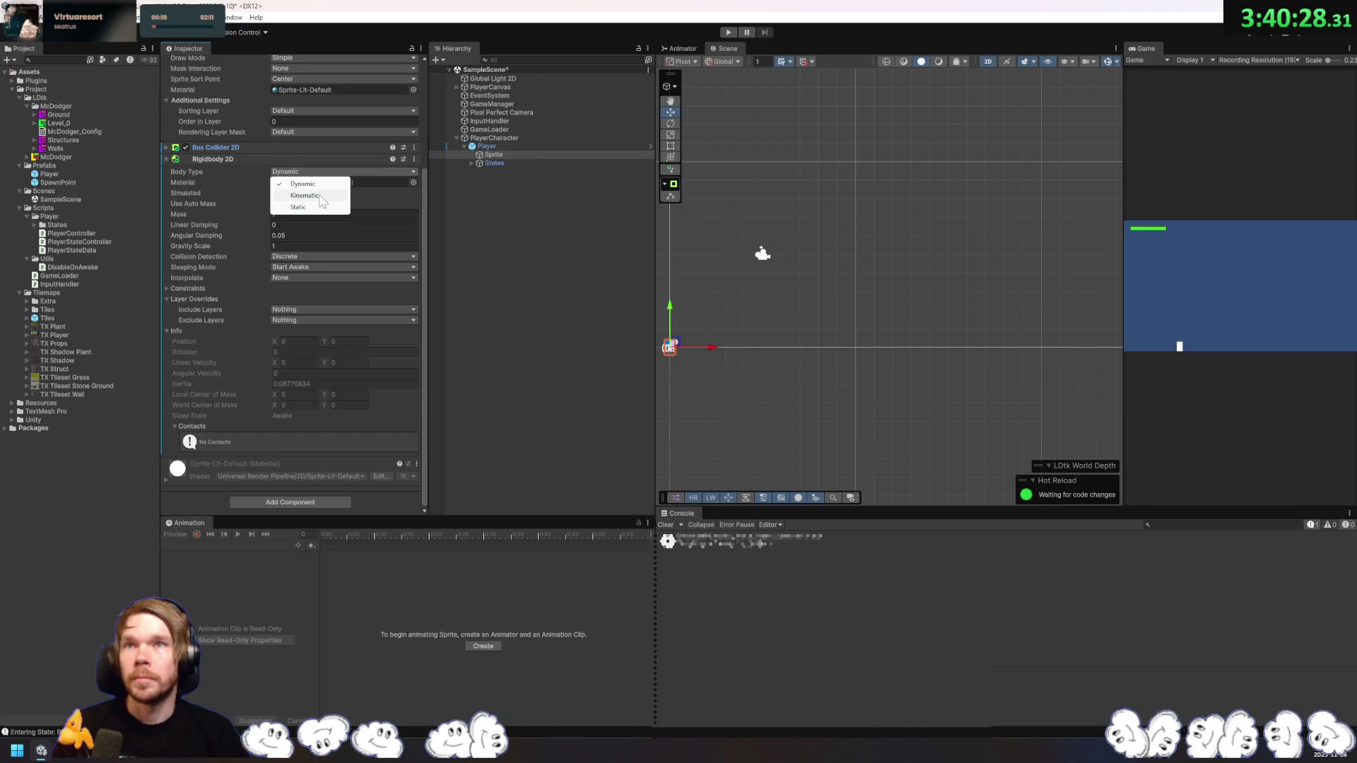
pyautogui.click(320, 185)
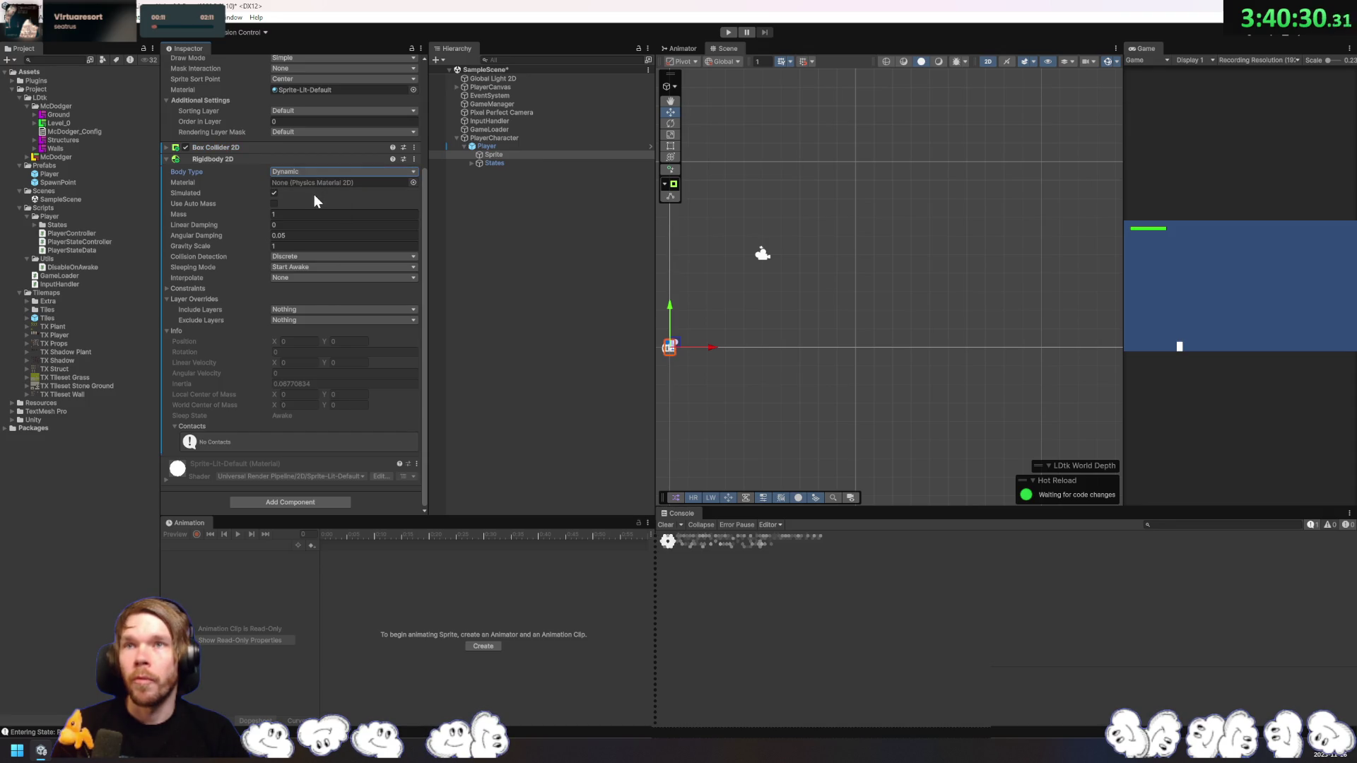
# Step: Set the Rigidbody 2D Gravity Scale to 0 and save the scene
pyautogui.click(414, 159)
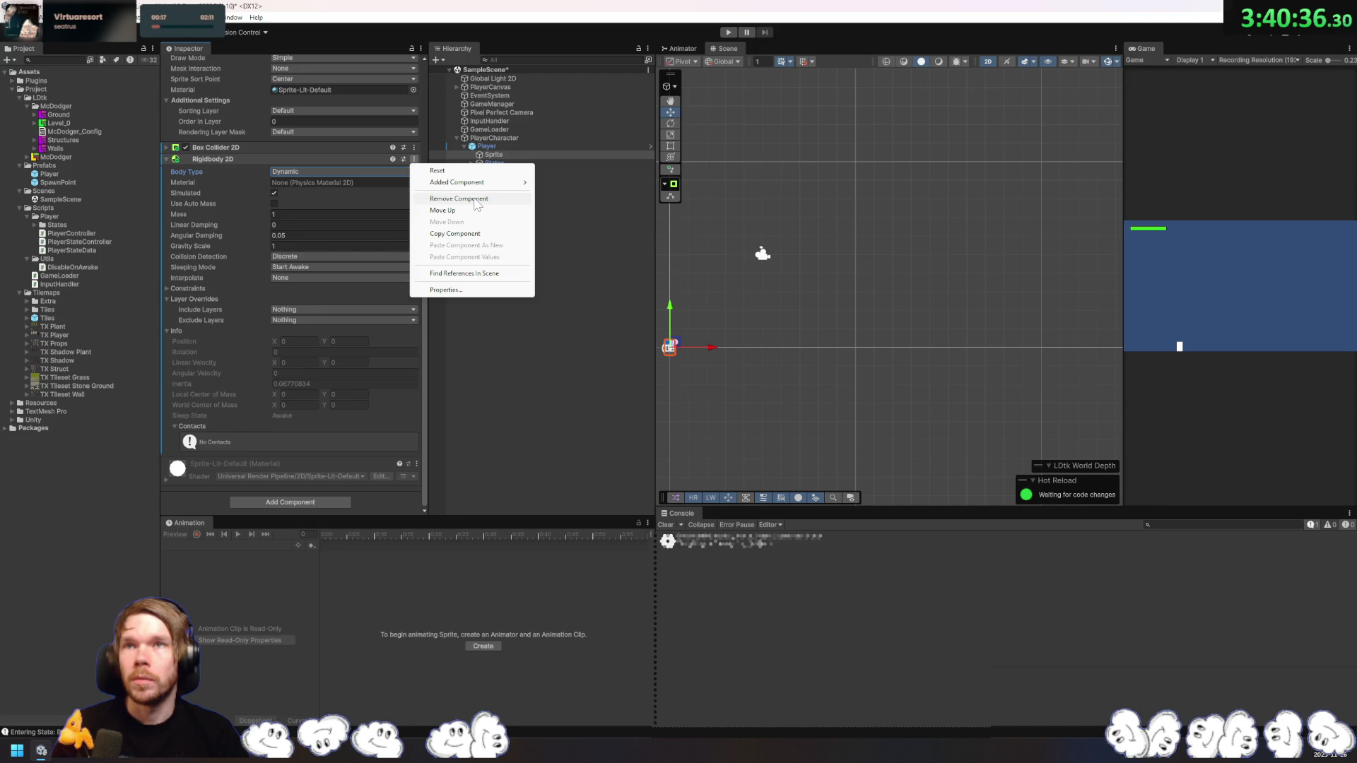
pyautogui.click(231, 268)
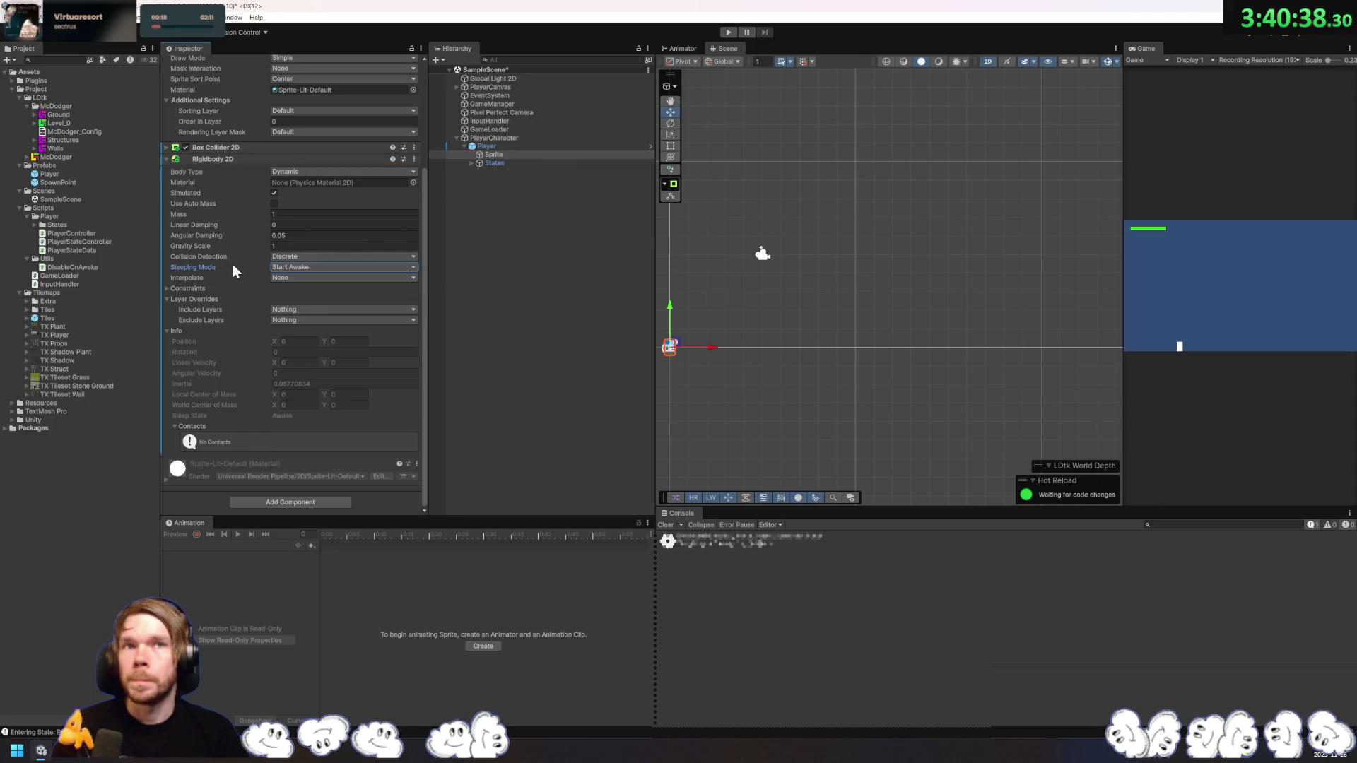
pyautogui.click(294, 246)
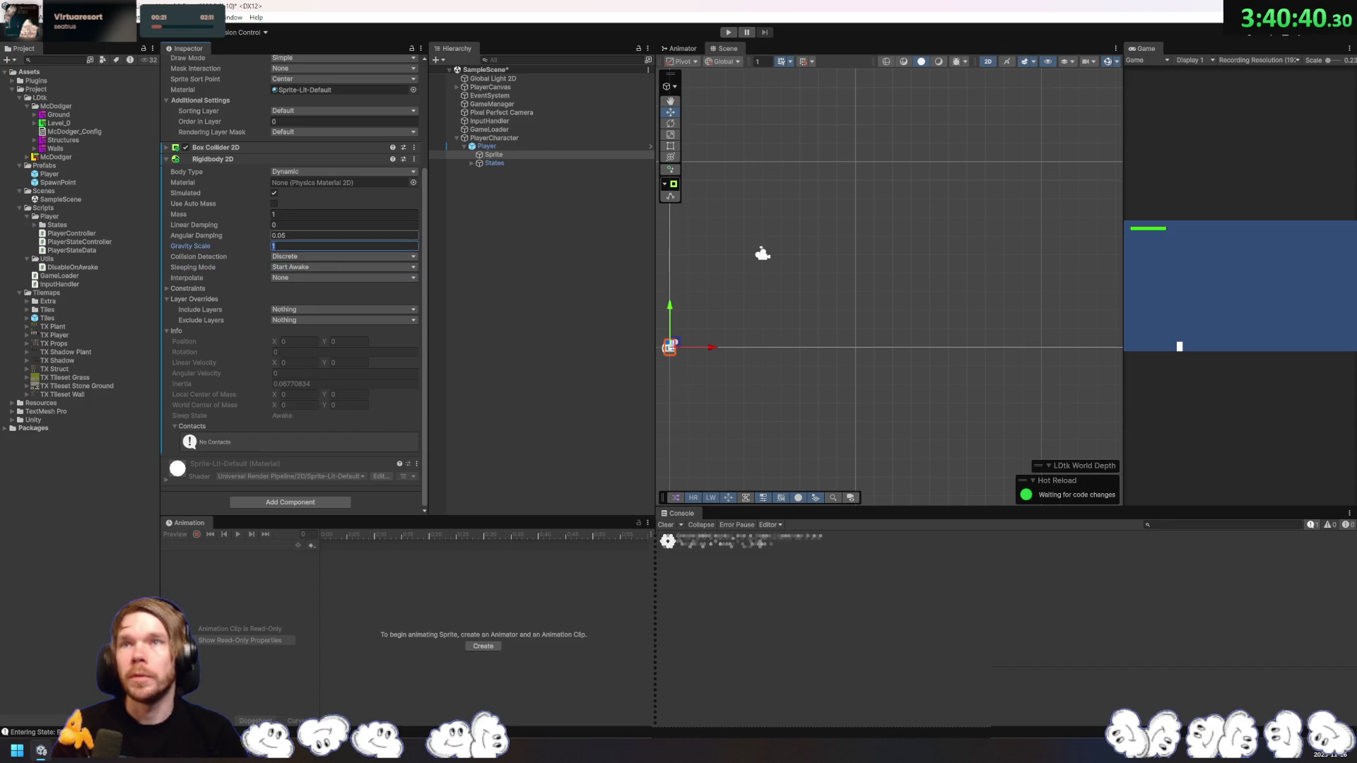
pyautogui.write('0')
pyautogui.moveTo(642, 83)
pyautogui.mouseDown()
pyautogui.moveTo(672, 118)
pyautogui.moveTo(712, 128)
pyautogui.mouseUp()
pyautogui.hotkey('ctrl', 's')
pyautogui.click(511, 147)
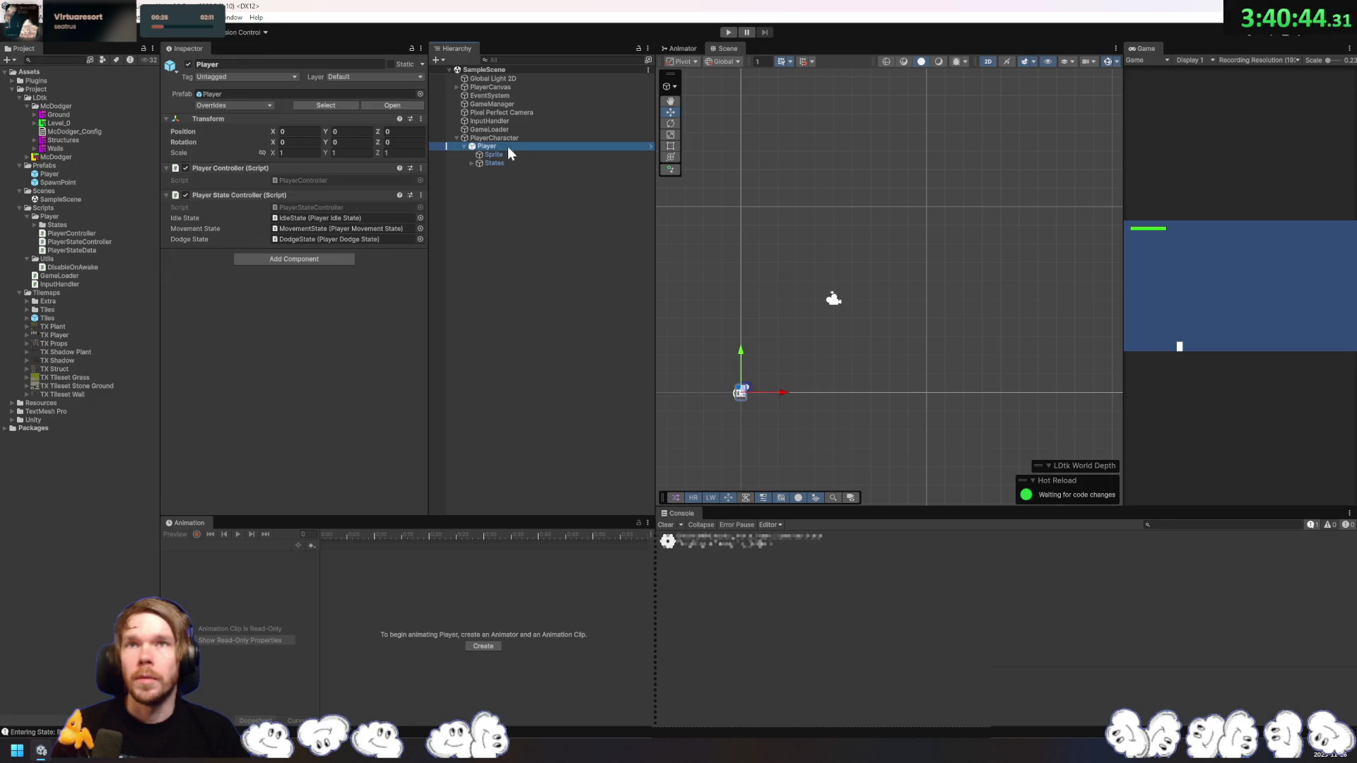
# Step: Apply all Player overrides to the prefab, run a quick Play test, and switch to Rider
pyautogui.click(252, 109)
pyautogui.click(315, 191)
pyautogui.click(729, 34)
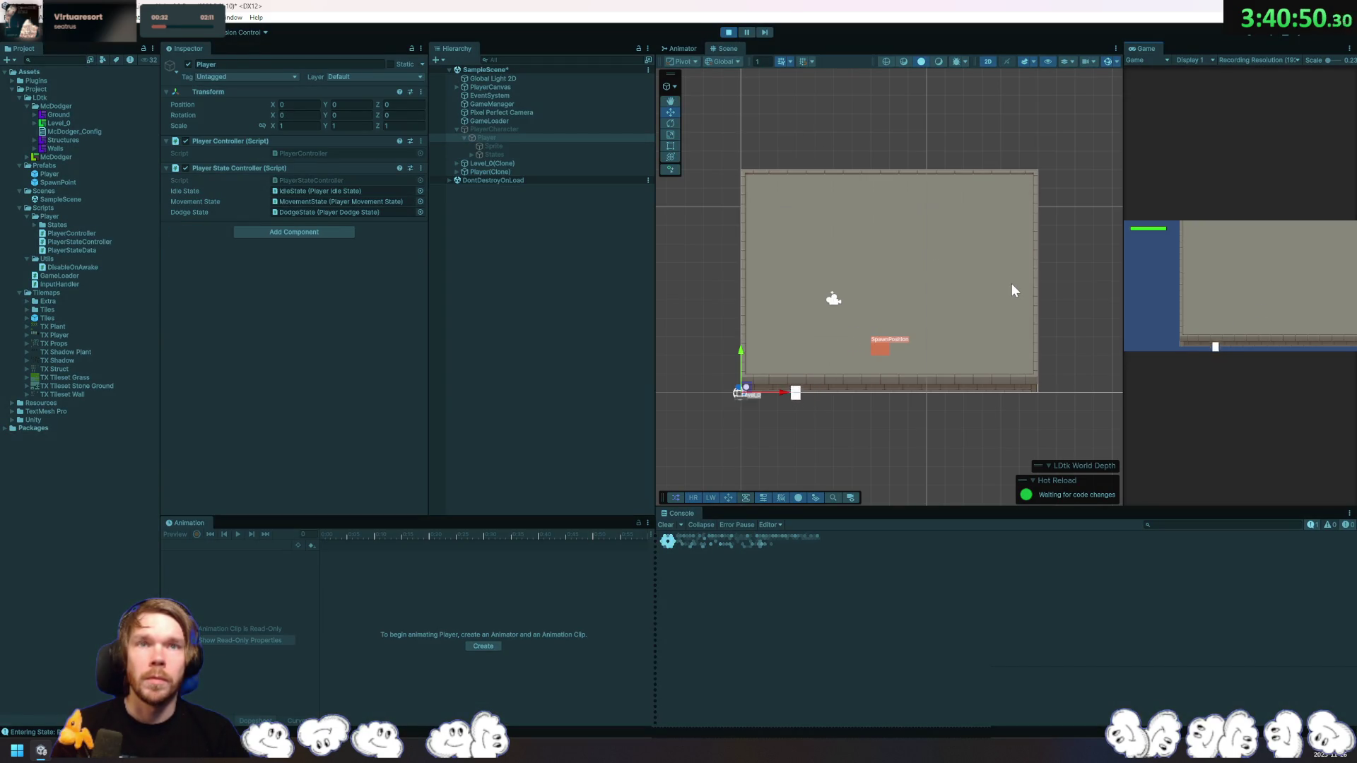
pyautogui.click(734, 33)
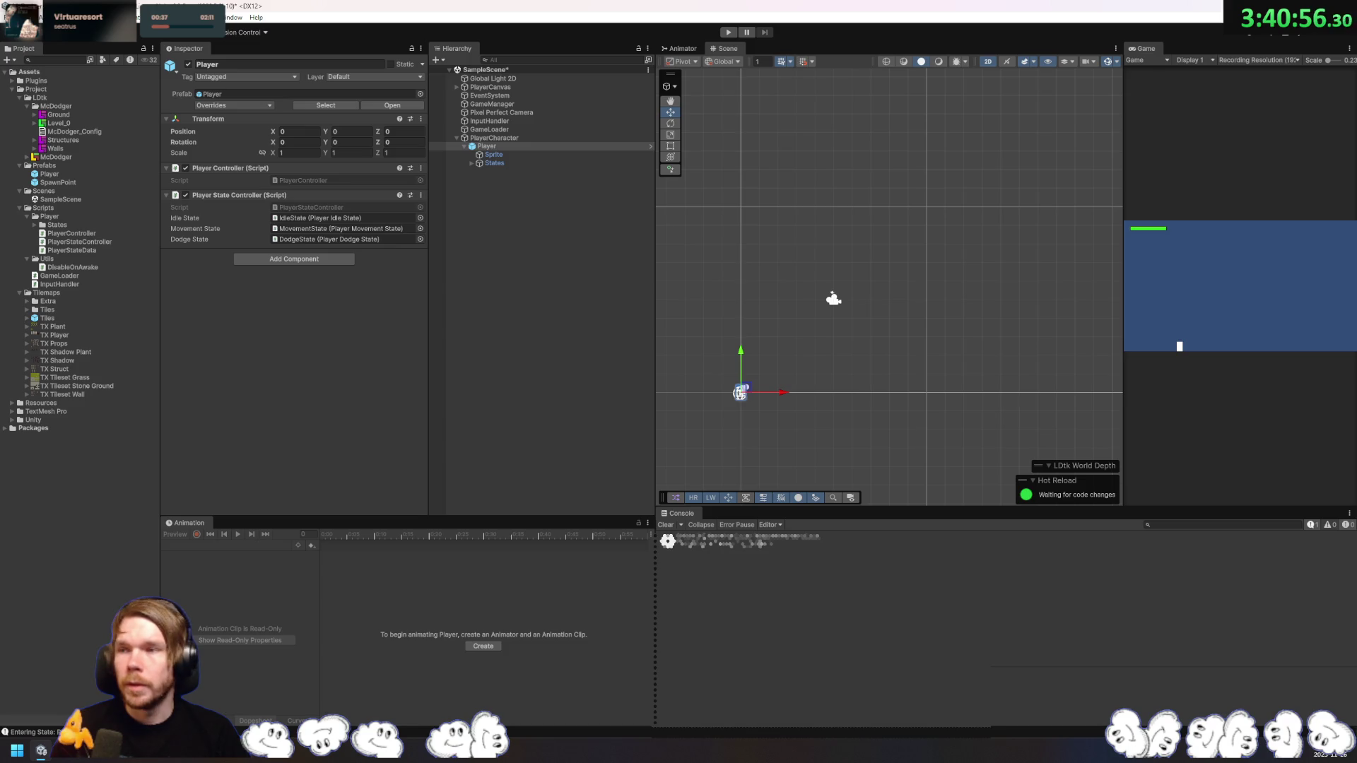
pyautogui.hotkey('alt', 'Tab')
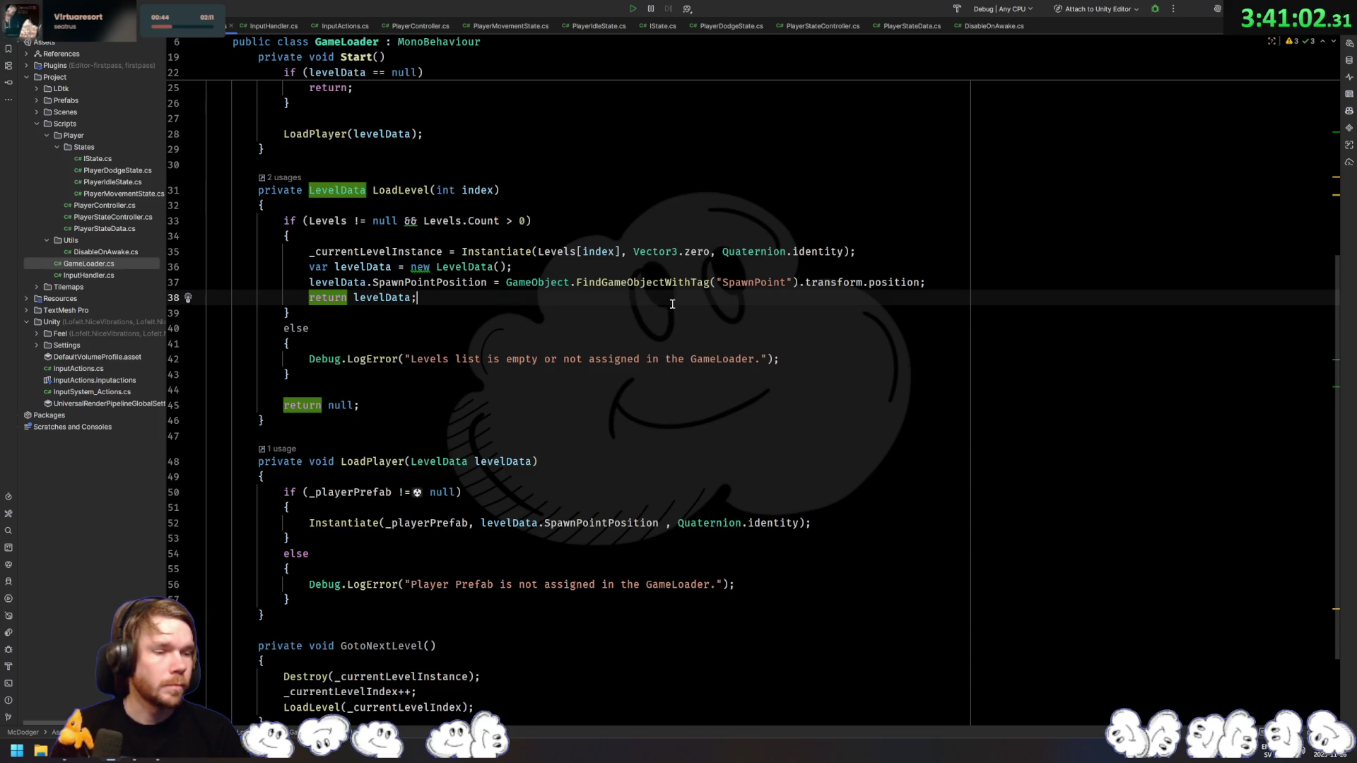
# Step: Cycle through recent files, closing DisableOnAwake.cs and InputActions.cs to reach InputHandler.cs
pyautogui.hotkey('ctrl', 'Tab')
pyautogui.hotkey('ctrl', 'Tab')
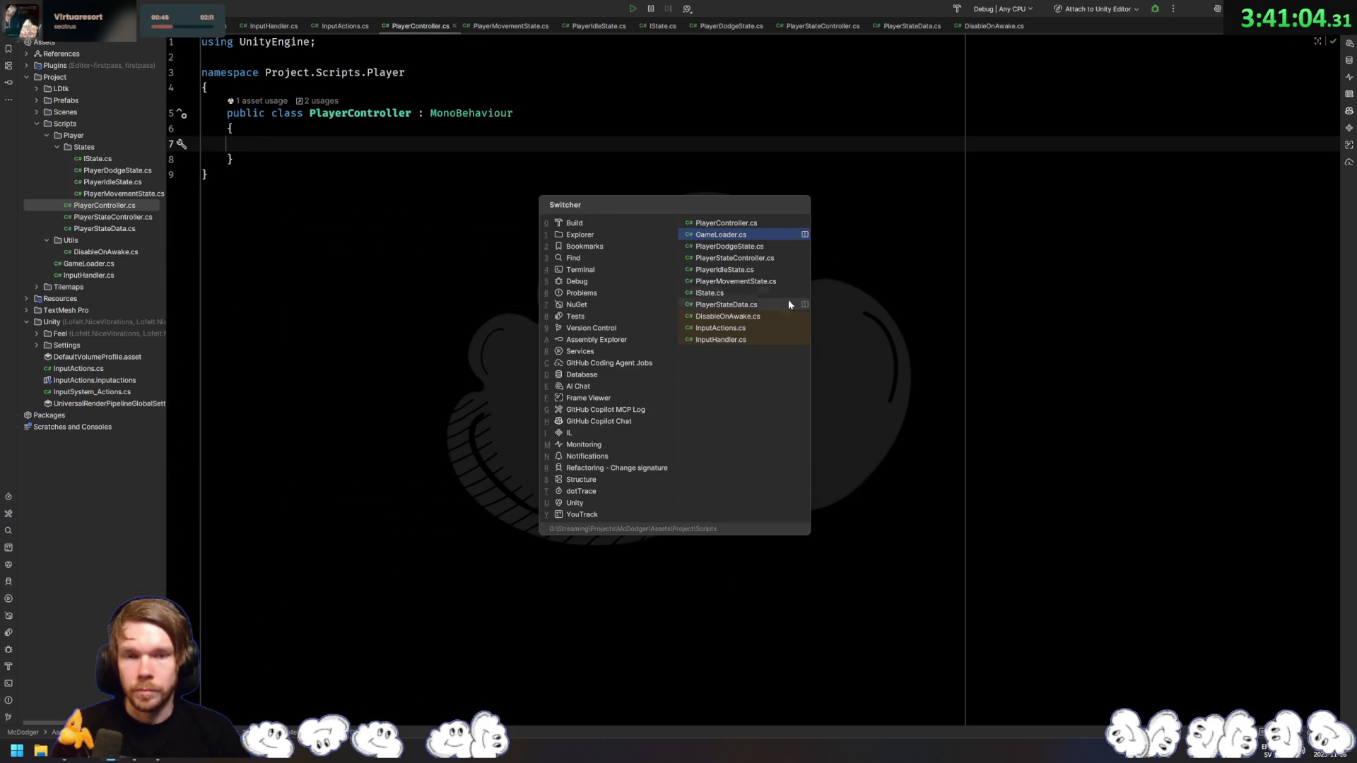
pyautogui.click(786, 320)
pyautogui.hotkey('ctrl', 'F4')
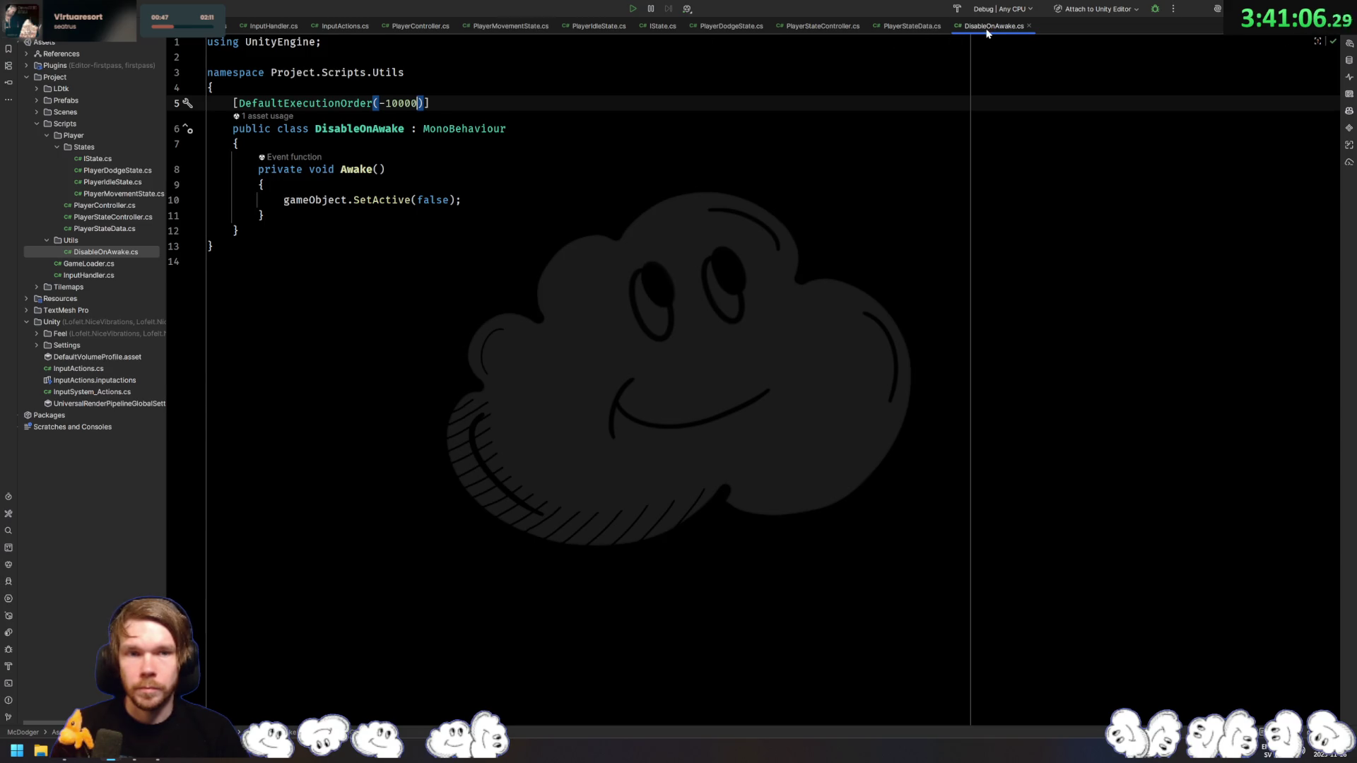
pyautogui.hotkey('ctrl', 'Tab')
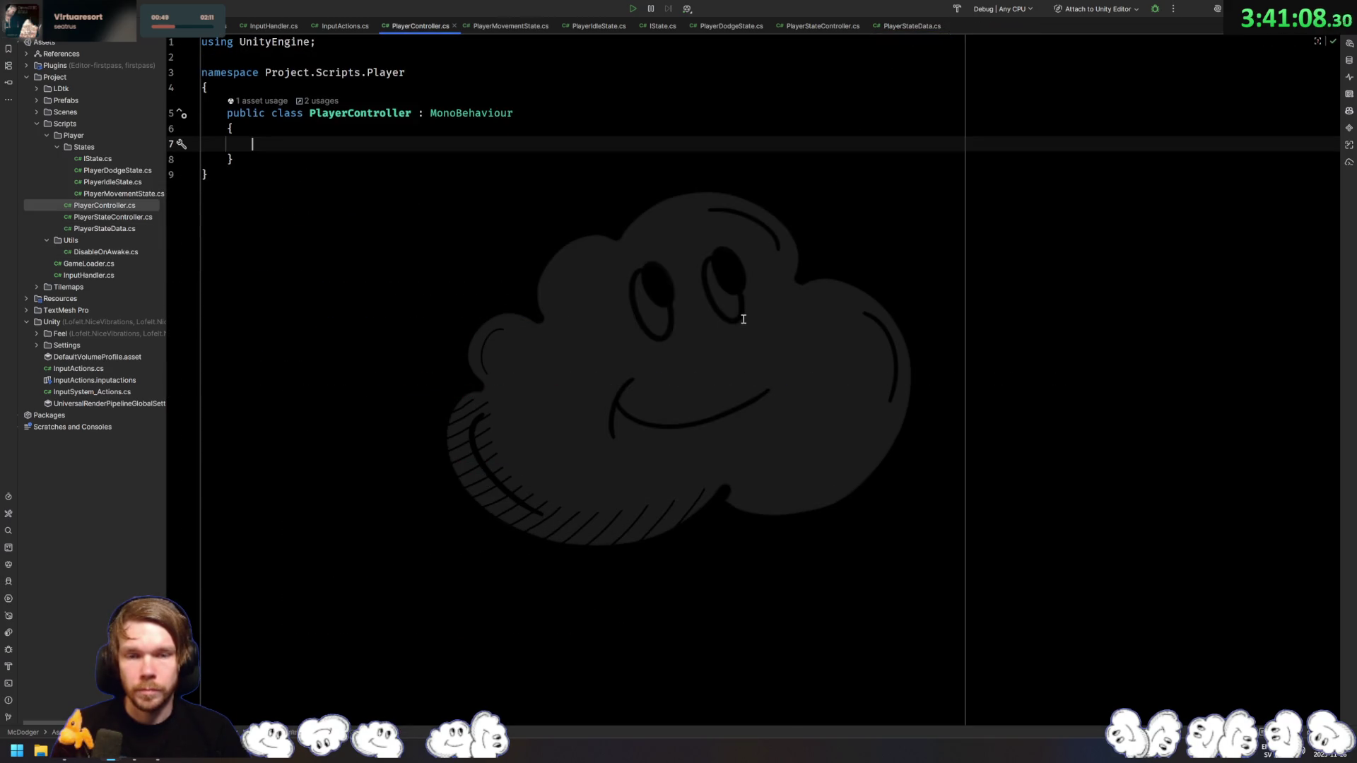
pyautogui.hotkey('ctrl', 'Tab')
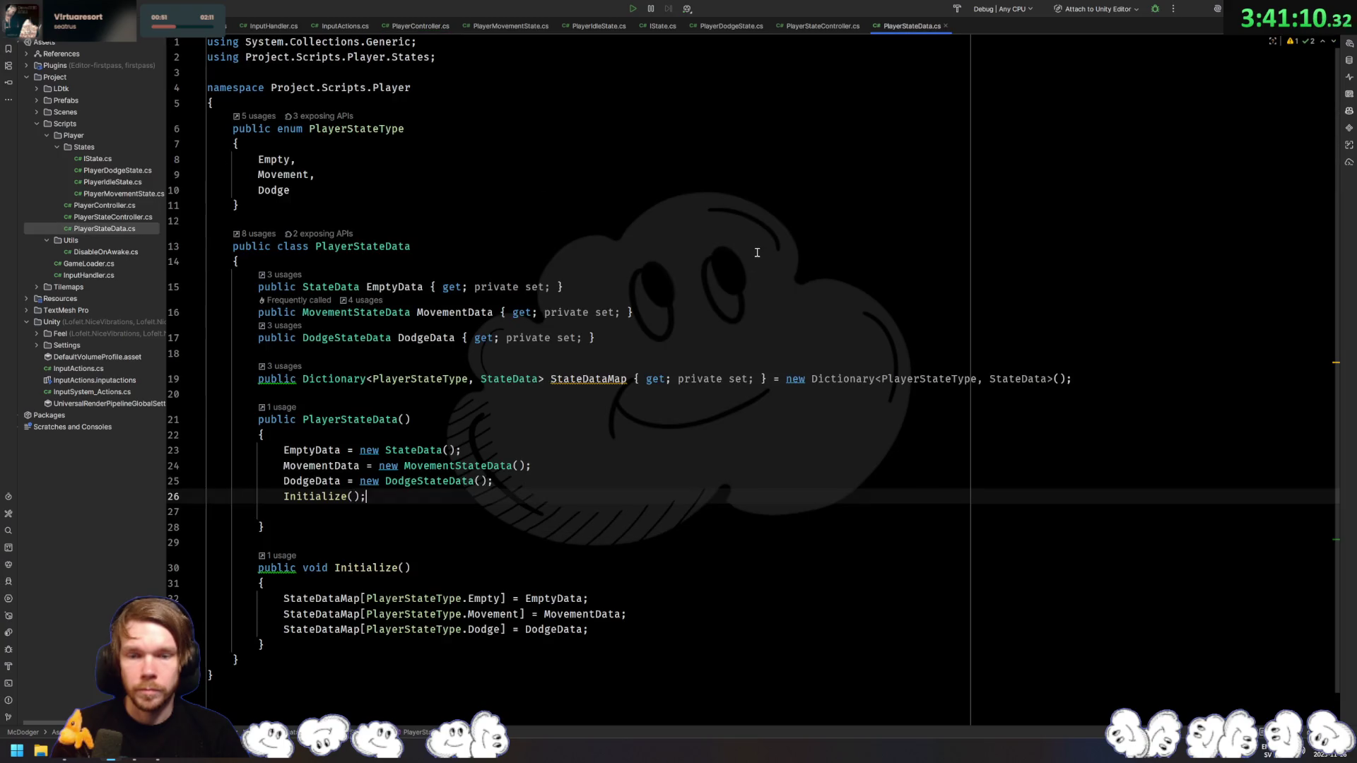
pyautogui.hotkey('ctrl', 'Tab')
pyautogui.click(742, 320)
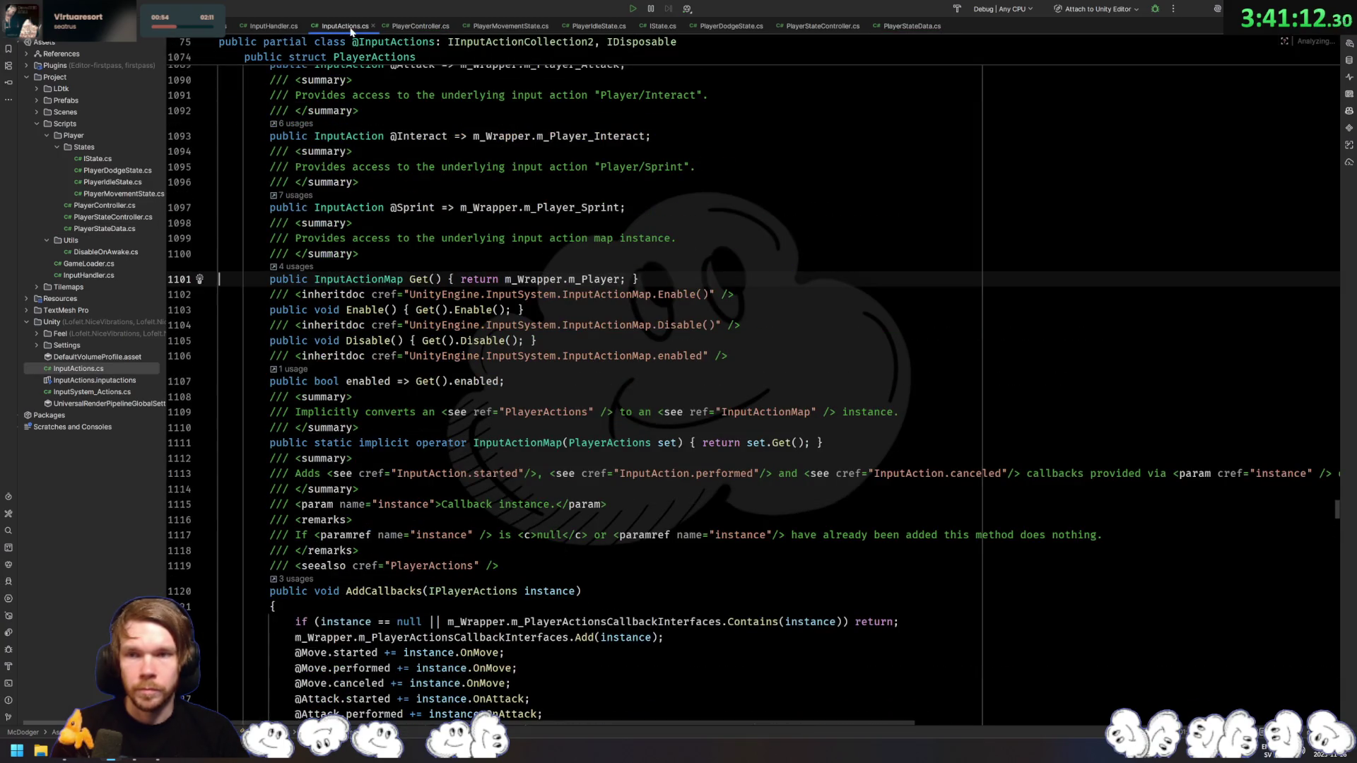
pyautogui.hotkey('ctrl', 'F4')
pyautogui.hotkey('ctrl', 'Tab')
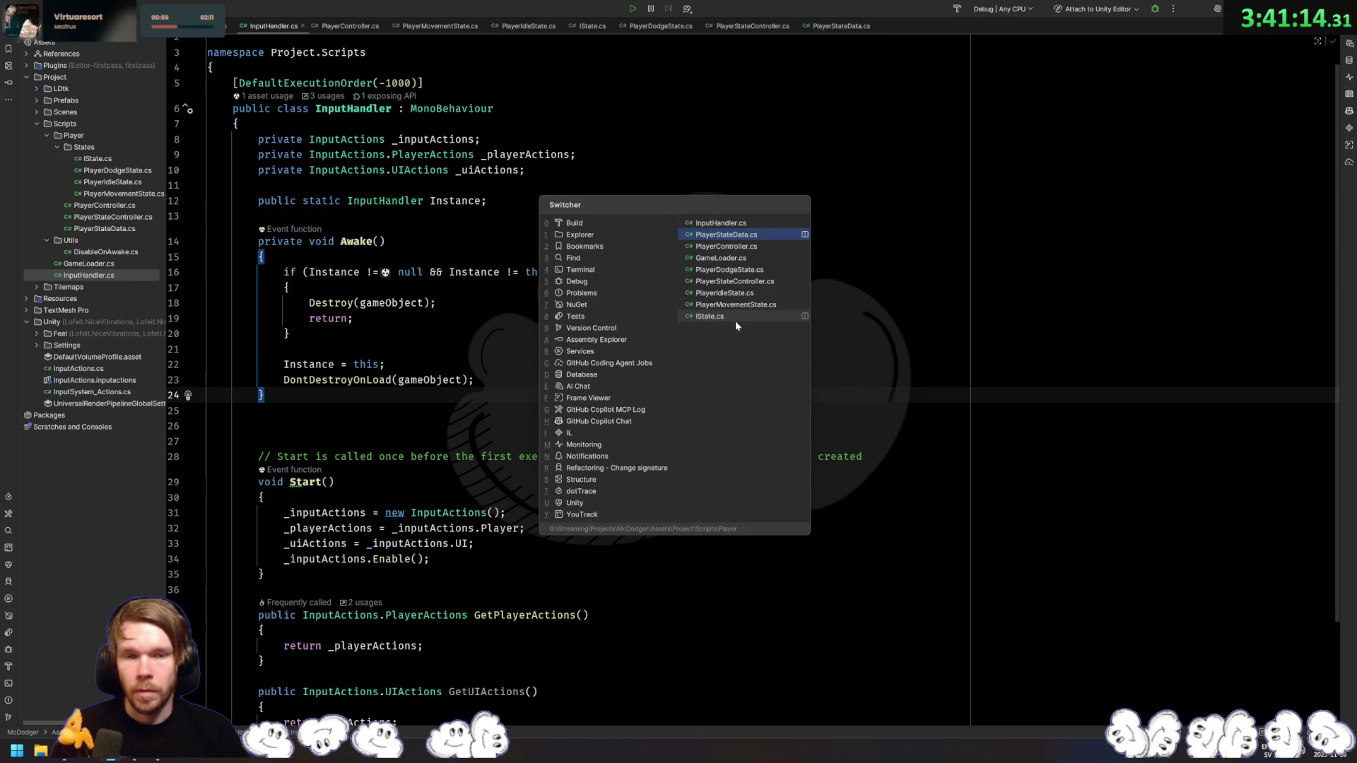
# Step: Delete the empty line 27 in InputHandler.cs
pyautogui.click(878, 316)
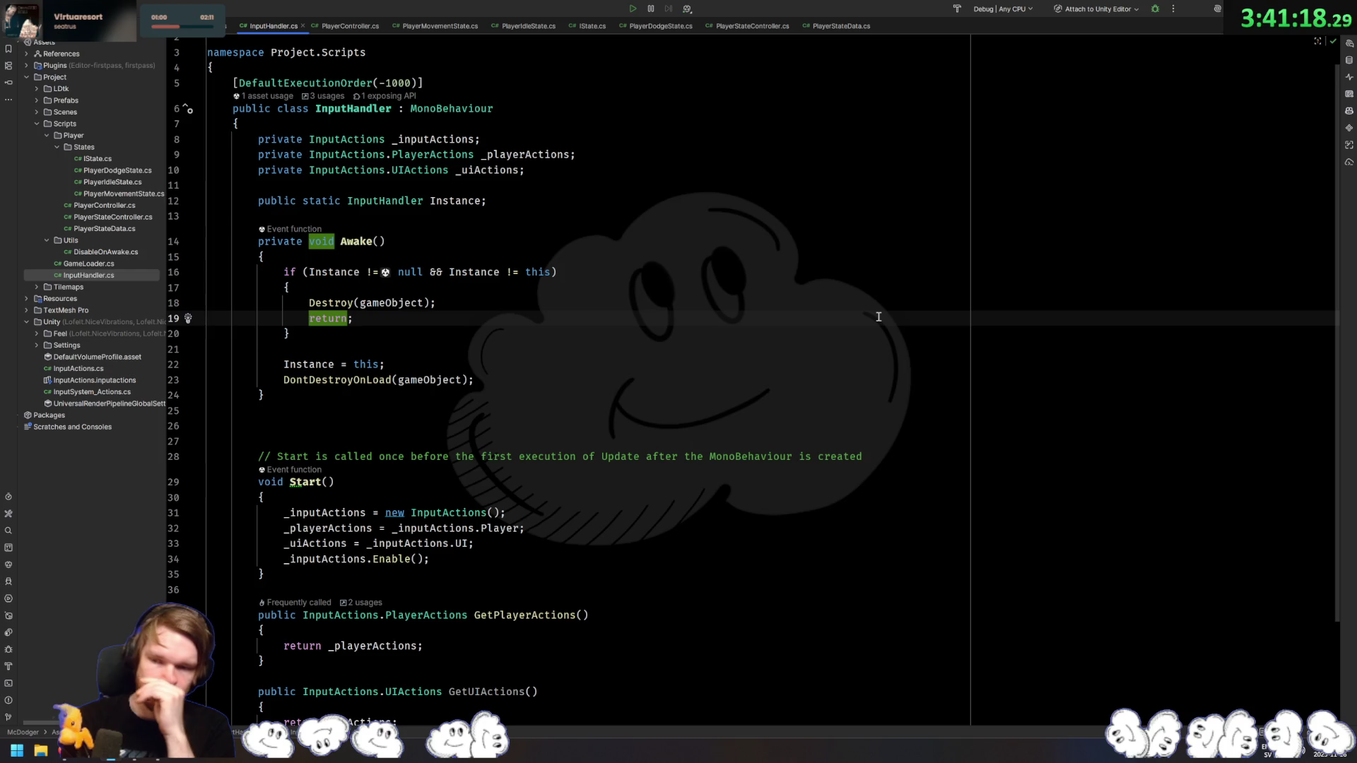
pyautogui.click(545, 439)
pyautogui.press('BackSpace')
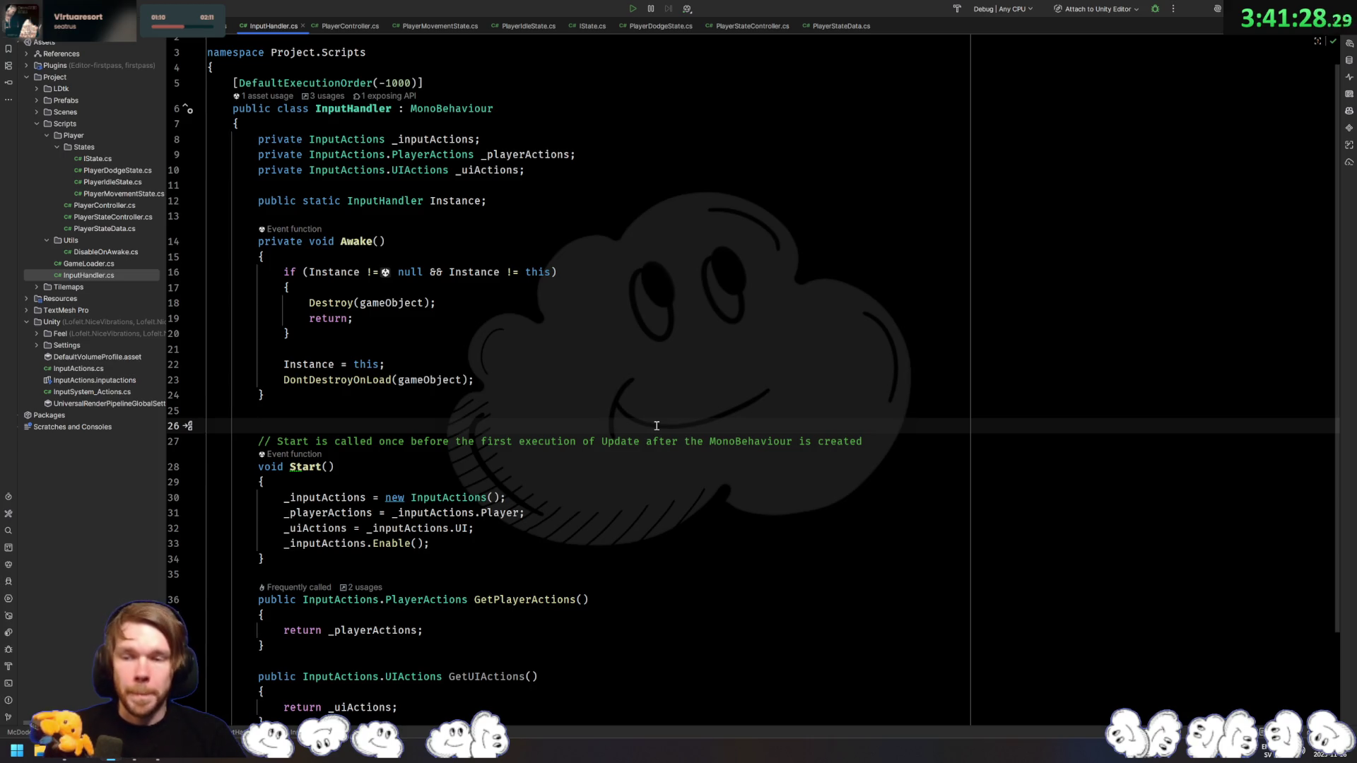
# Step: Open PlayerIdleState, PlayerDodgeState and PlayerMovementState, then jump to the _playerController field
pyautogui.scroll(-3, 690, 410)
pyautogui.doubleClick(117, 193)
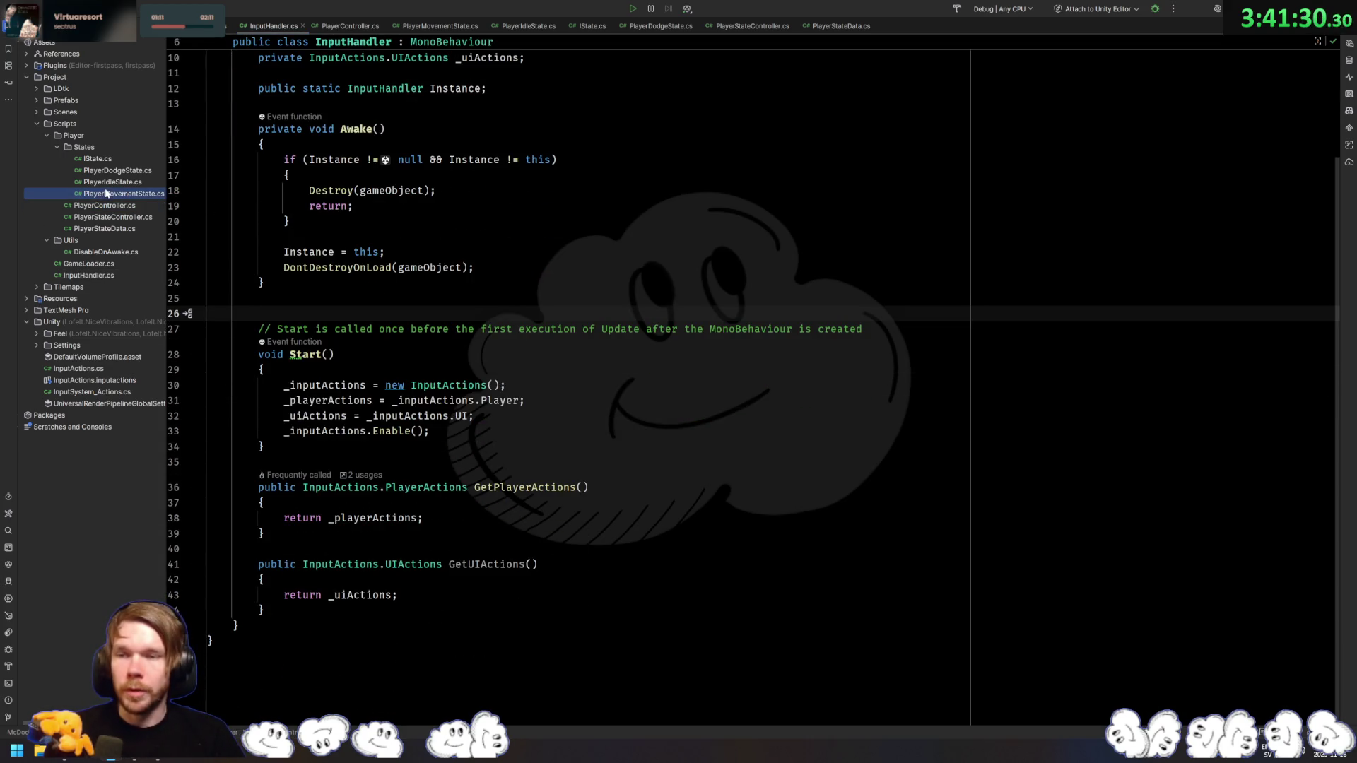
pyautogui.doubleClick(113, 181)
pyautogui.doubleClick(117, 170)
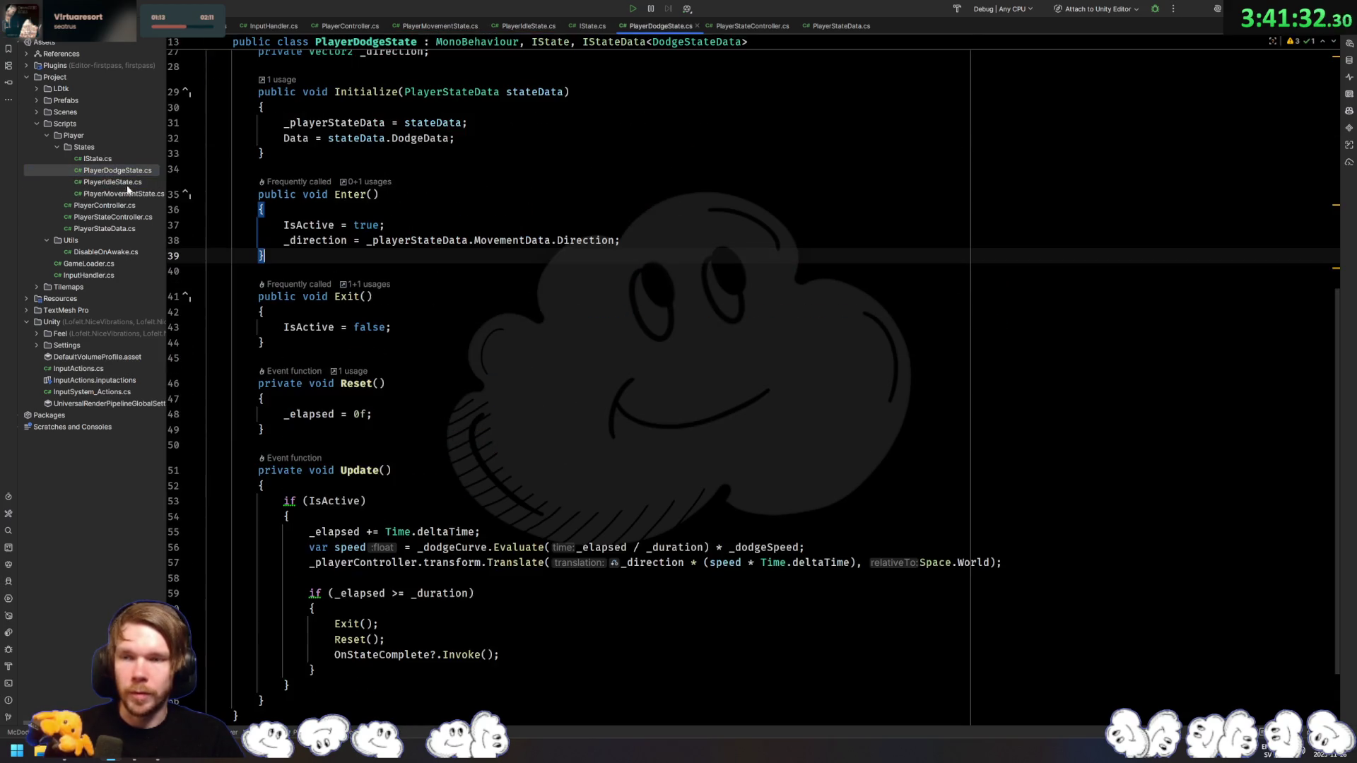
pyautogui.doubleClick(125, 194)
pyautogui.keyDown('ctrl'); pyautogui.click(357, 313); pyautogui.keyUp('ctrl')
# Step: In the PlayerController class, start a serialized private Rigidbody2D field, then delete it
pyautogui.keyDown('ctrl'); pyautogui.click(473, 276); pyautogui.keyUp('ctrl')
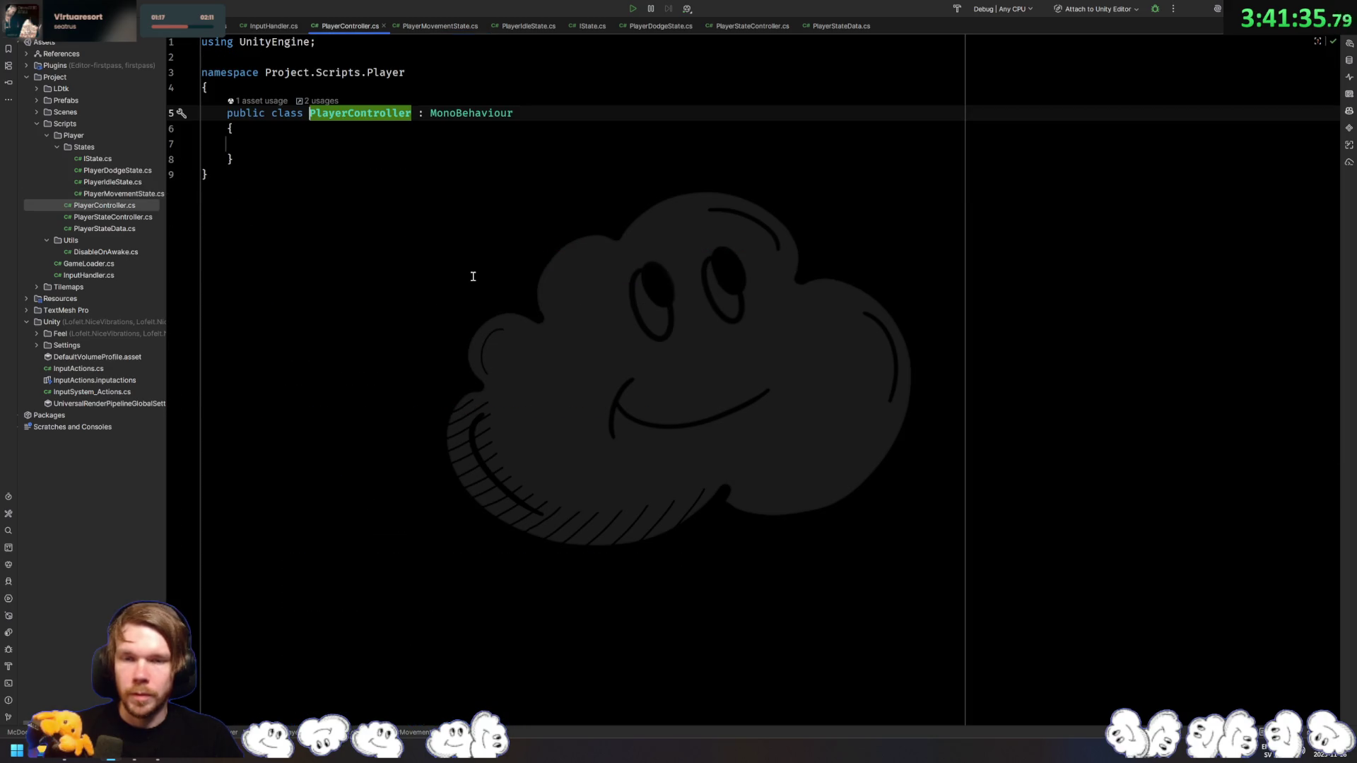
pyautogui.click(515, 143)
pyautogui.write('er')
pyautogui.press('Return')
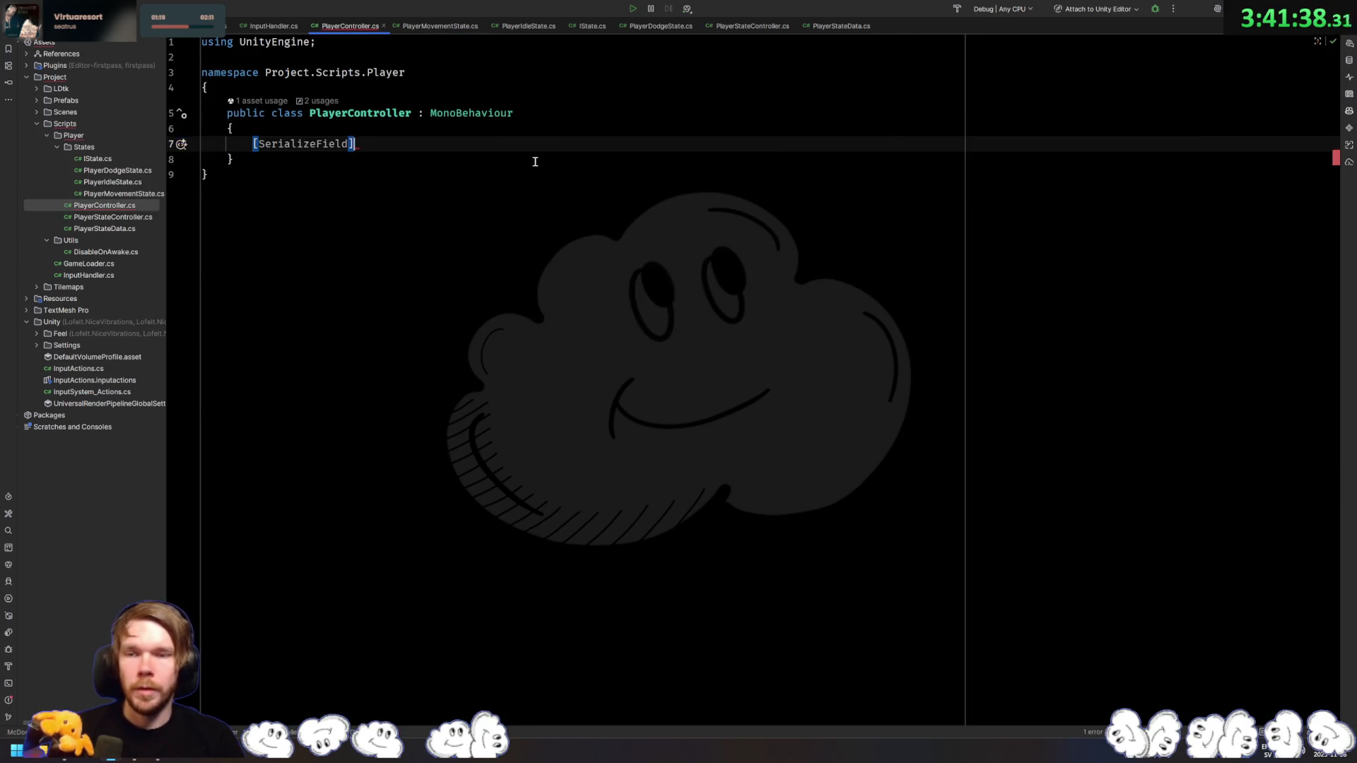
pyautogui.write('privat')
pyautogui.press('Return')
pyautogui.write('Rigi')
pyautogui.press('Return')
pyautogui.hotkey('ctrl', 'Left')
pyautogui.hotkey('ctrl', 'Left')
pyautogui.hotkey('ctrl', 'Left')
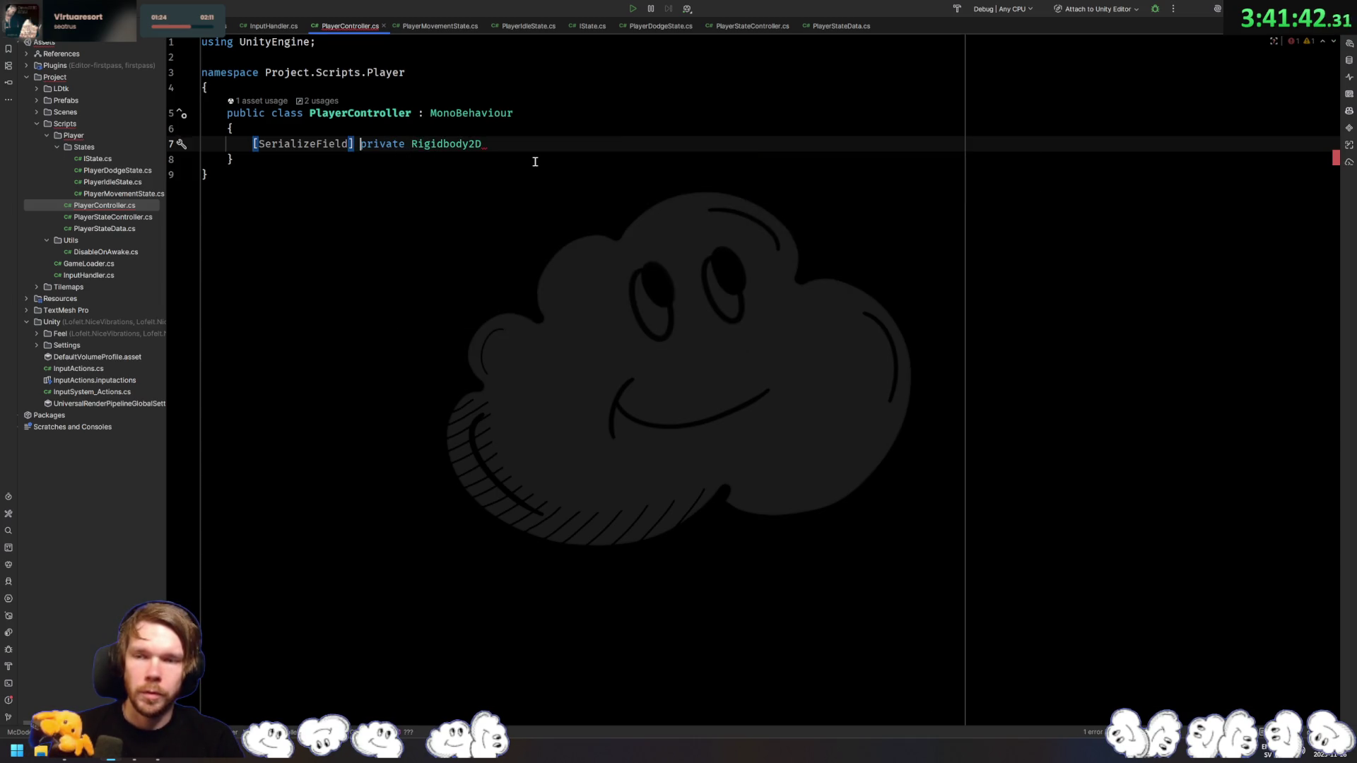
pyautogui.press('BackSpace')
pyautogui.hotkey('shift', 'Home')
pyautogui.press('BackSpace')
pyautogui.hotkey('shift', 'End')
pyautogui.press('BackSpace')
# Step: Use the propg template to add public Rigidbody2D Rigidbody2D { get; private set; }
pyautogui.write('propg')
pyautogui.press('Tab')
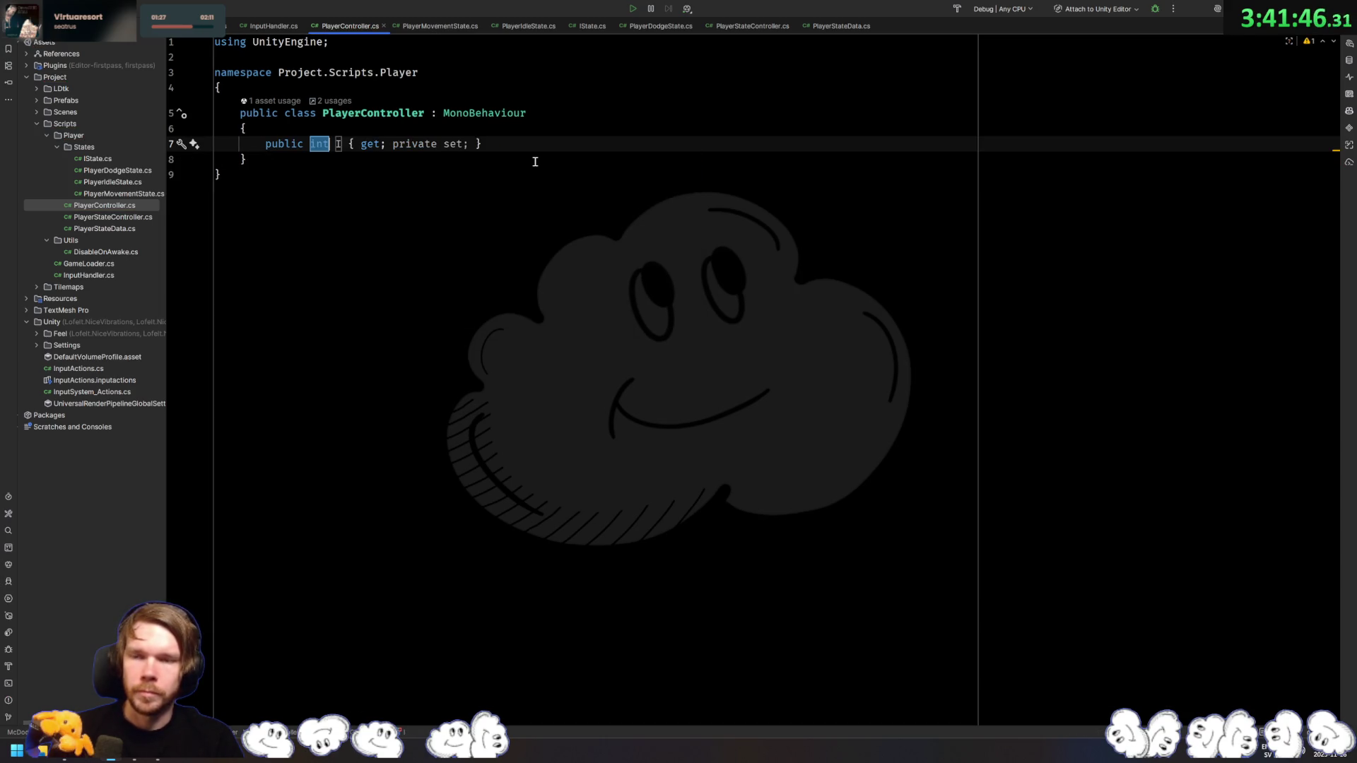
pyautogui.write('Rigidbo')
pyautogui.press('BackSpace')
pyautogui.press('BackSpace')
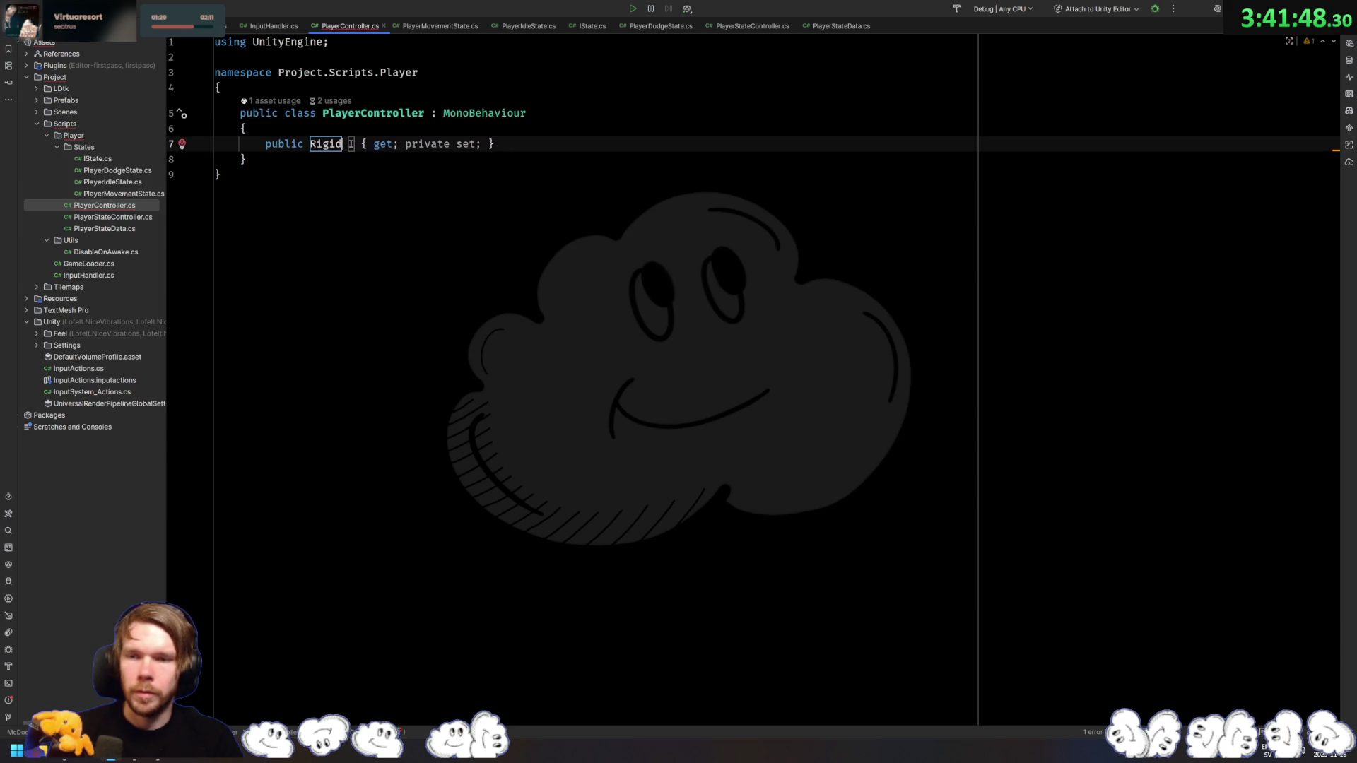
pyautogui.write('body2D')
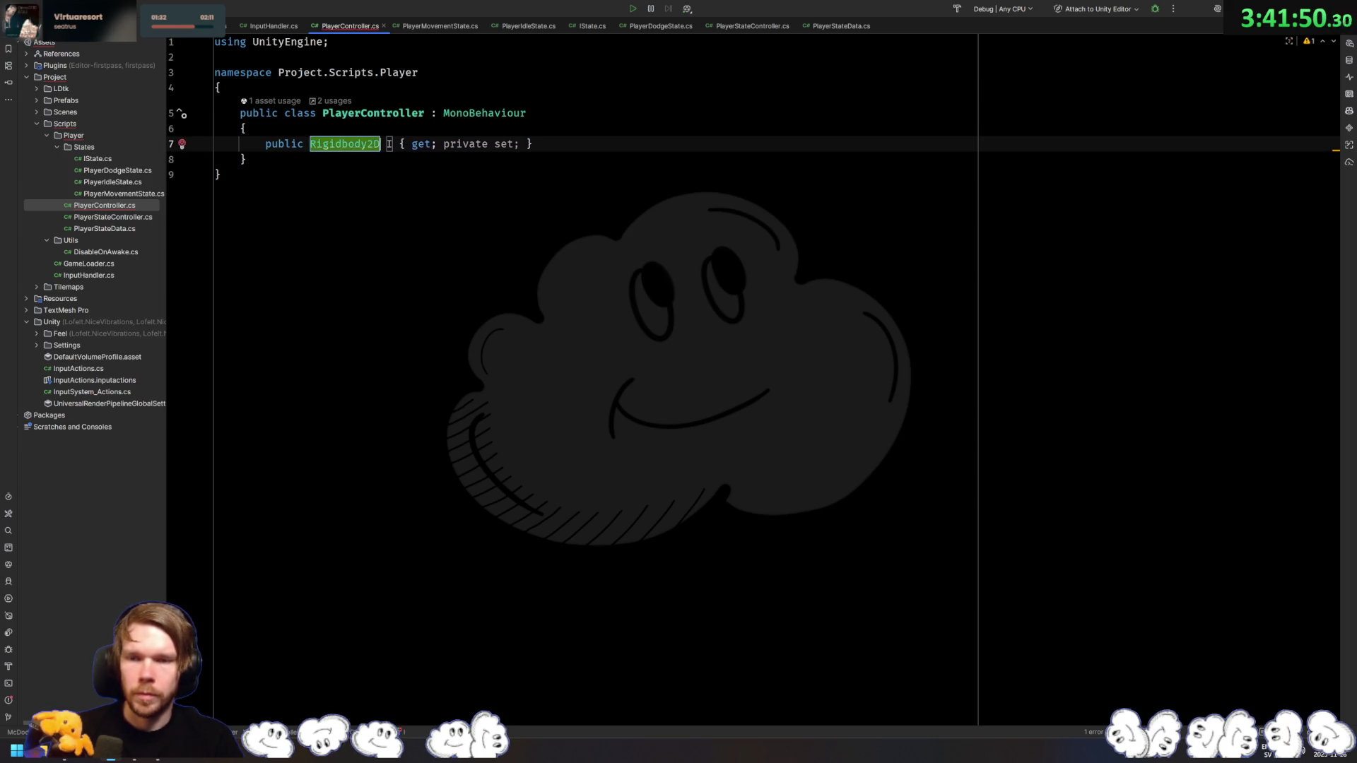
pyautogui.press('Tab')
pyautogui.press('Return')
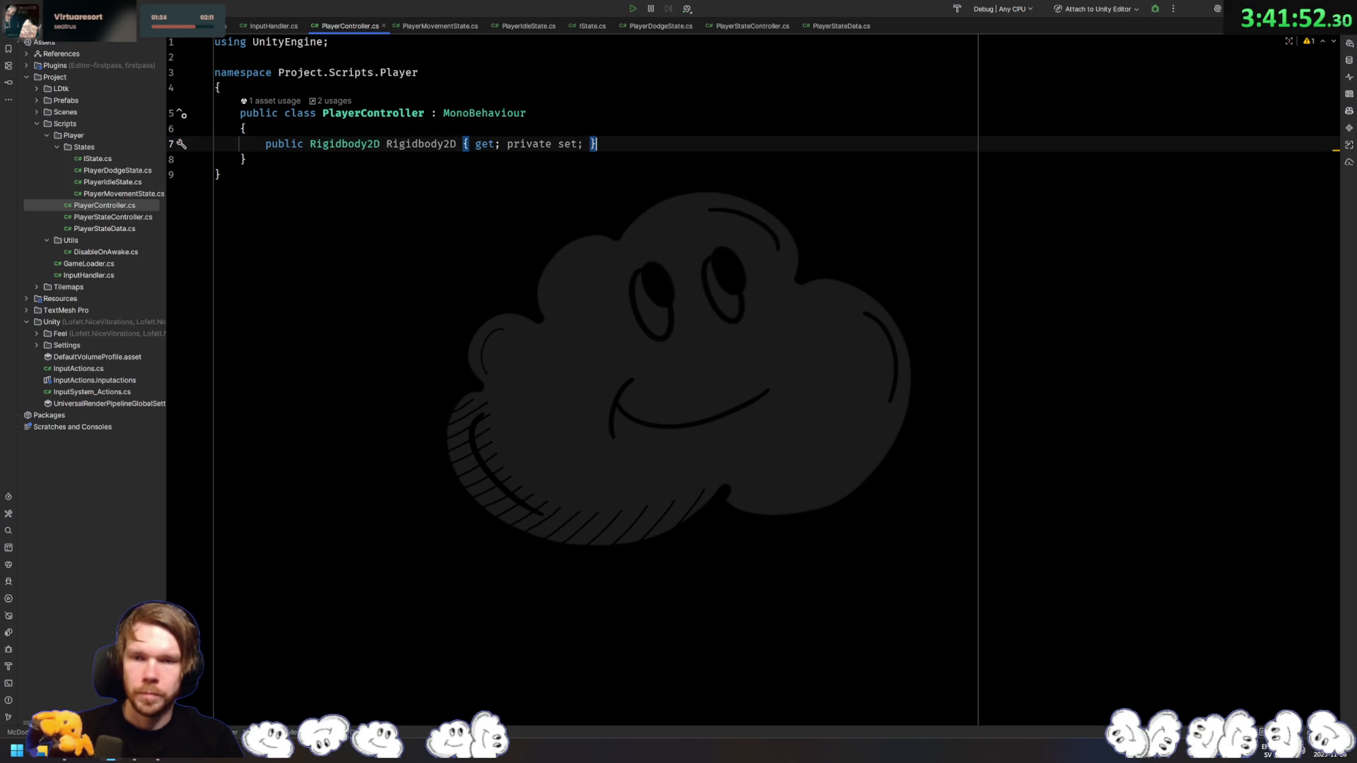
# Step: Add [field:SerializeField] above the Rigidbody2D property and return to Unity
pyautogui.hotkey('ctrl', 'alt', 'Return')
pyautogui.write('[field:')
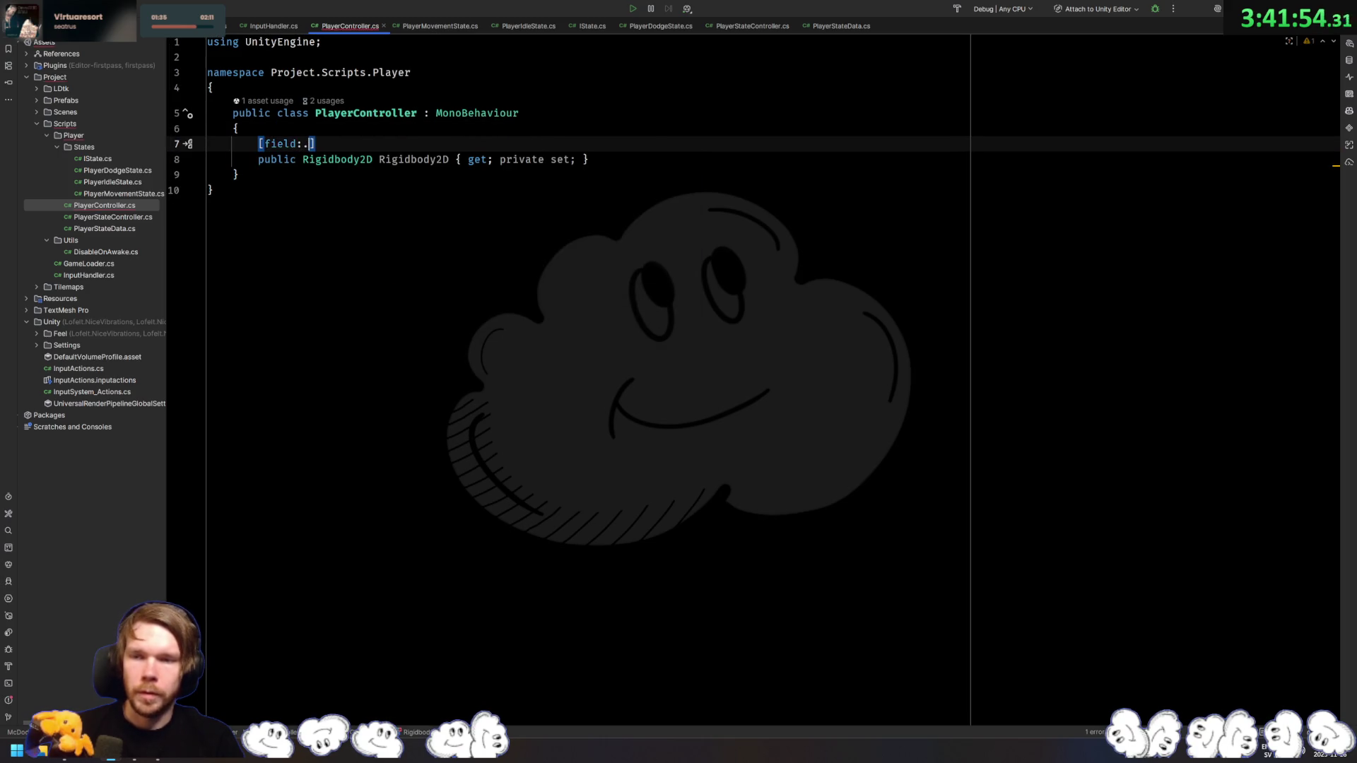
pyautogui.write('Ser')
pyautogui.press('Return')
pyautogui.press('Return')
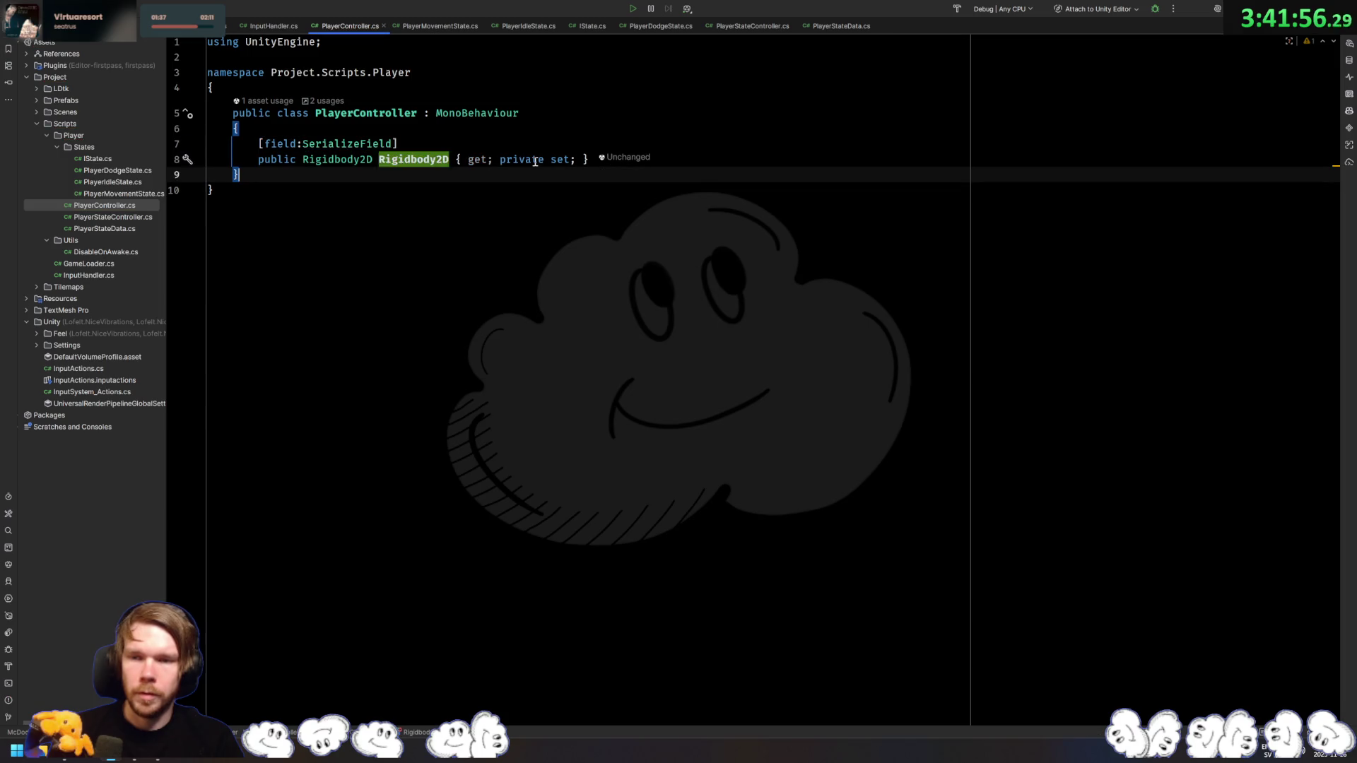
pyautogui.press('Return')
pyautogui.press('Return')
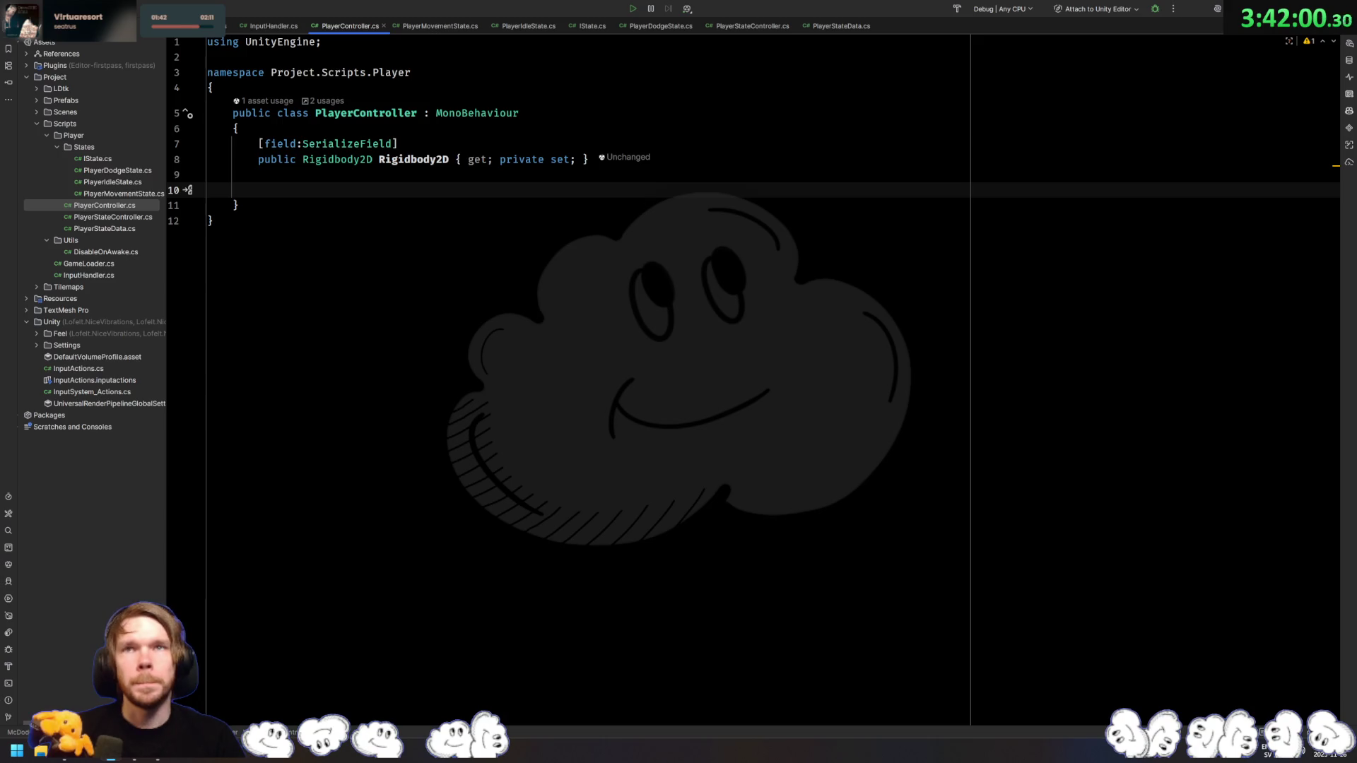
pyautogui.hotkey('alt', 'Tab')
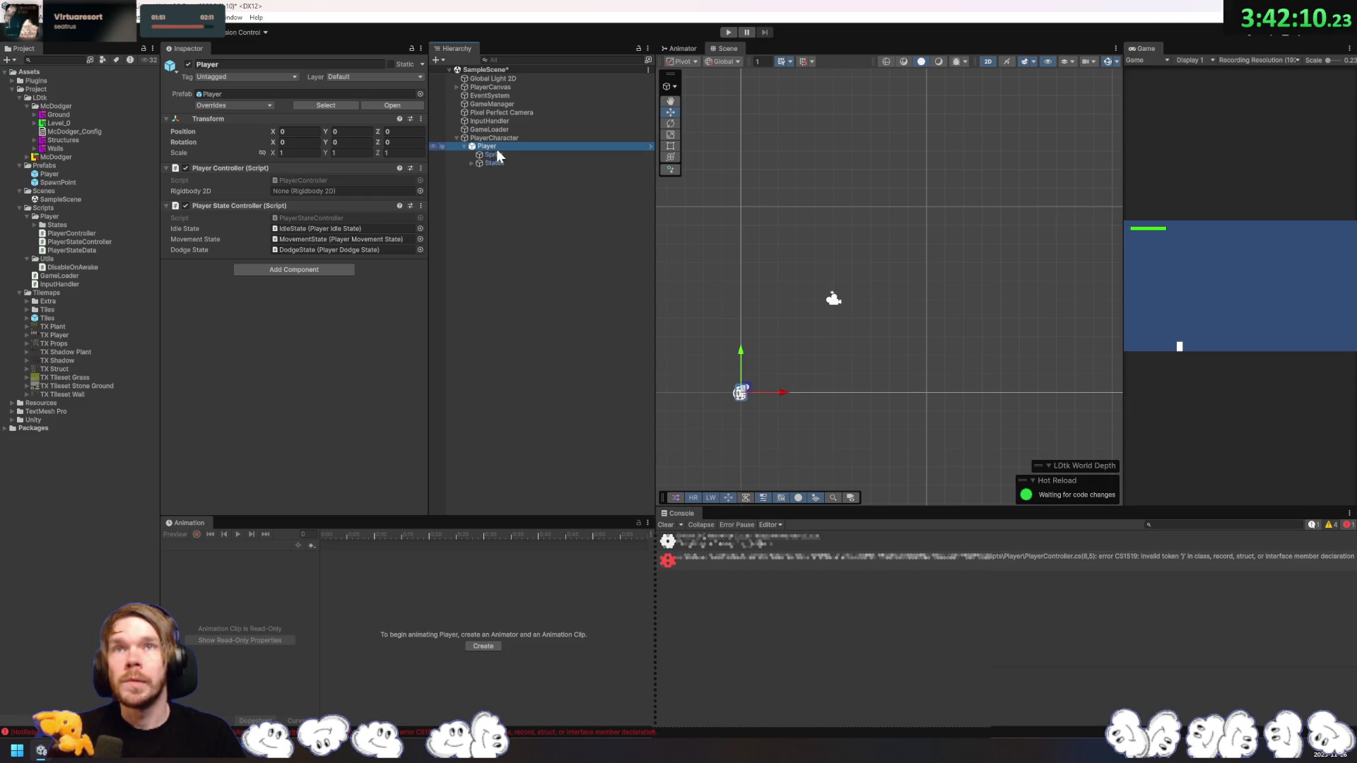
# Step: Move the Rigidbody 2D from Sprite to Player with Gravity Scale 0, and drop Level_0 into the scene
pyautogui.click(293, 270)
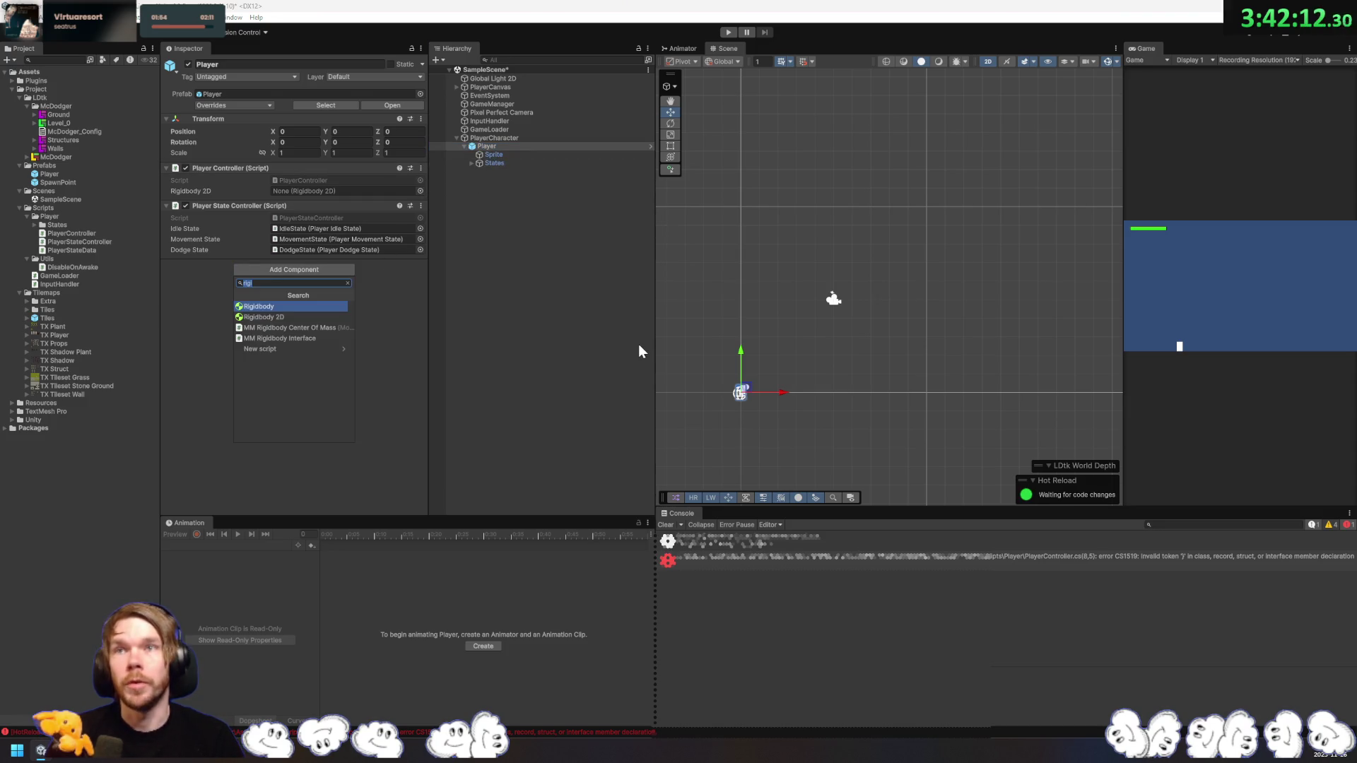
pyautogui.press('Down')
pyautogui.press('Return')
pyautogui.click(494, 154)
pyautogui.click(415, 301)
pyautogui.click(455, 329)
pyautogui.click(499, 145)
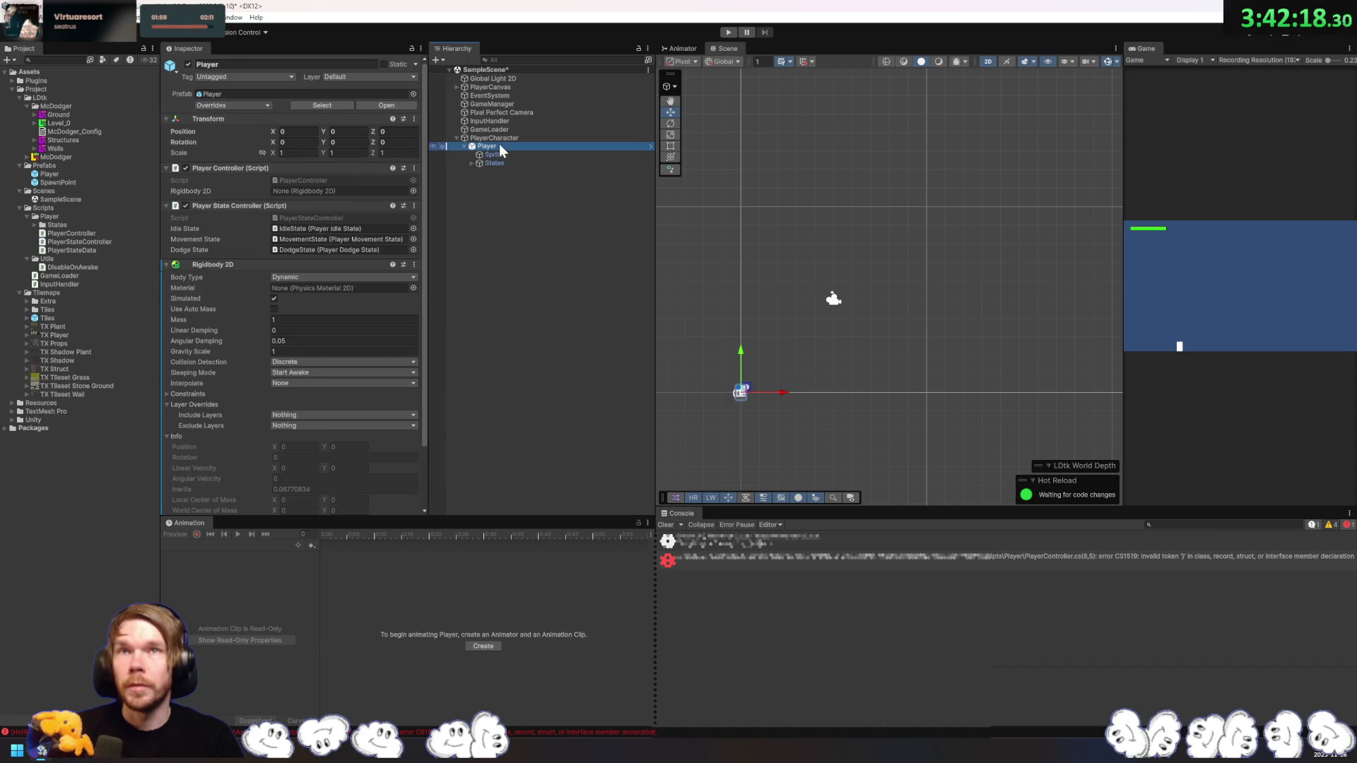
pyautogui.click(301, 351)
pyautogui.write('0')
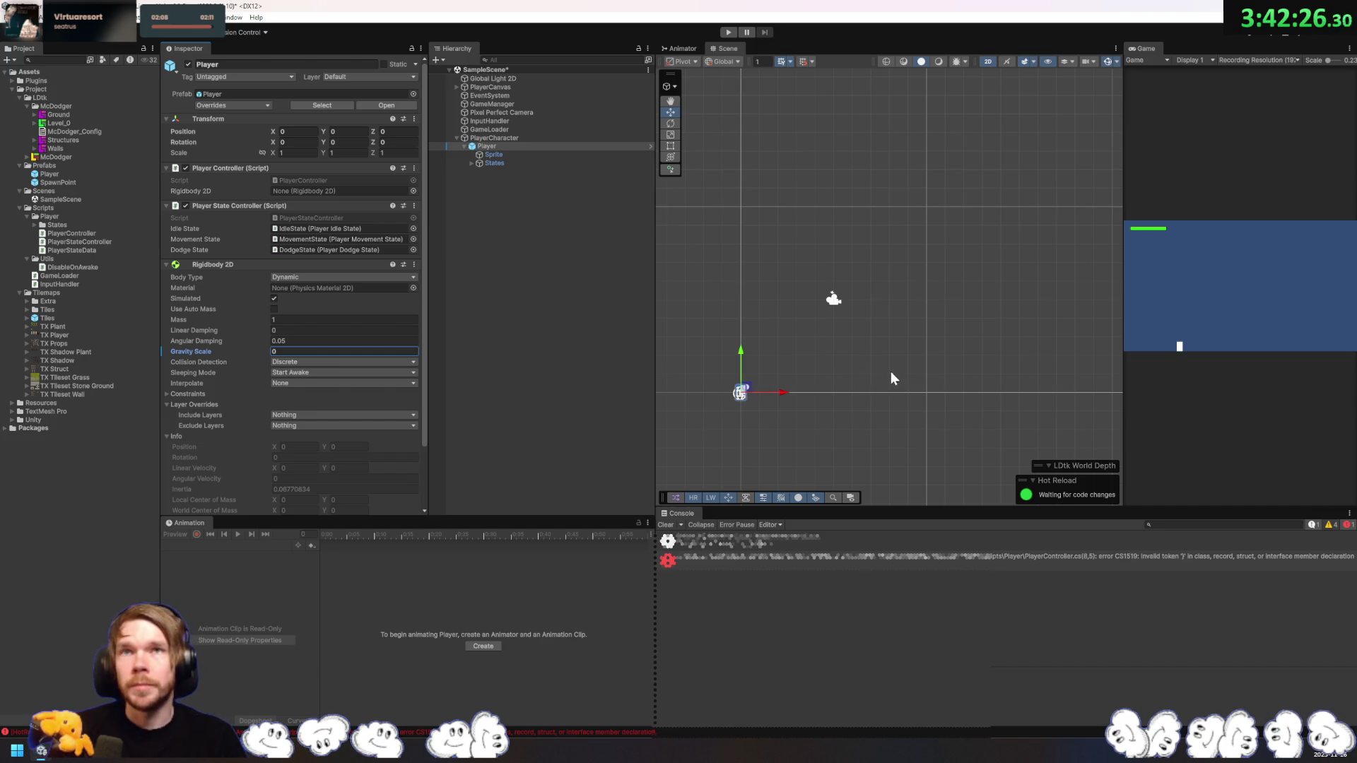
pyautogui.moveTo(559, 146)
pyautogui.mouseDown()
pyautogui.moveTo(569, 252)
pyautogui.moveTo(732, 256)
pyautogui.moveTo(915, 318)
pyautogui.mouseUp()
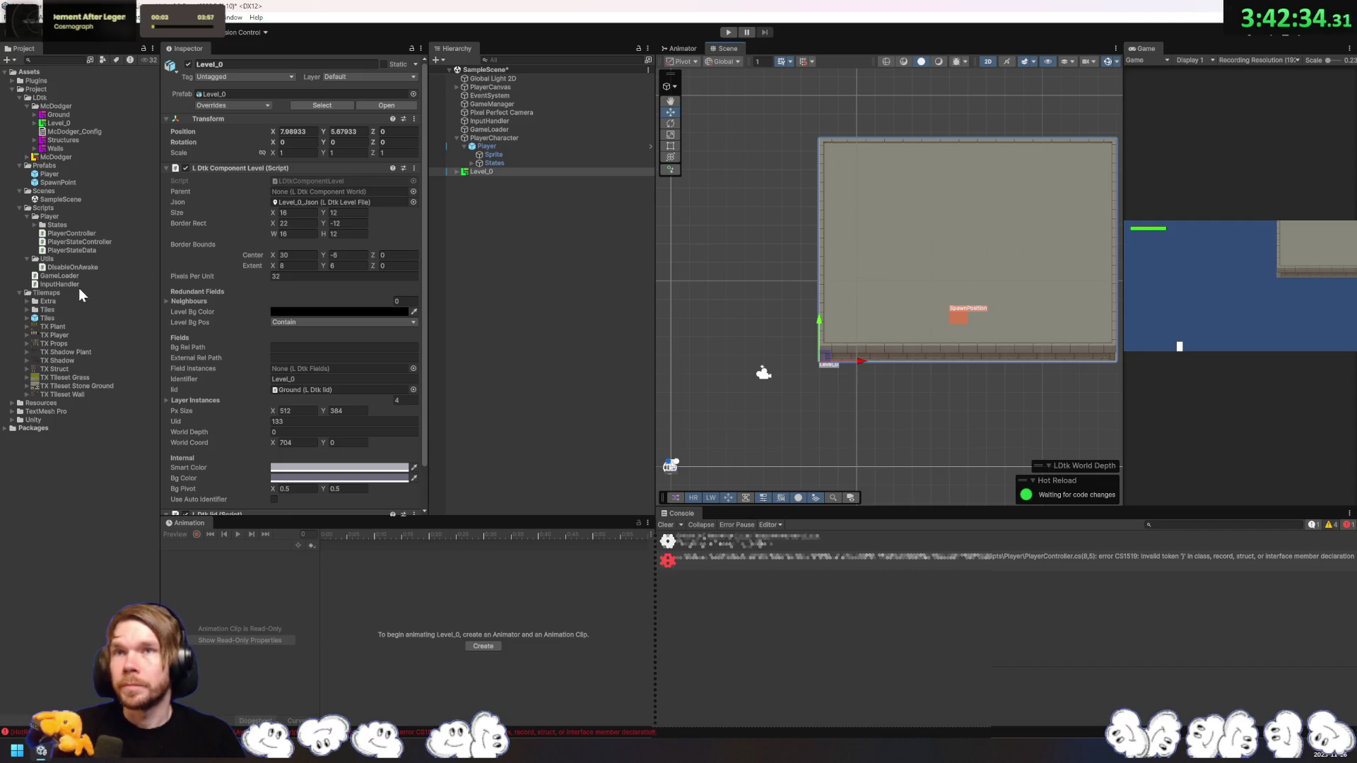
# Step: Open the TX Tileset Wall texture in the Sprite Editor
pyautogui.click(85, 386)
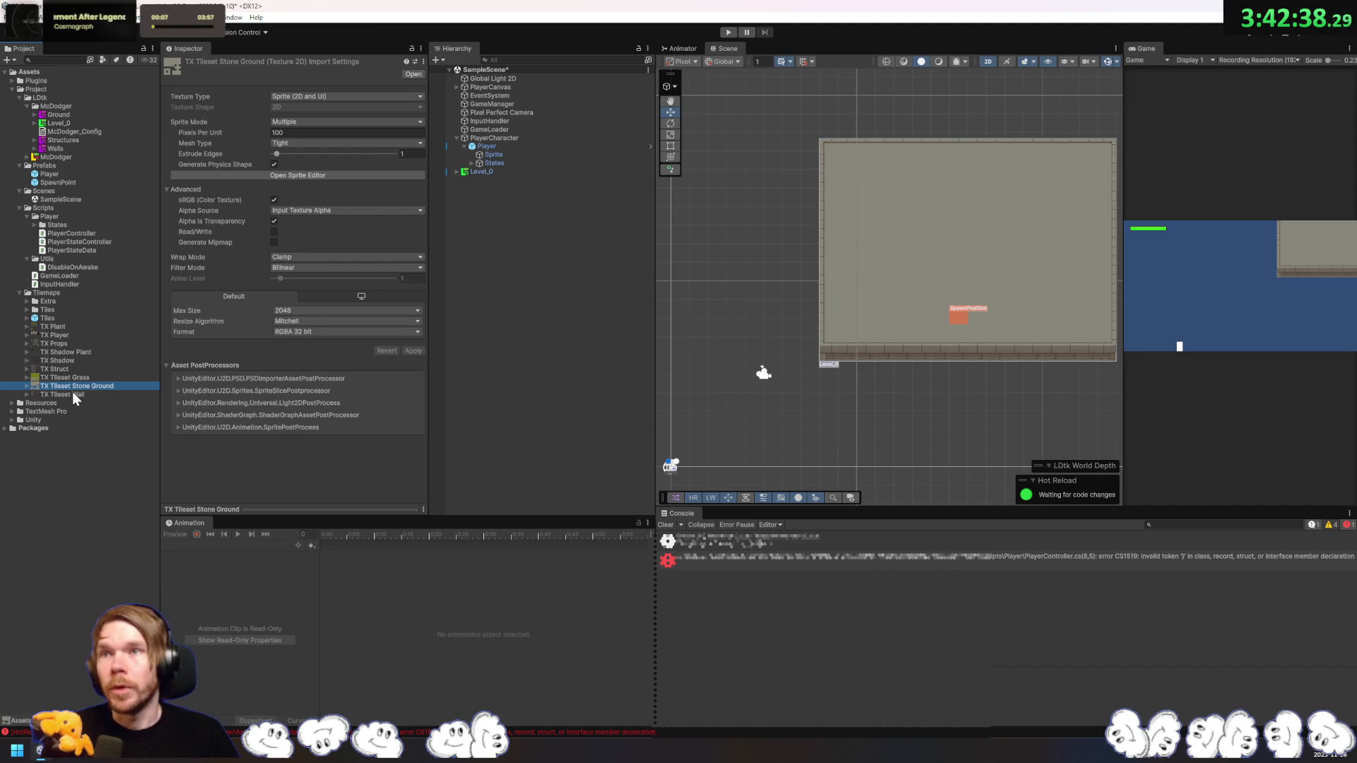
pyautogui.click(86, 395)
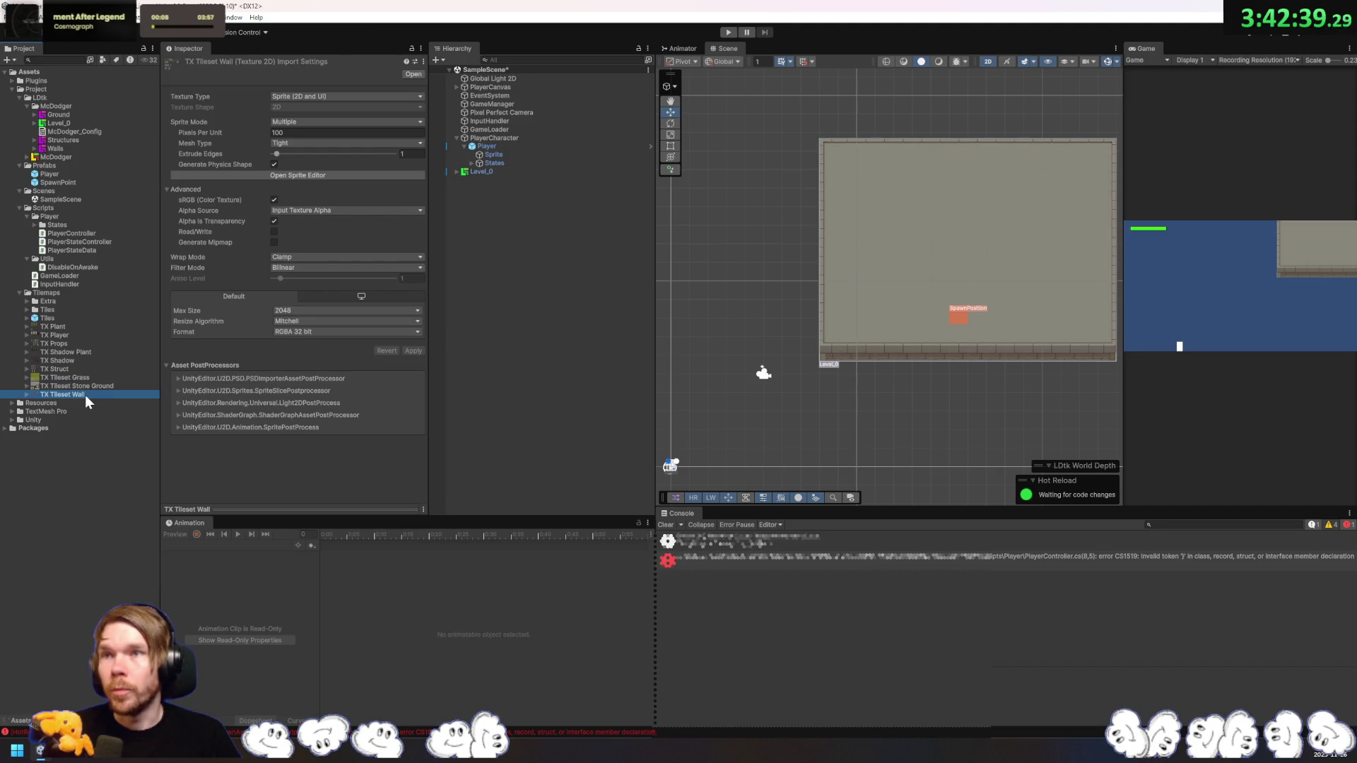
pyautogui.click(324, 175)
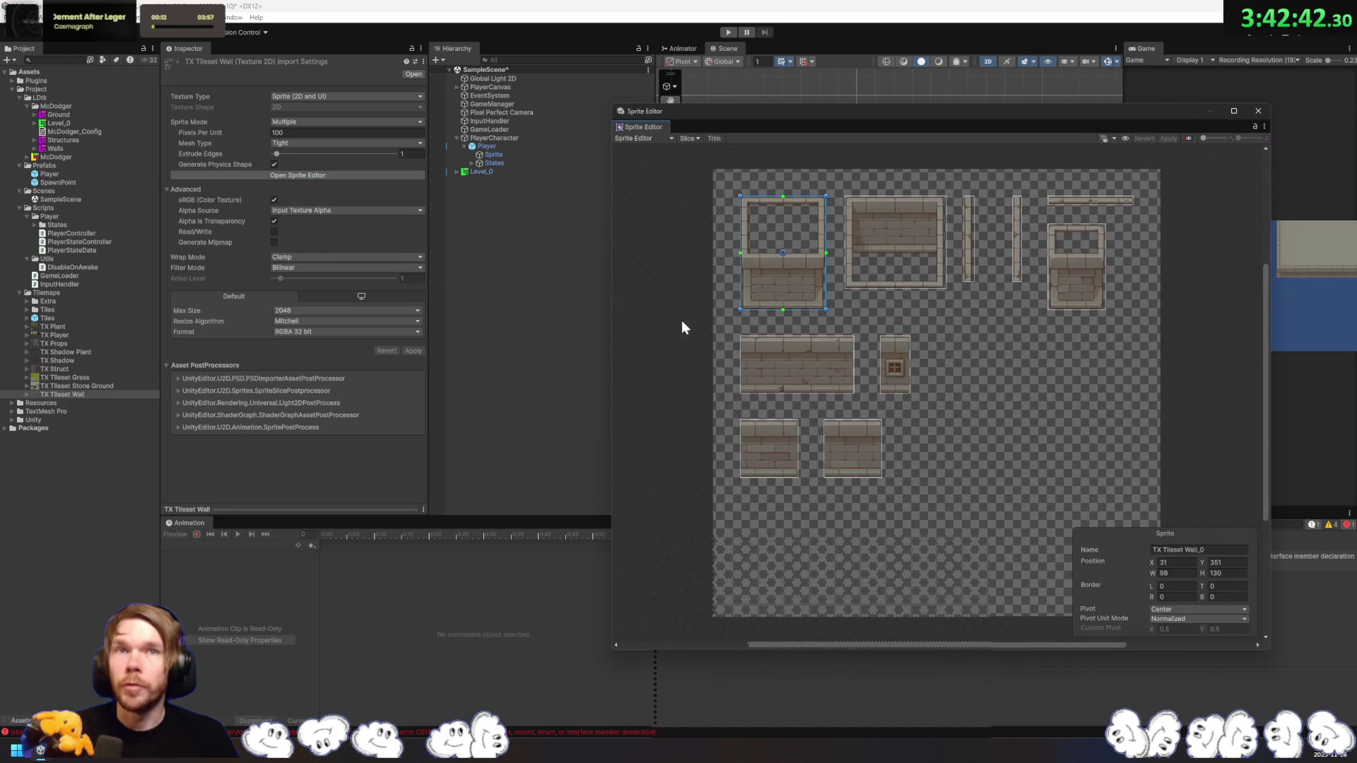
pyautogui.moveTo(927, 315); pyautogui.dragTo(912, 394)
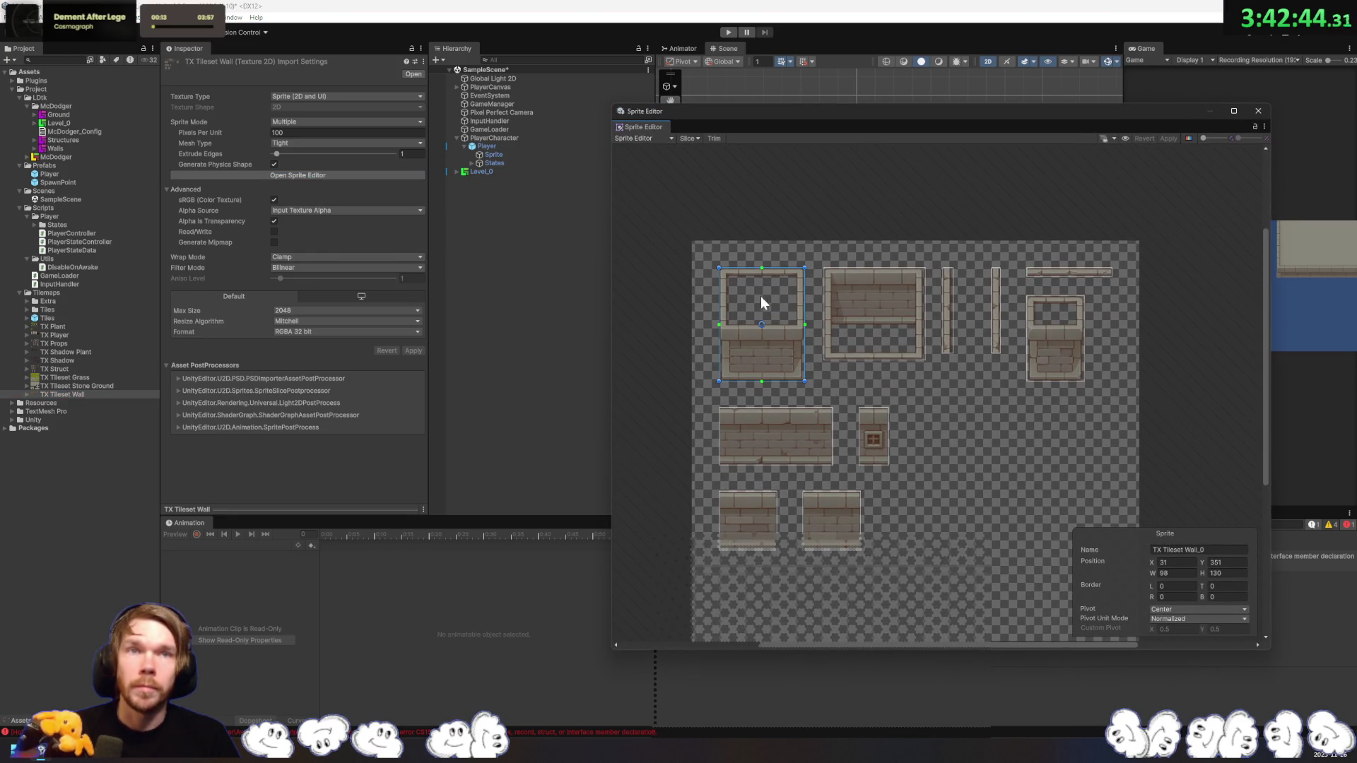
# Step: Check the wall sprite in Custom Physics Shape mode, then return to Sprite Editor mode
pyautogui.click(646, 138)
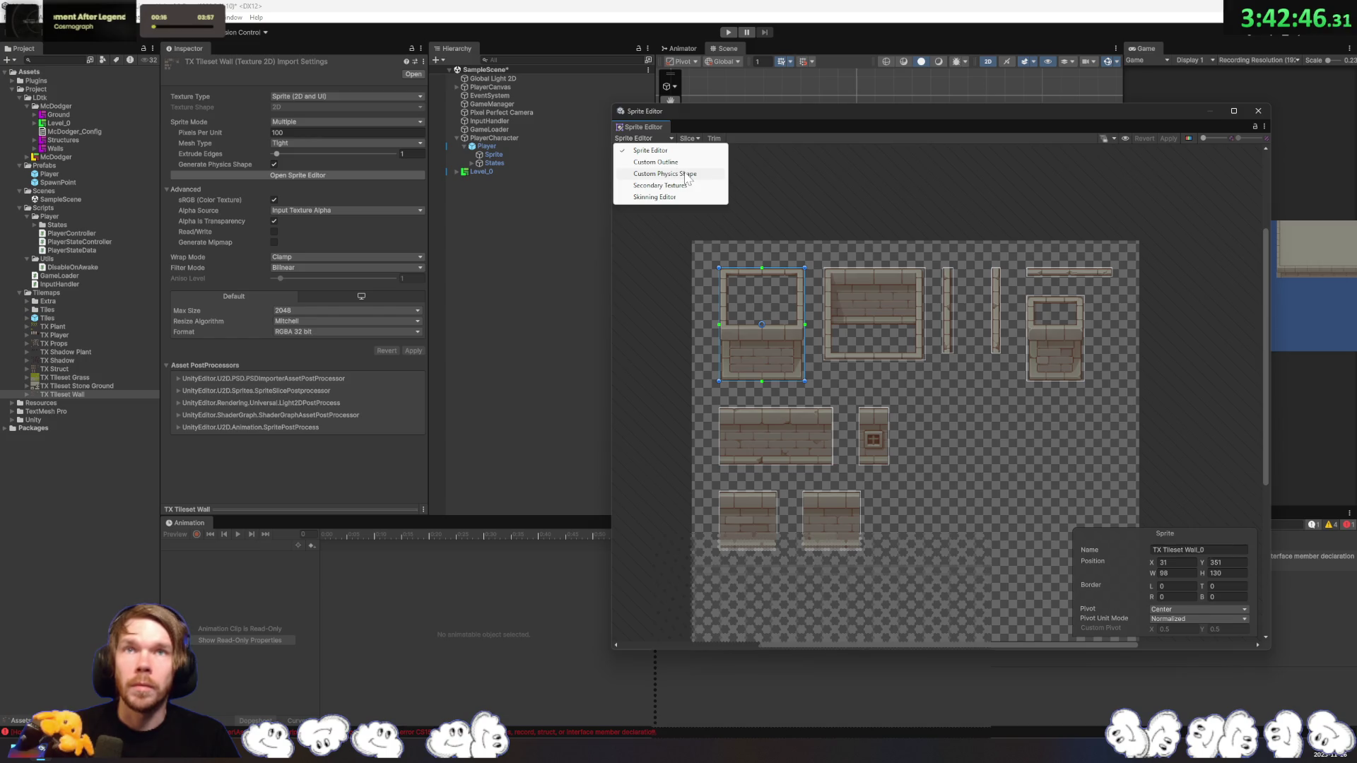
pyautogui.click(680, 175)
pyautogui.scroll(5, 753, 270)
pyautogui.moveTo(740, 287); pyautogui.dragTo(833, 325)
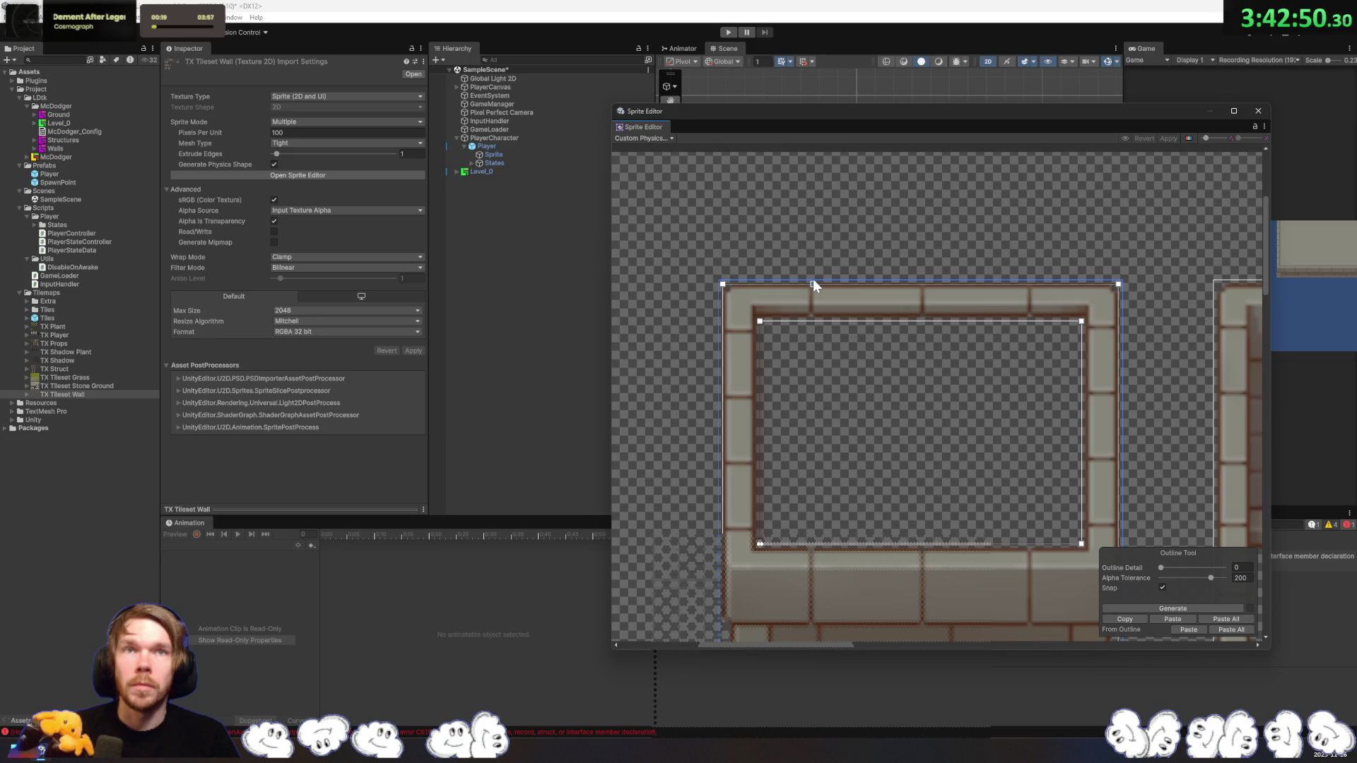
pyautogui.click(670, 138)
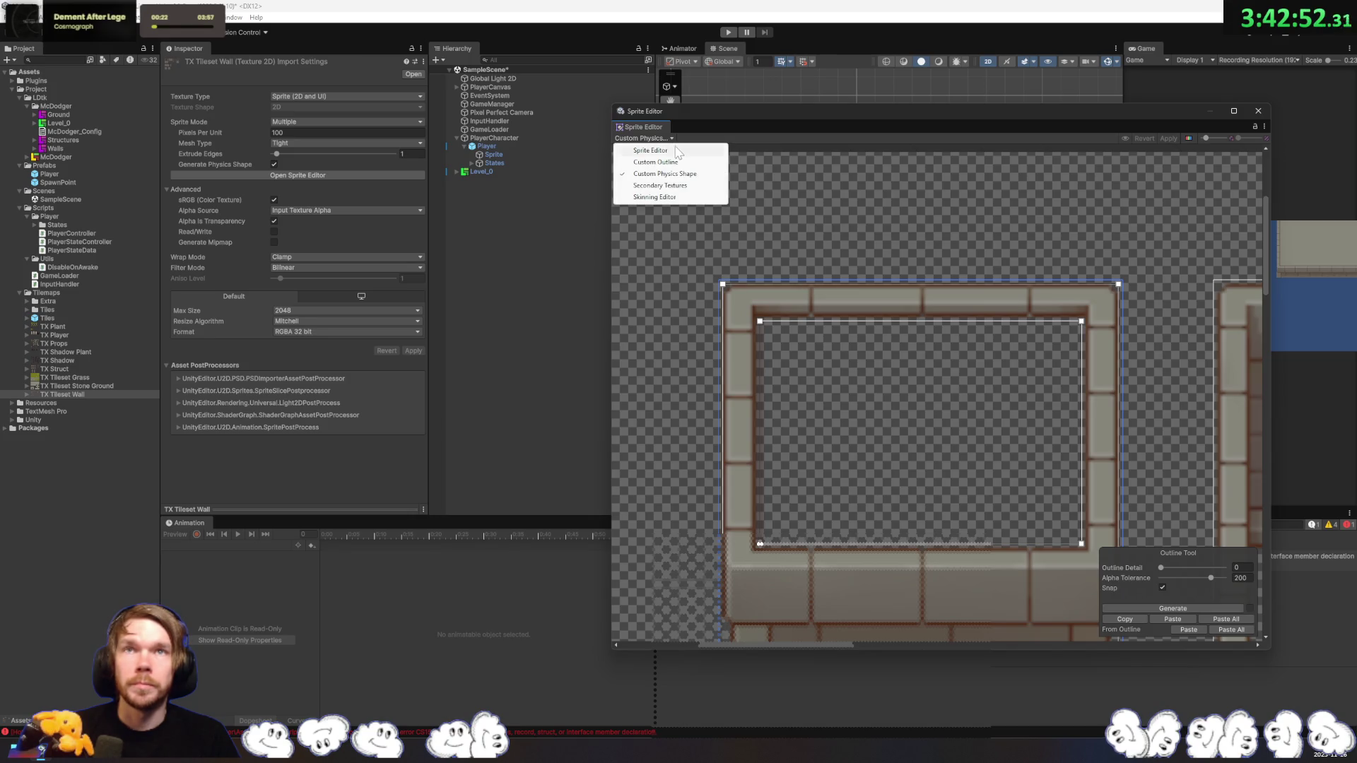
pyautogui.click(650, 151)
pyautogui.scroll(-4, 940, 317)
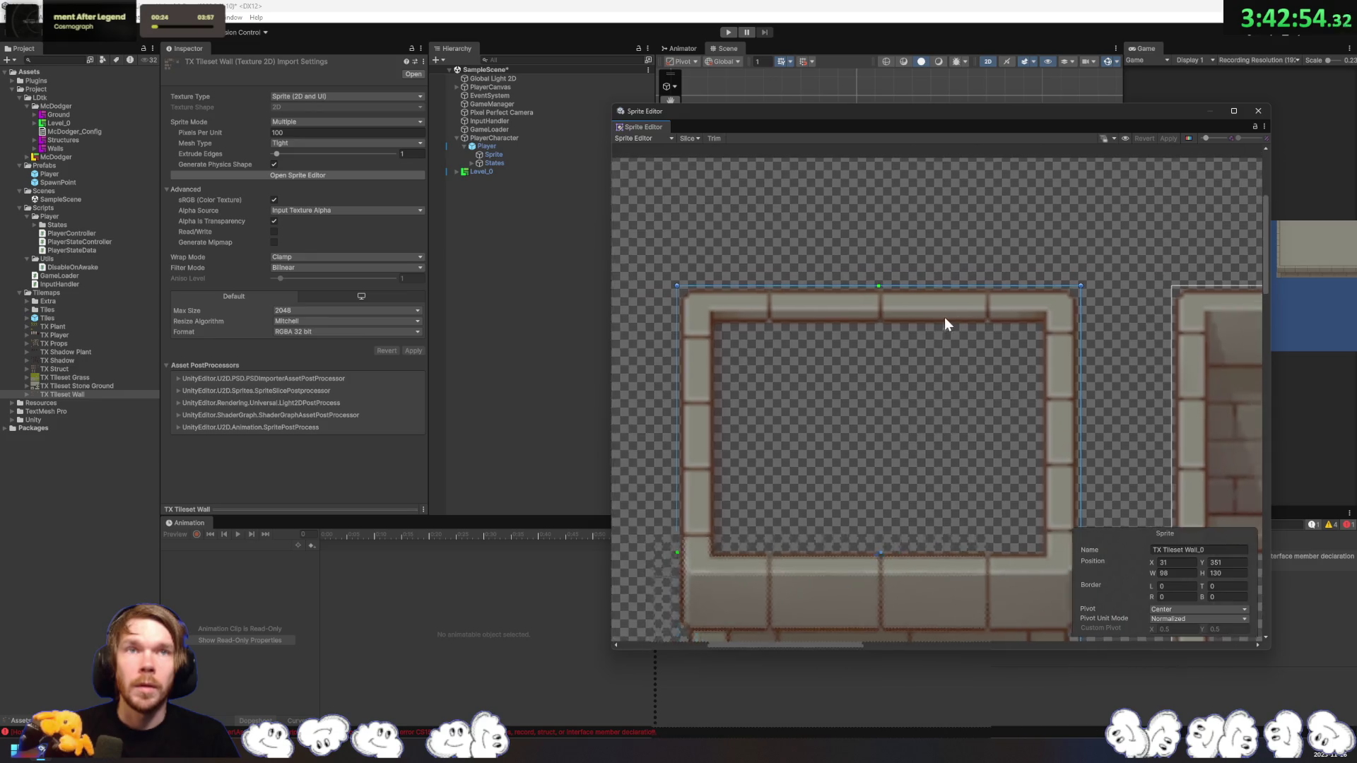
pyautogui.hscroll(2, 954, 345)
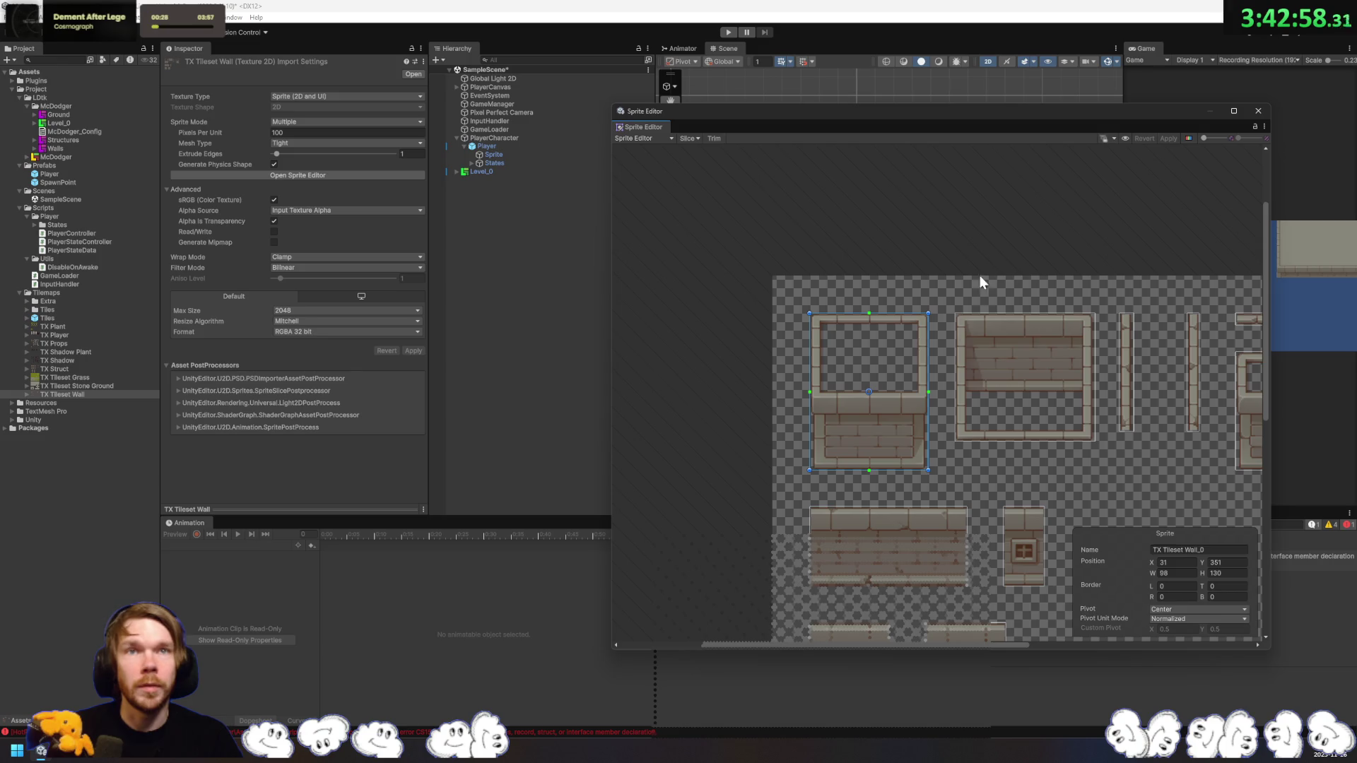
pyautogui.scroll(-3, 961, 308)
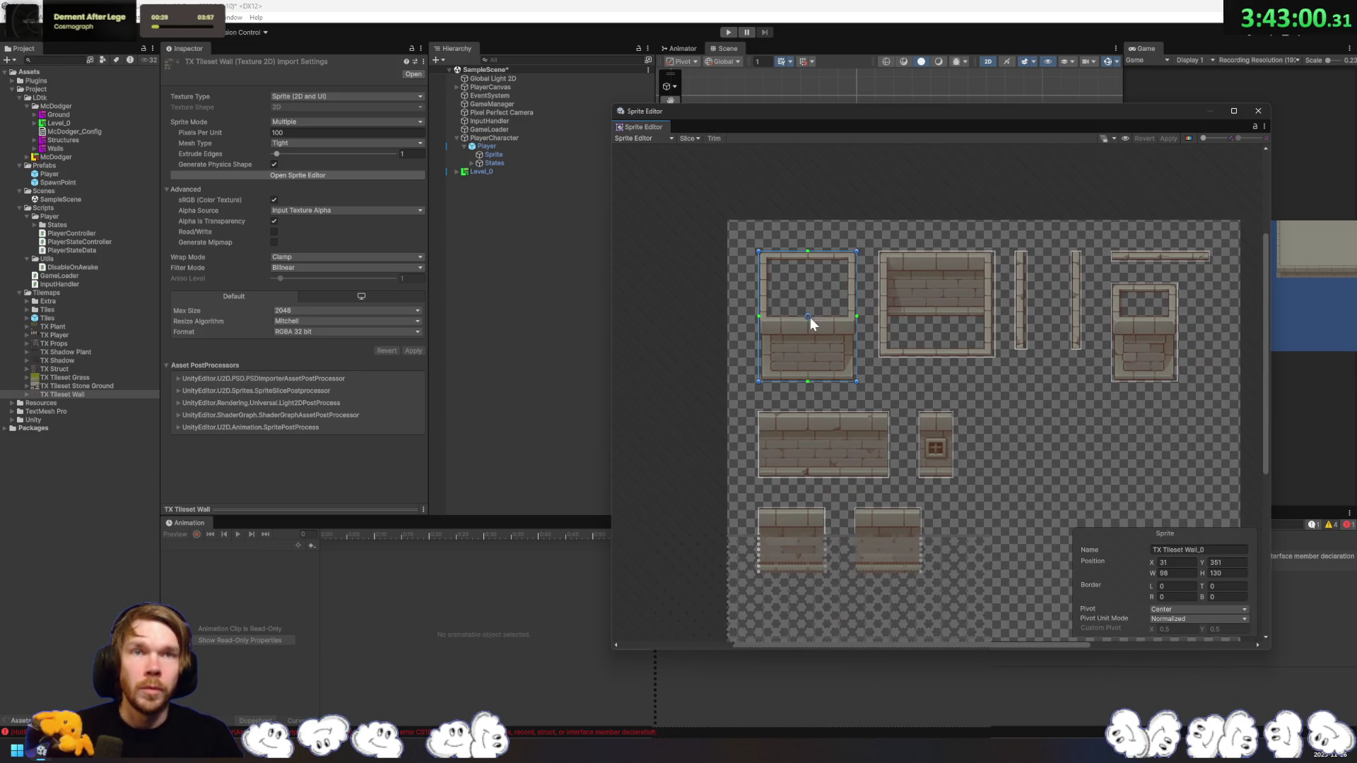
pyautogui.click(648, 139)
# Step: Set the slice type to Grid By Cell Size
pyautogui.click(690, 138)
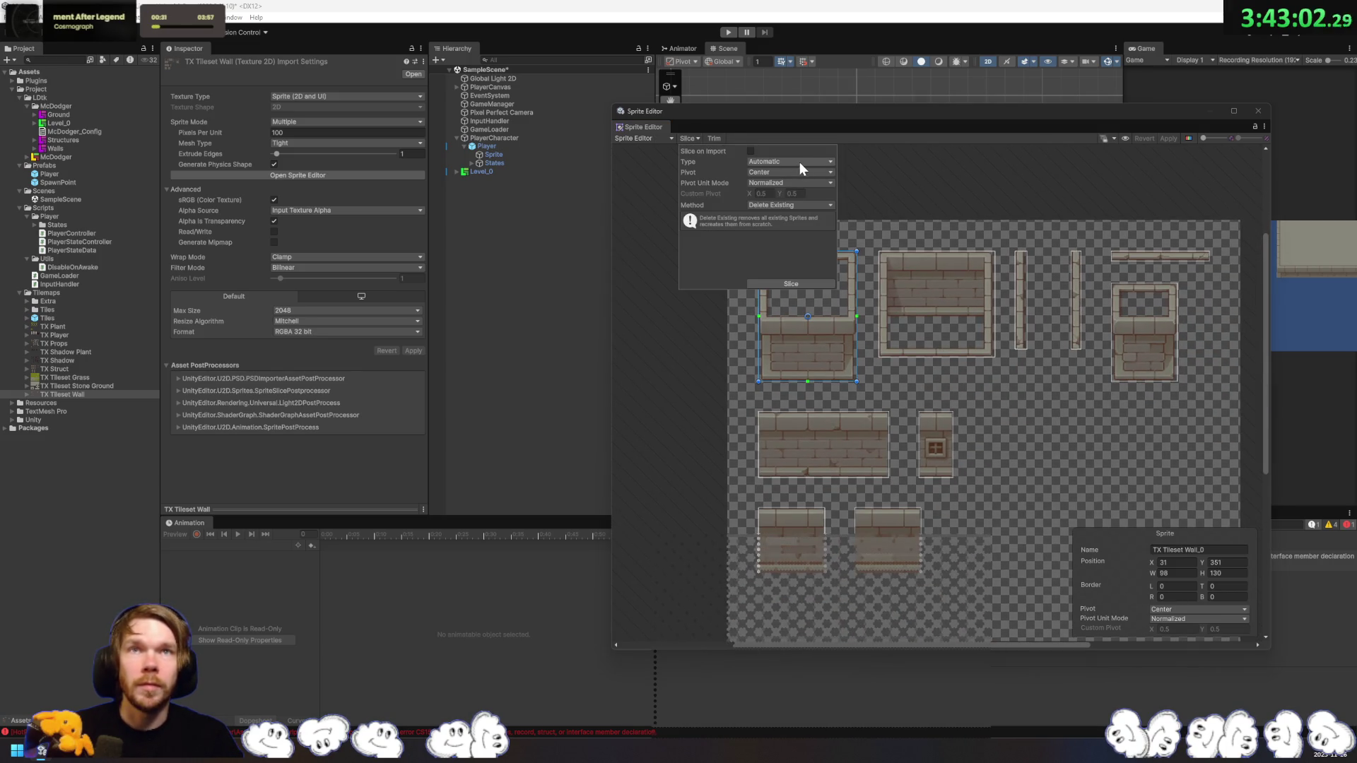
pyautogui.click(763, 161)
pyautogui.click(789, 185)
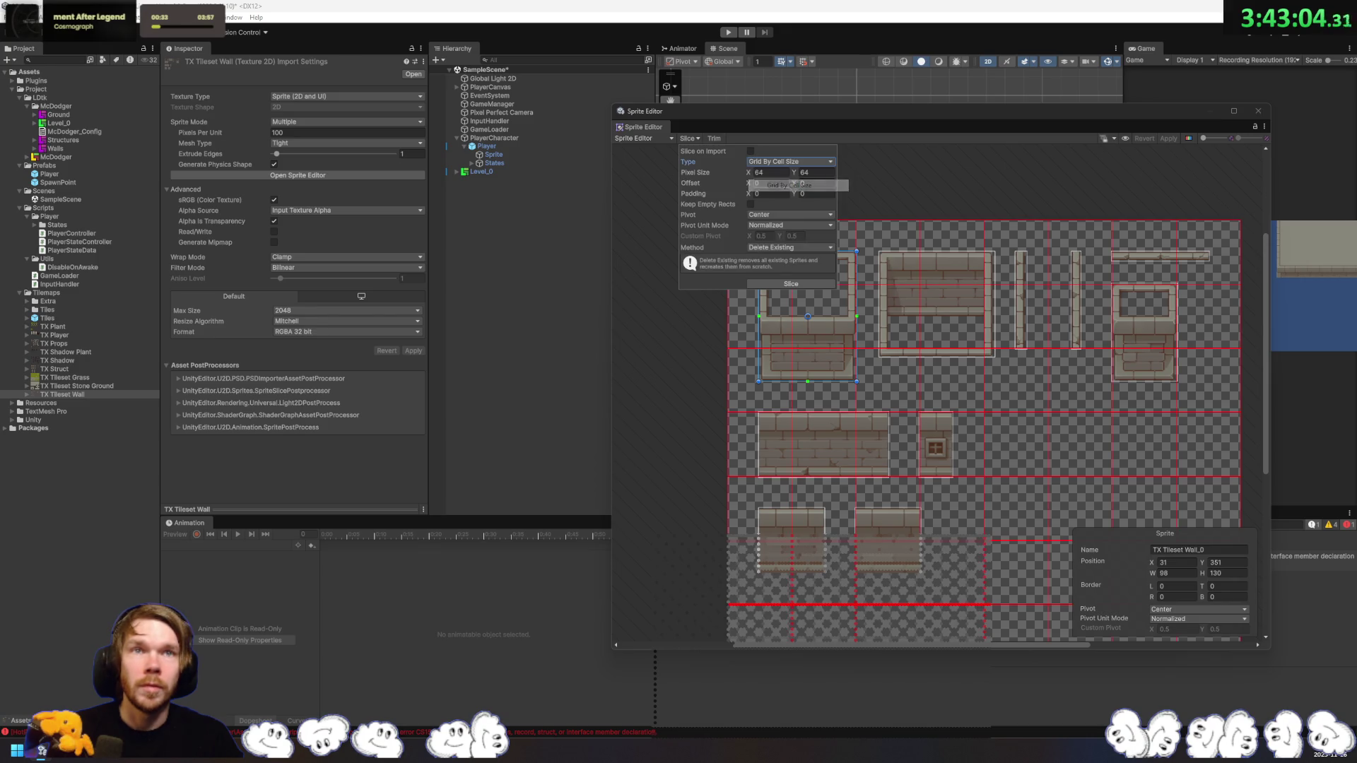
pyautogui.click(954, 332)
pyautogui.moveTo(955, 333)
pyautogui.mouseDown()
pyautogui.moveTo(1006, 341)
pyautogui.moveTo(901, 331)
pyautogui.mouseUp()
# Step: Slice the wall sheet into 32×32 pixel cells
pyautogui.click(689, 138)
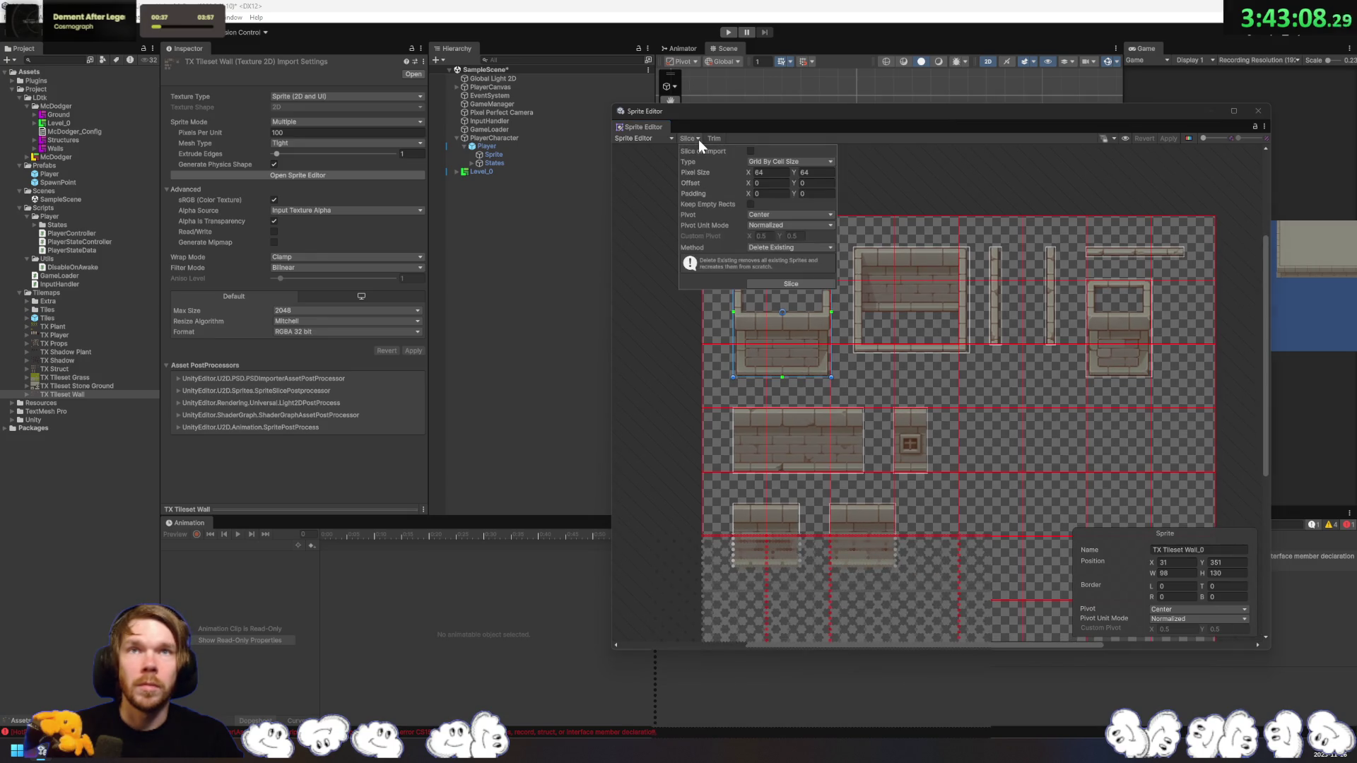
pyautogui.write('32')
pyautogui.press('Tab')
pyautogui.write('32')
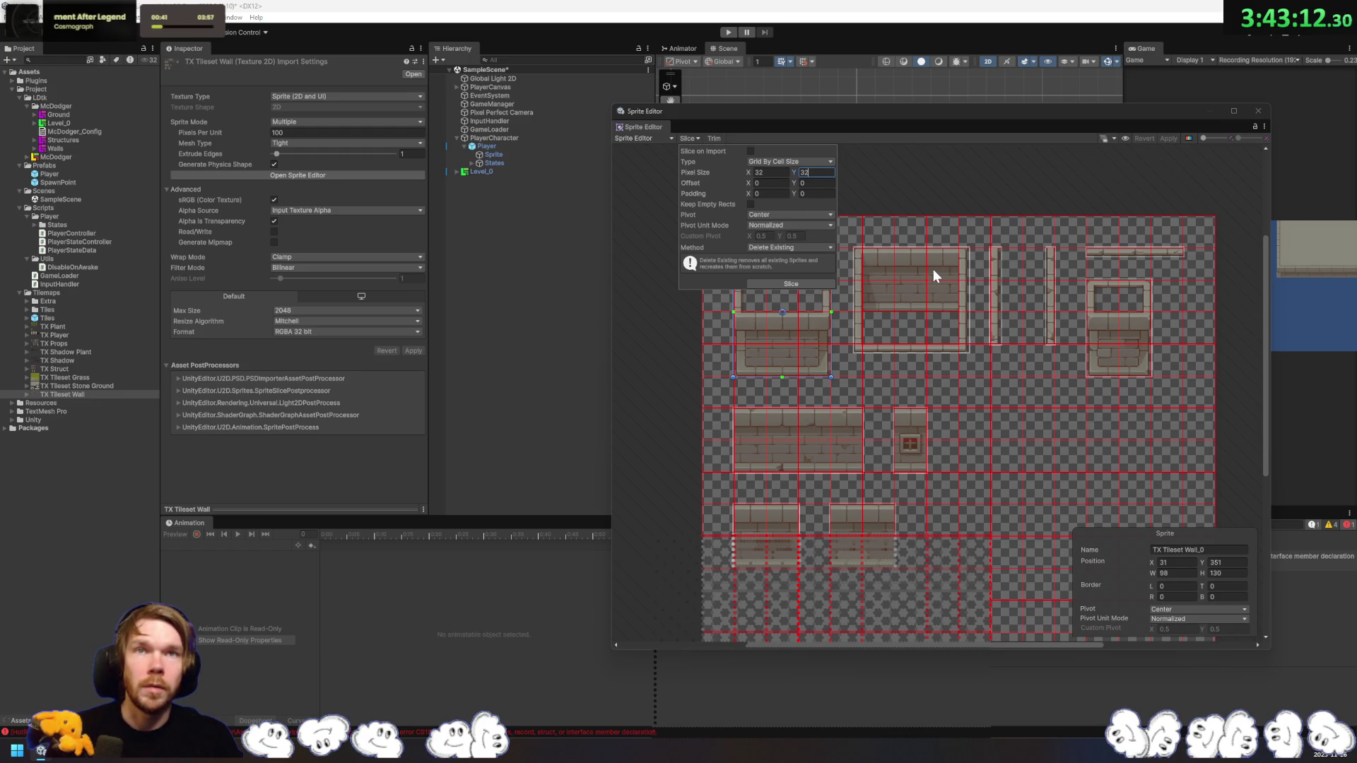
pyautogui.click(795, 283)
pyautogui.click(793, 284)
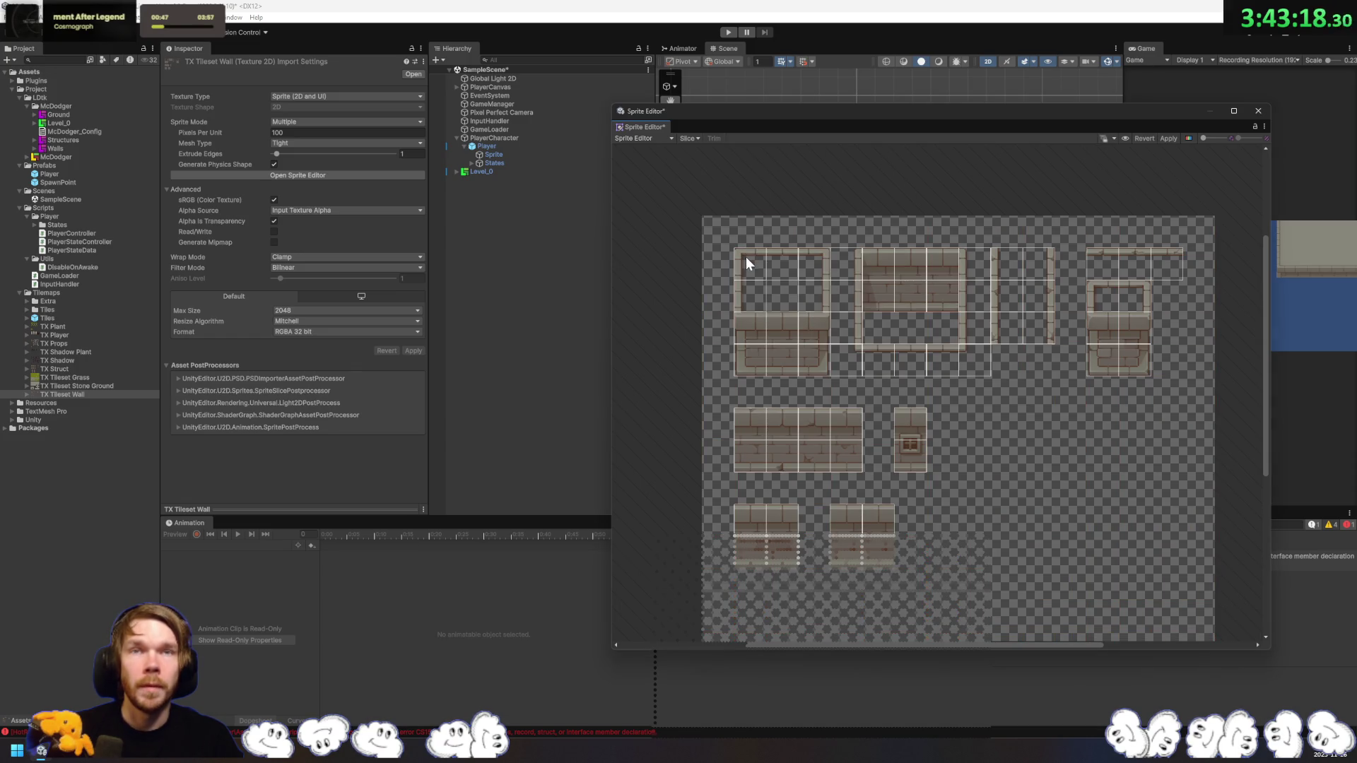
# Step: Apply the new 32×32 slicing to the TX Tileset Wall texture
pyautogui.click(657, 138)
pyautogui.click(896, 175)
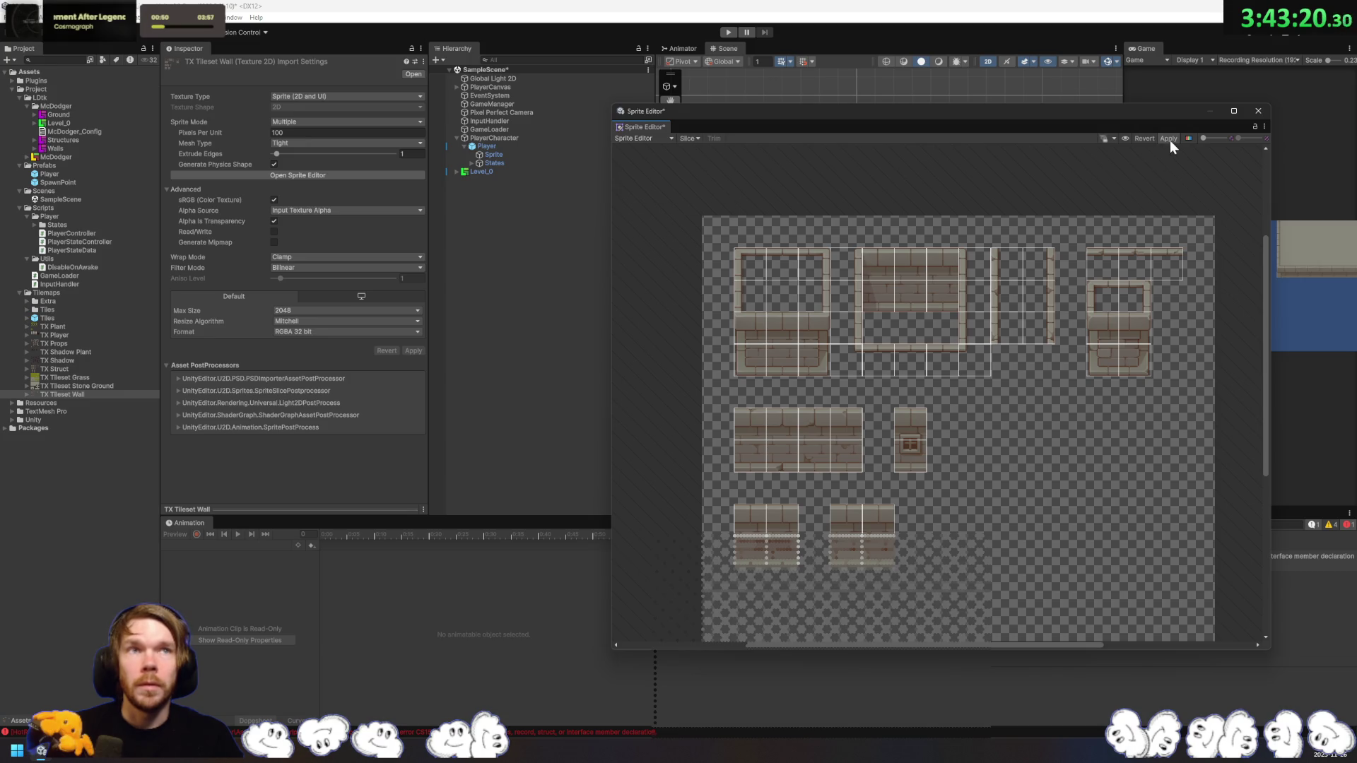
pyautogui.click(1168, 139)
pyautogui.moveTo(881, 125)
pyautogui.mouseDown()
pyautogui.moveTo(626, 417)
pyautogui.moveTo(732, 152)
pyautogui.mouseUp()
# Step: Switch the Sprite Editor to Custom Physics Shape mode and generate outlines for all sprites
pyautogui.click(487, 176)
pyautogui.click(502, 209)
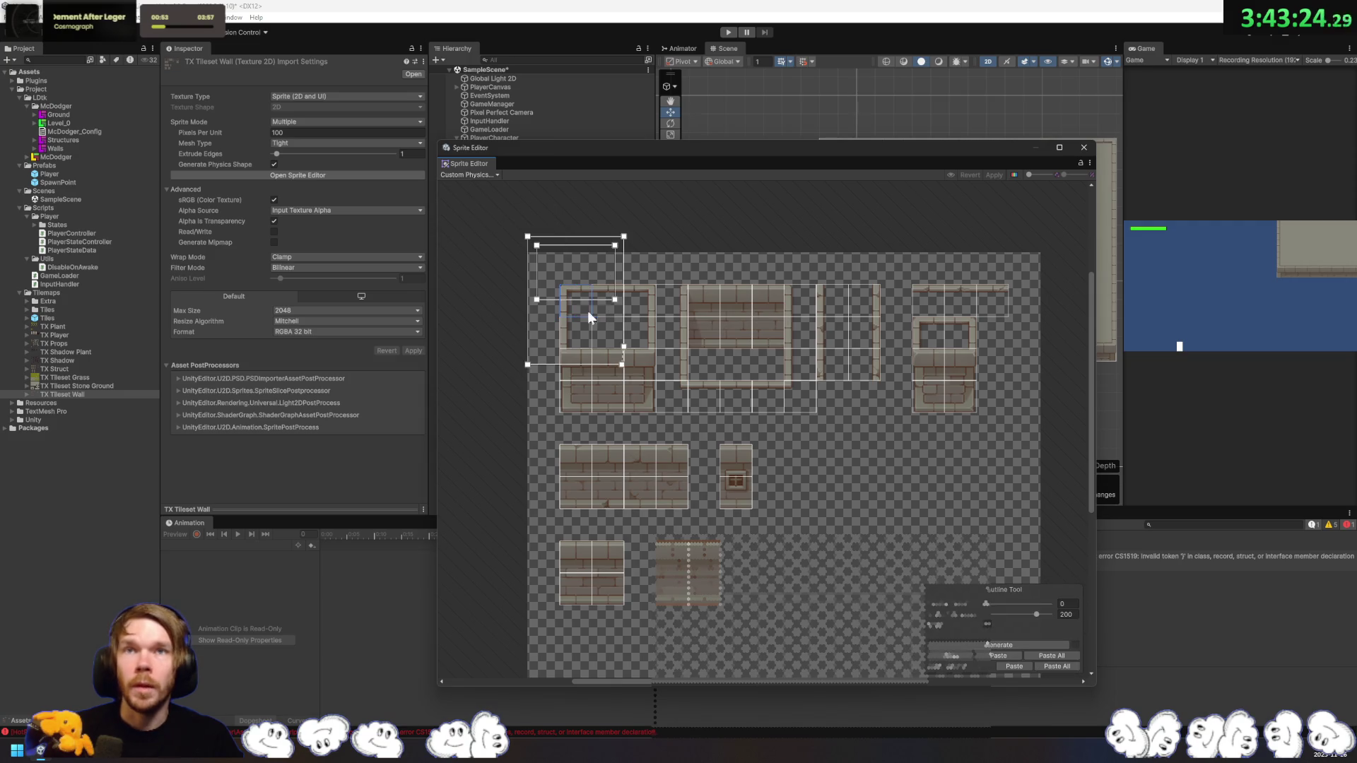
pyautogui.click(594, 254)
pyautogui.click(573, 300)
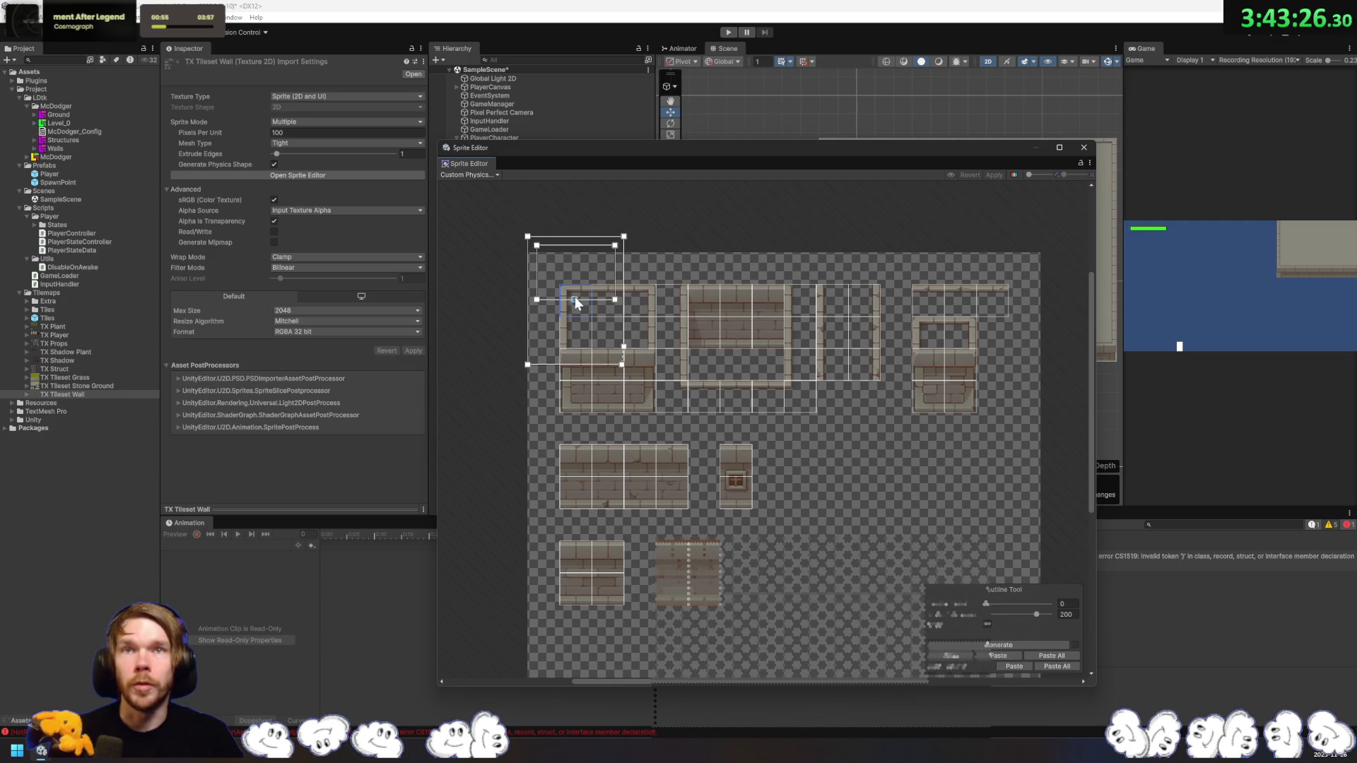
pyautogui.click(616, 300)
pyautogui.click(617, 247)
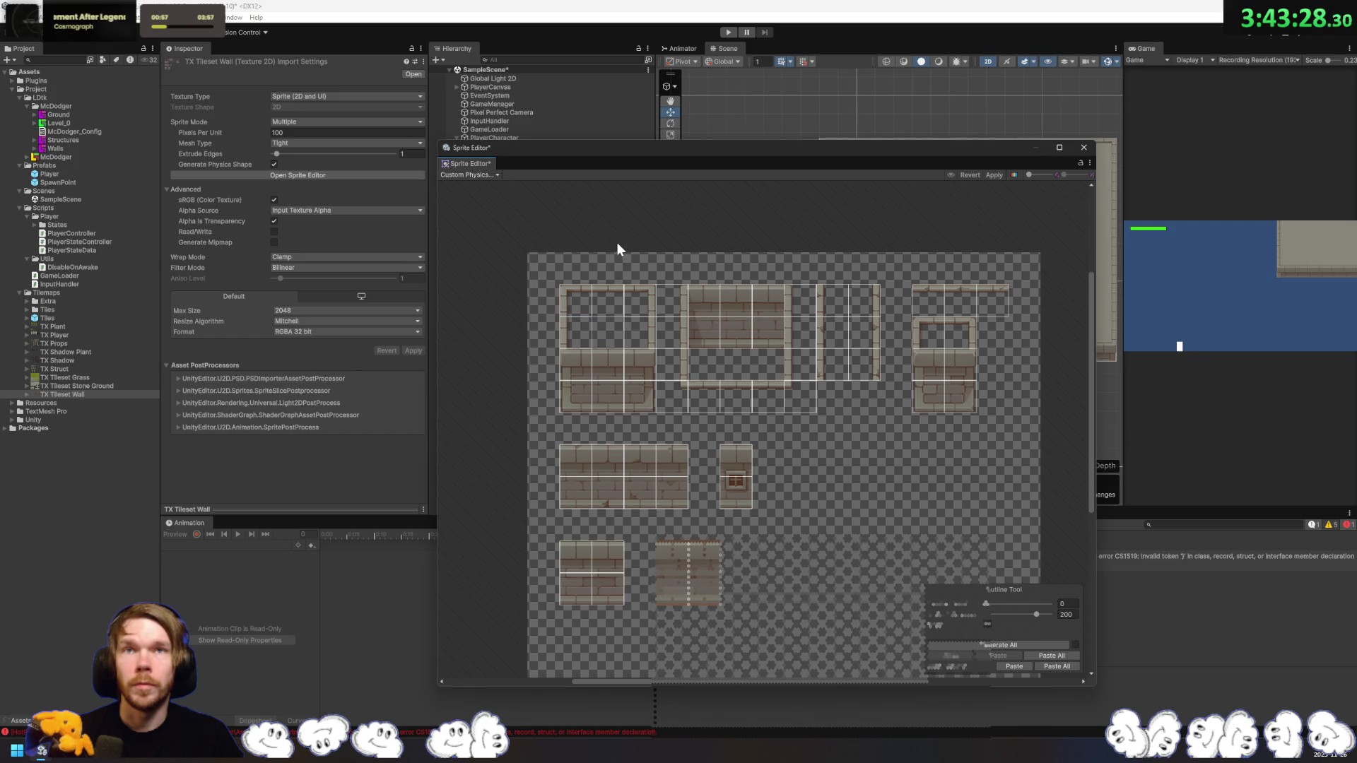
pyautogui.click(567, 290)
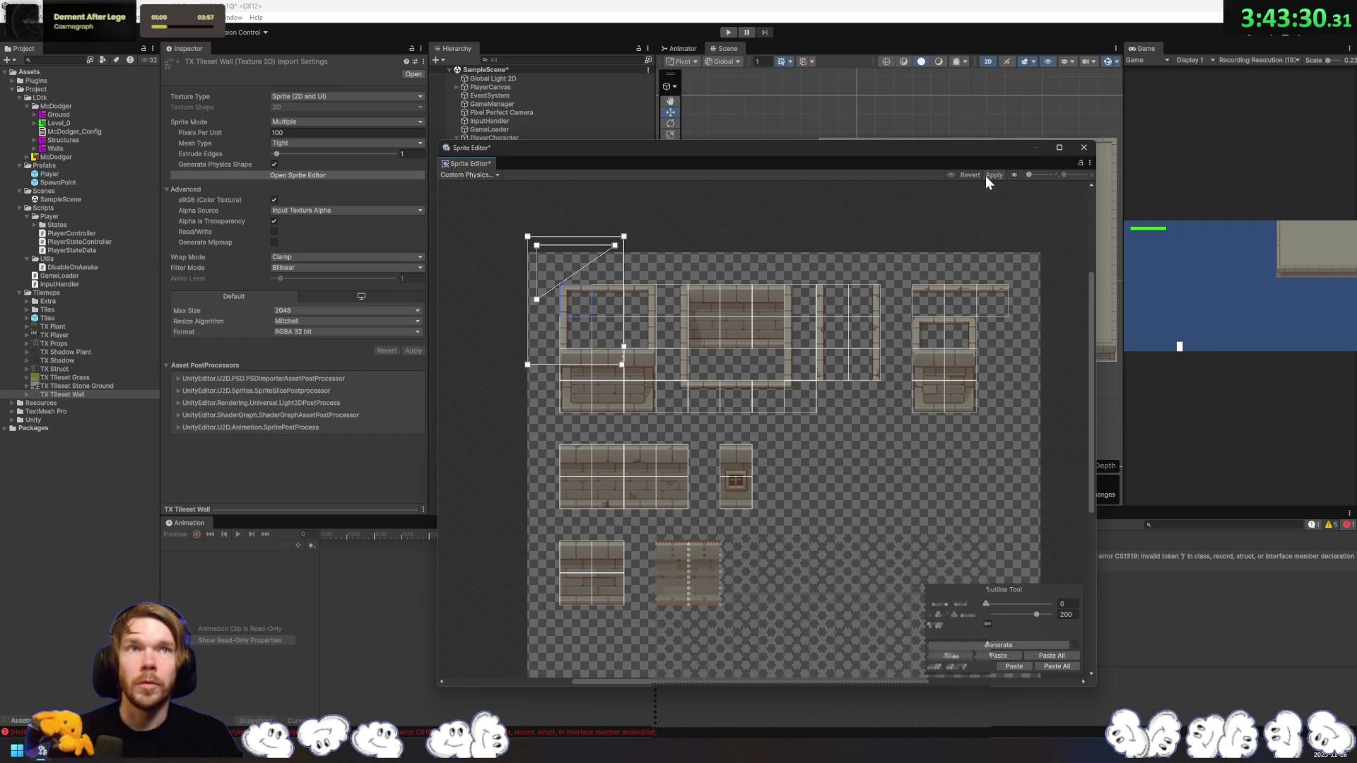
pyautogui.click(466, 174)
pyautogui.click(756, 260)
pyautogui.click(1017, 645)
# Step: Delete the stray triangular outline and its leftover points from the first sprite
pyautogui.click(587, 301)
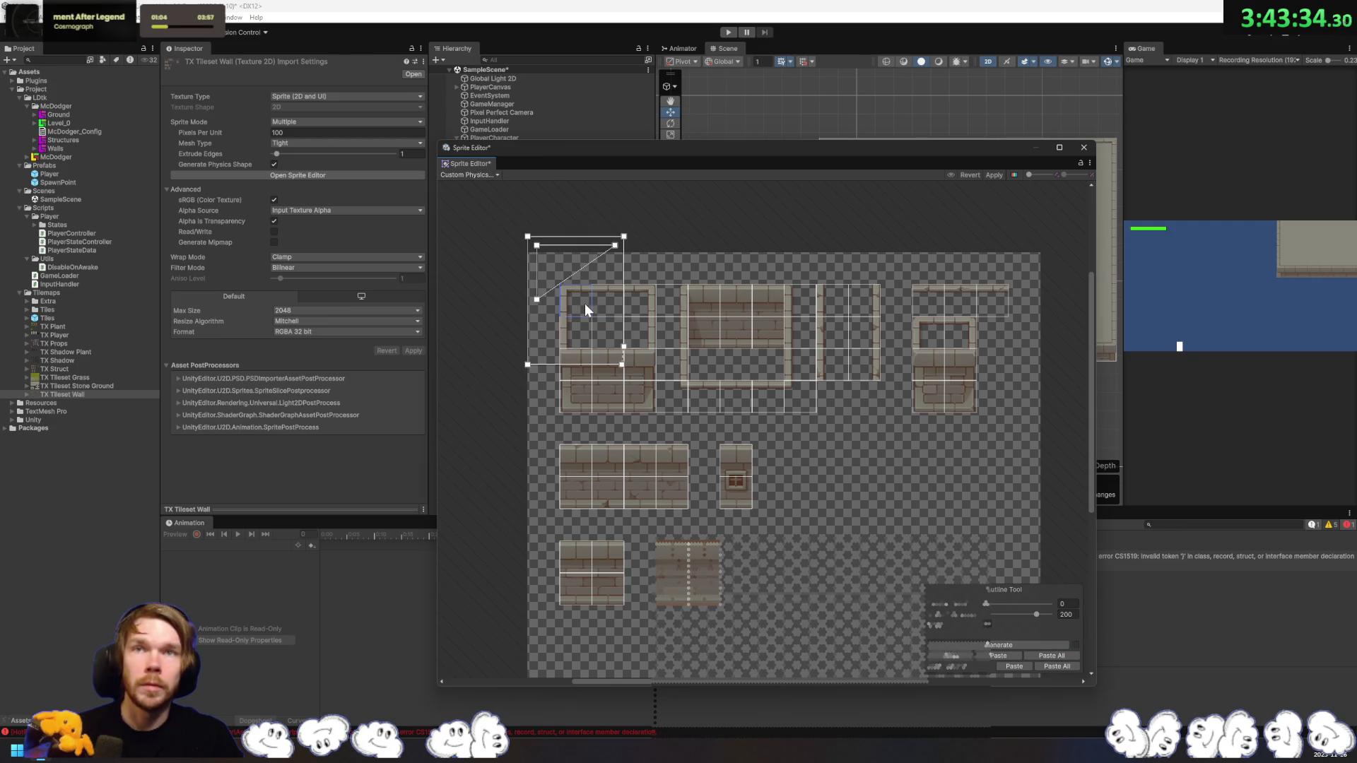
pyautogui.scroll(4, 581, 302)
pyautogui.moveTo(605, 258); pyautogui.dragTo(672, 326)
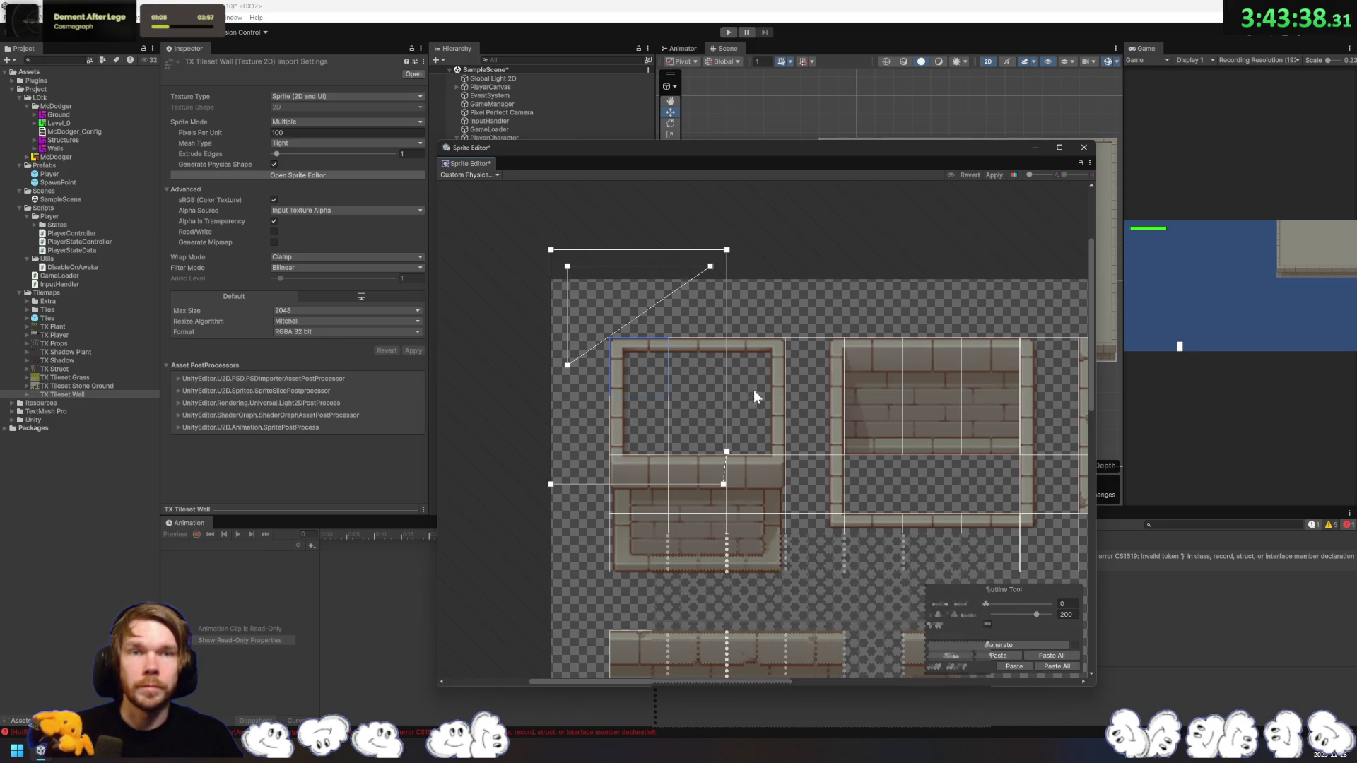
pyautogui.click(711, 267)
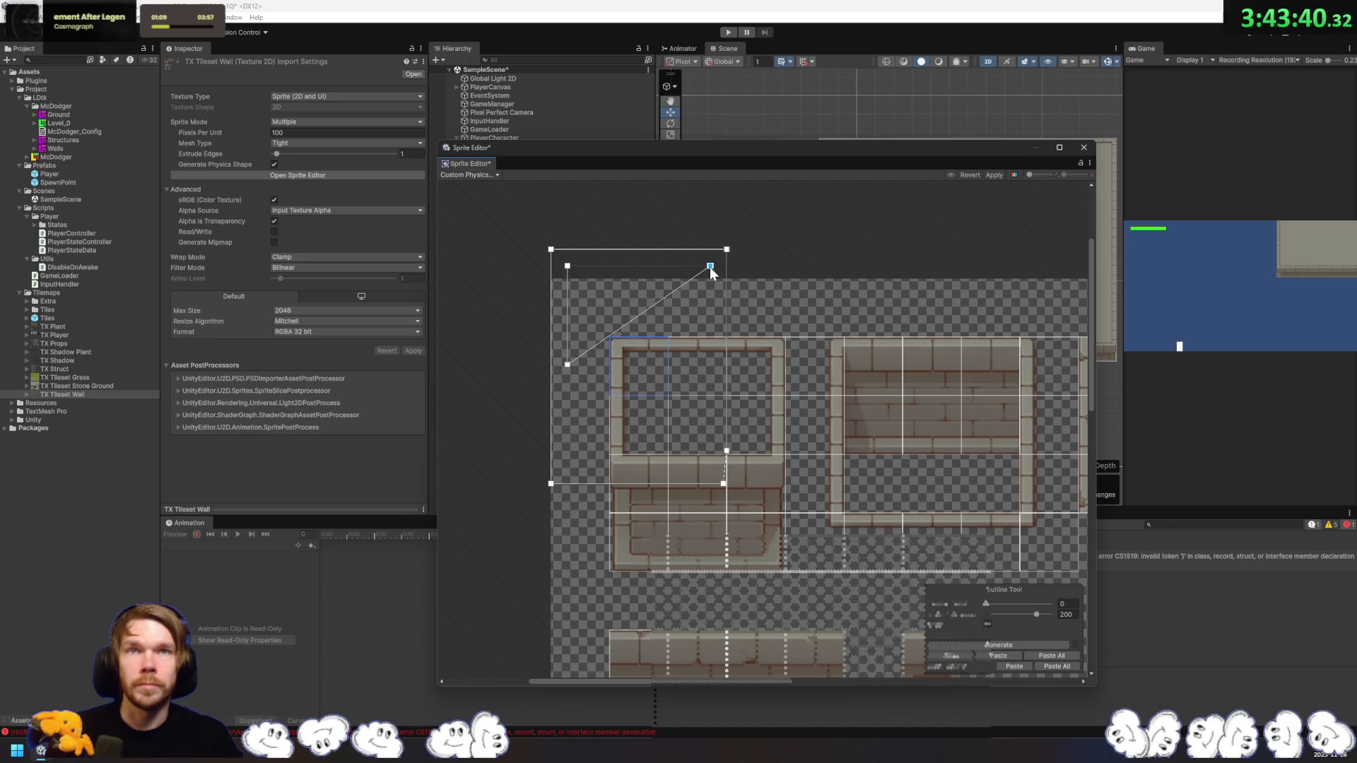
pyautogui.press('Delete')
pyautogui.click(726, 250)
pyautogui.press('Delete')
pyautogui.click(551, 250)
pyautogui.press('Delete')
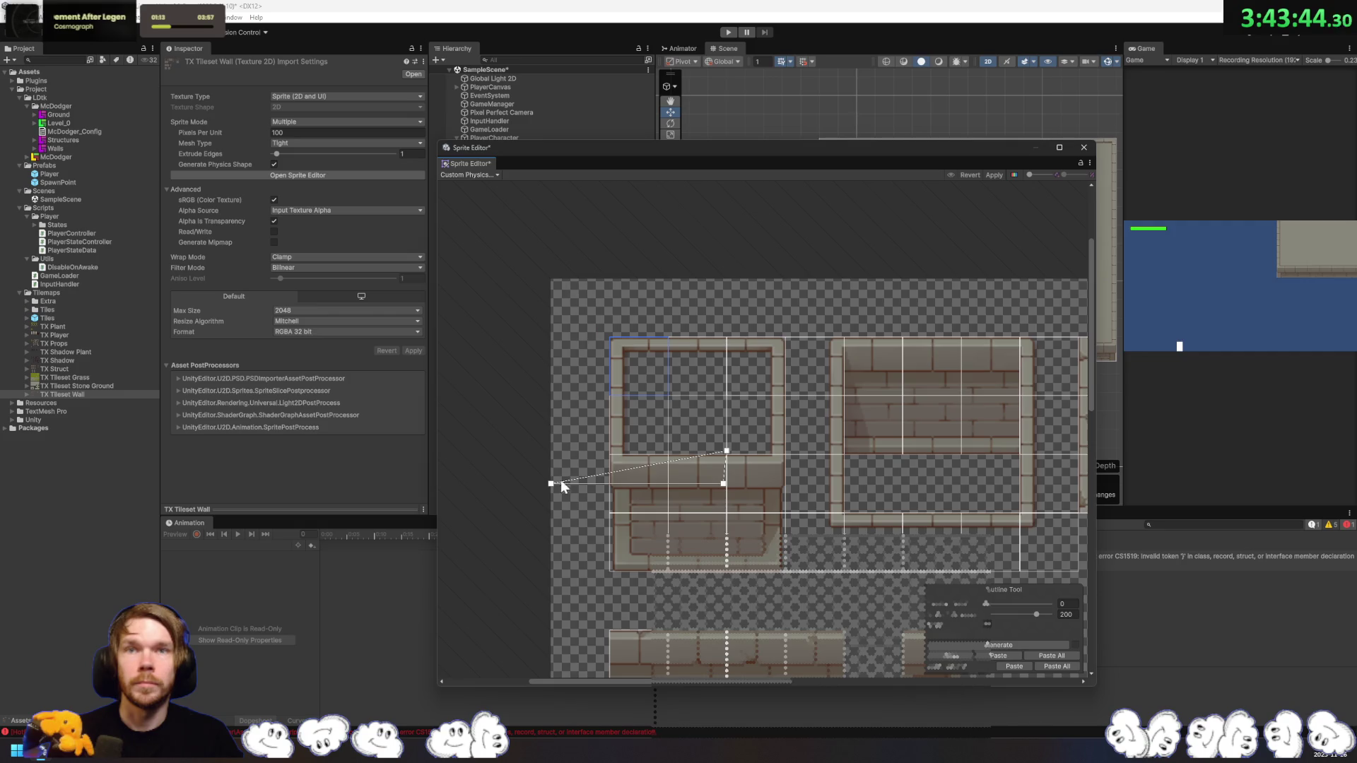
pyautogui.press('Delete')
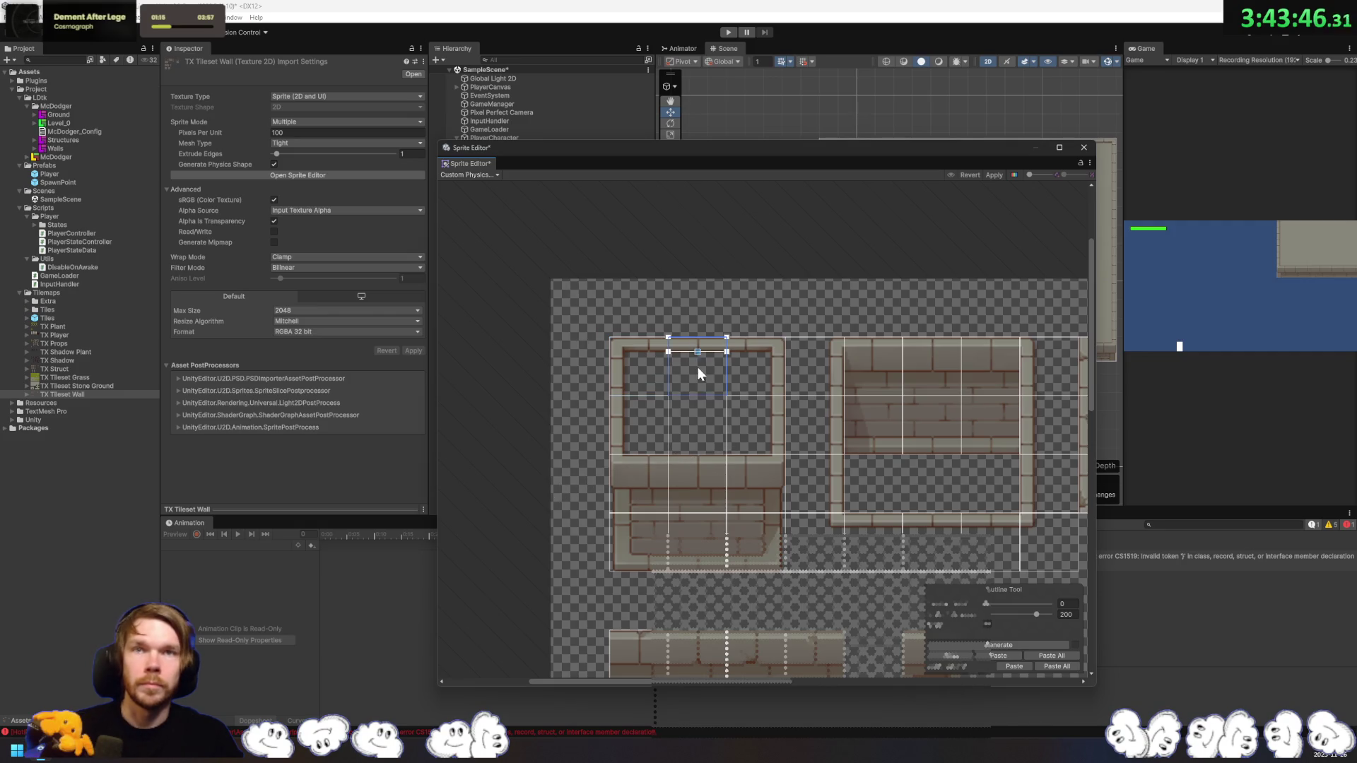
# Step: Regenerate the top-left sprite's outline, square its corner and straighten its right edge
pyautogui.click(1039, 645)
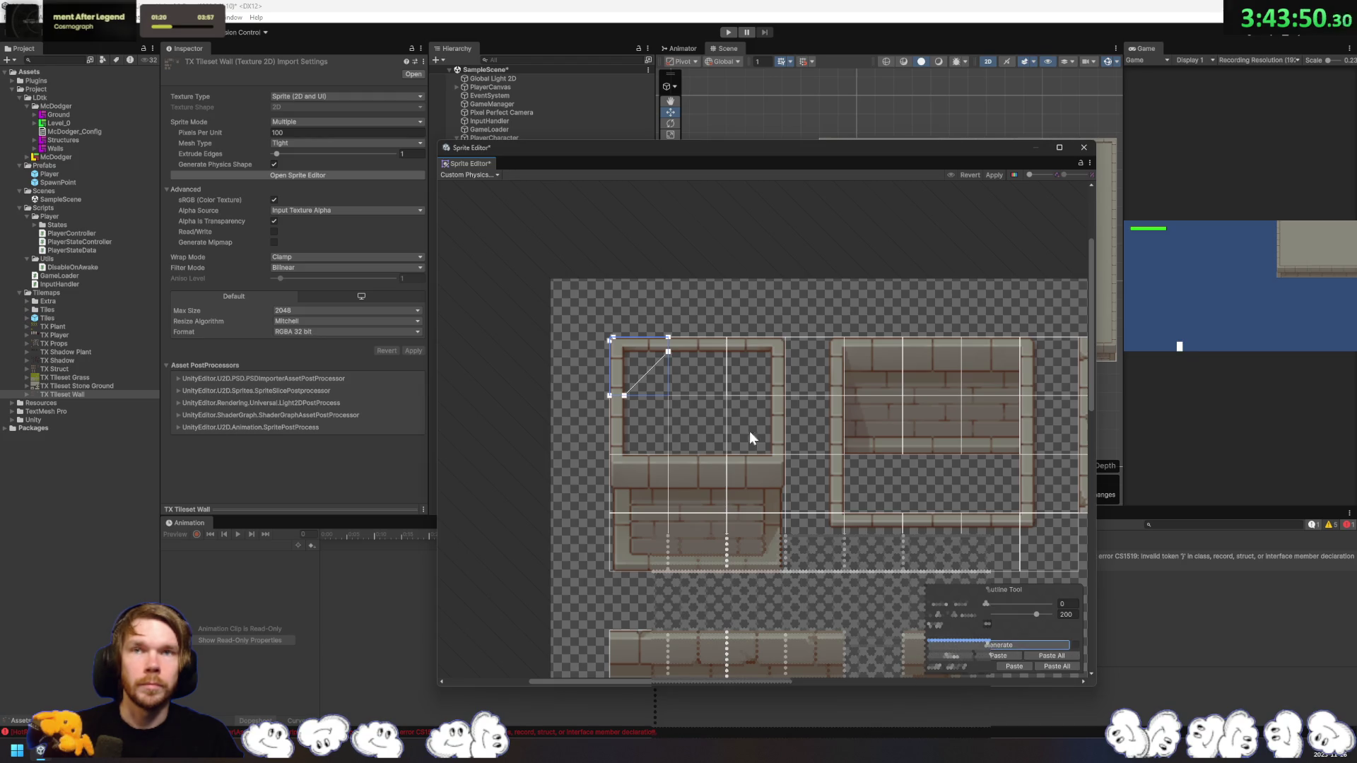
pyautogui.moveTo(645, 373); pyautogui.dragTo(624, 351)
pyautogui.click(755, 372)
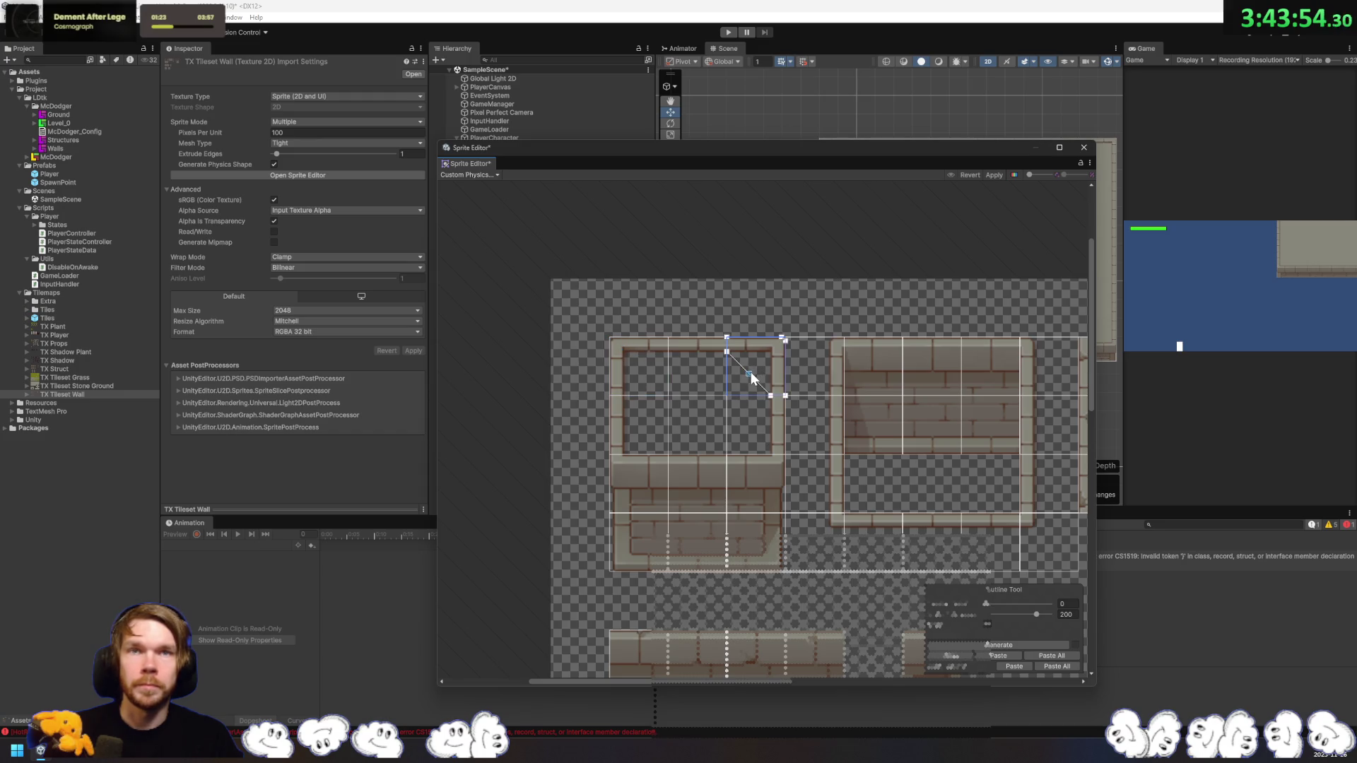
pyautogui.moveTo(766, 353); pyautogui.dragTo(770, 350)
pyautogui.click(740, 439)
pyautogui.click(773, 493)
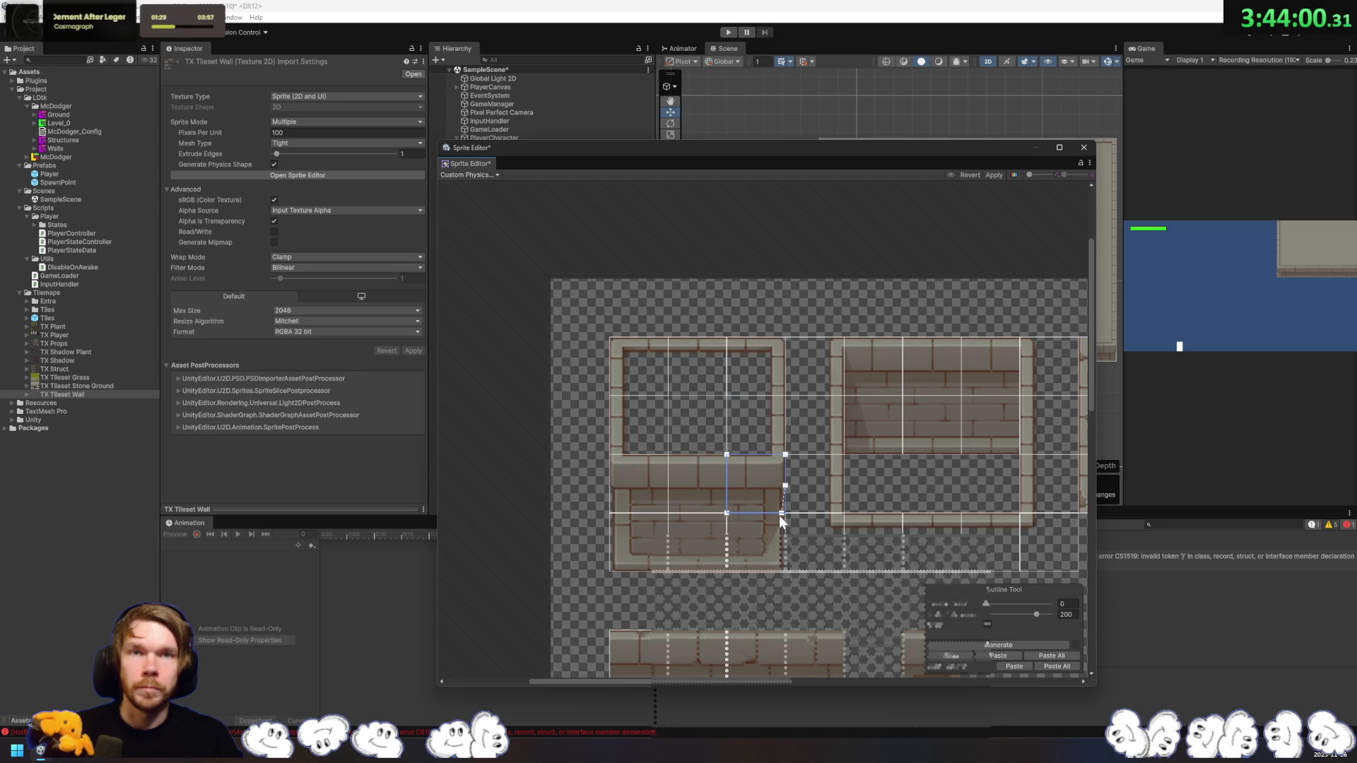
pyautogui.moveTo(780, 510); pyautogui.dragTo(785, 513)
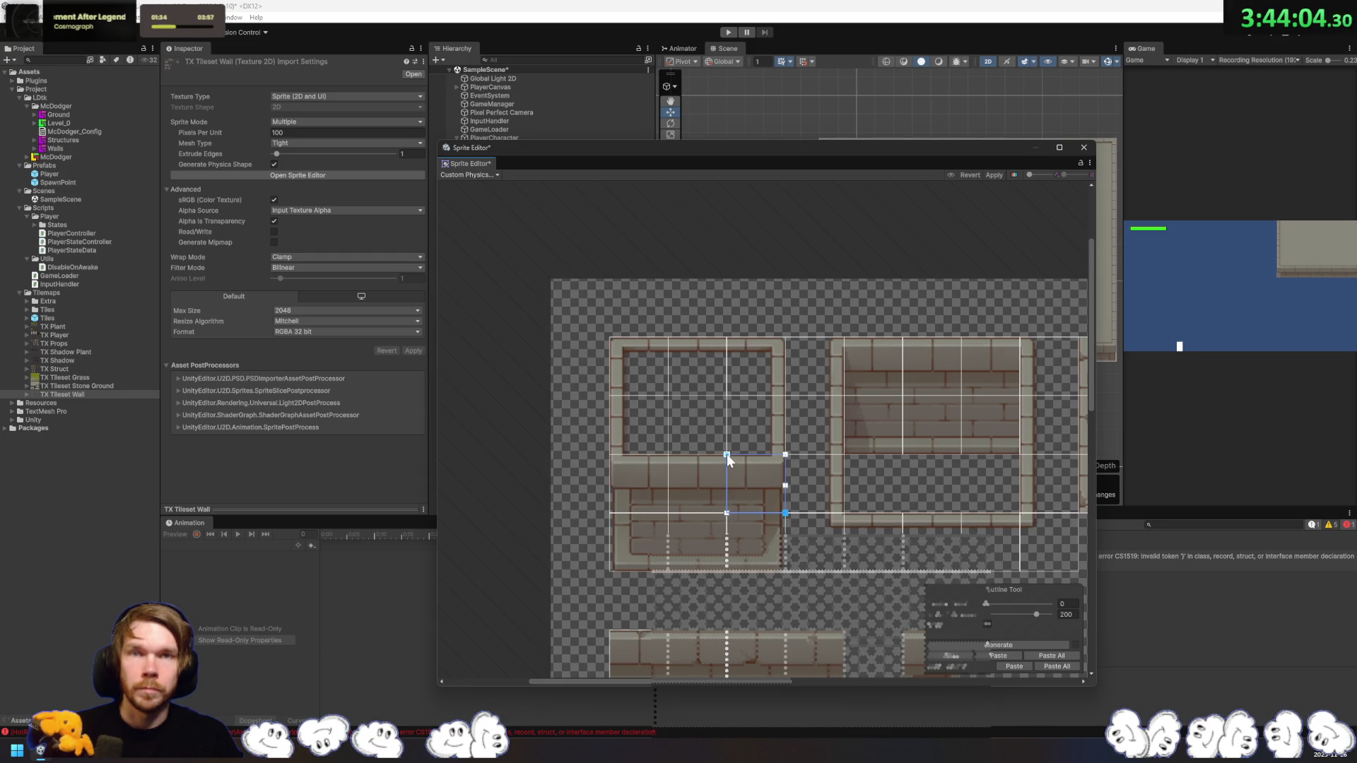
pyautogui.moveTo(726, 455)
pyautogui.mouseDown()
pyautogui.moveTo(726, 475)
pyautogui.moveTo(785, 475)
pyautogui.mouseUp()
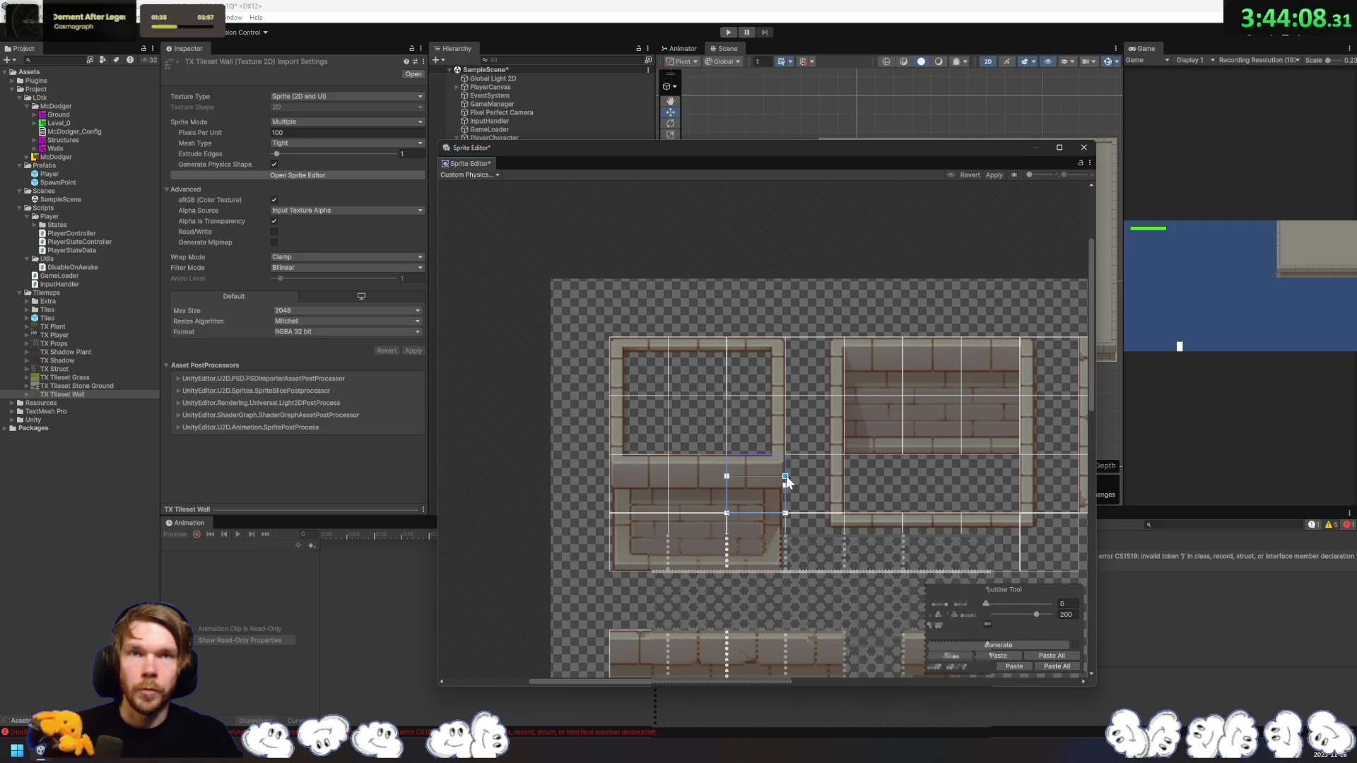
# Step: Lower the lower wall outlines below the ledge, adding a top-edge point and removing an extra left-edge point
pyautogui.click(705, 474)
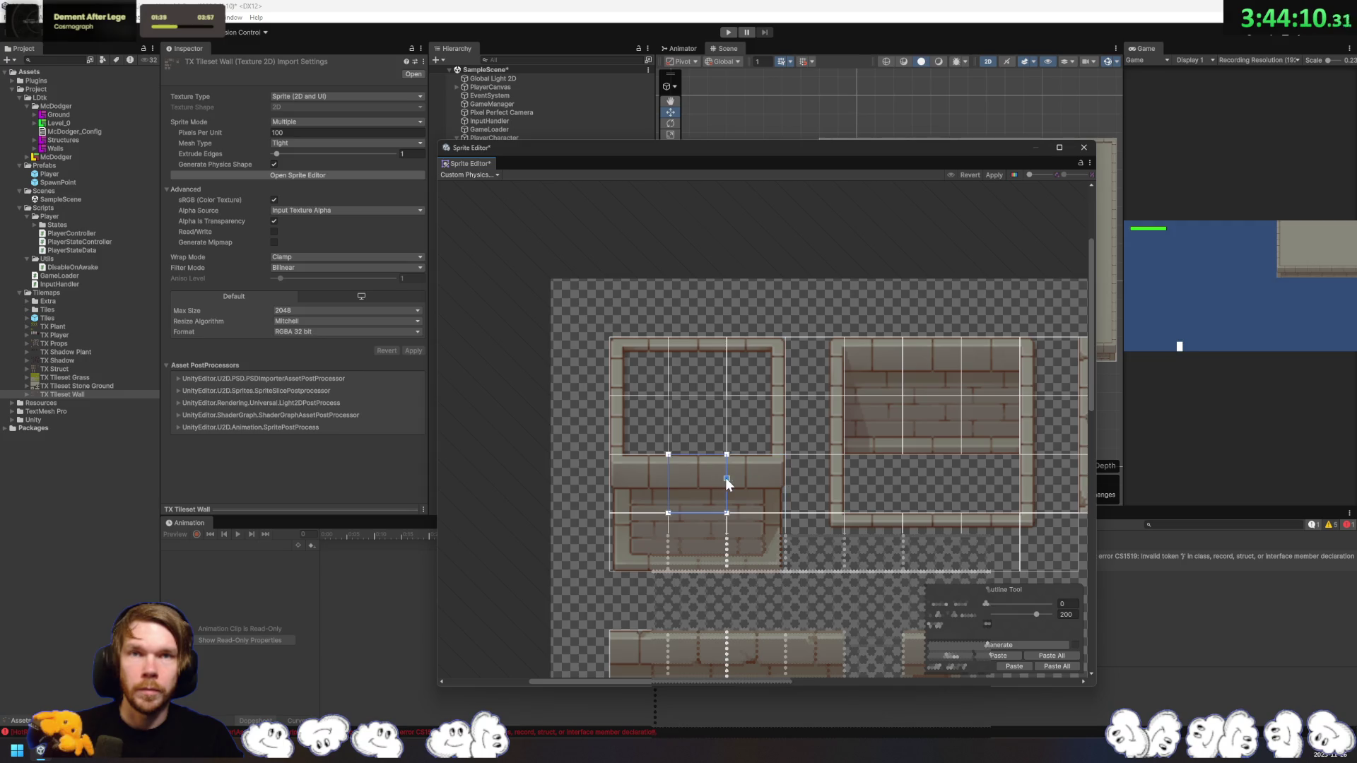
pyautogui.moveTo(726, 456)
pyautogui.mouseDown()
pyautogui.moveTo(730, 478)
pyautogui.moveTo(669, 478)
pyautogui.mouseUp()
pyautogui.click(707, 469)
pyautogui.click(660, 477)
pyautogui.click(677, 472)
pyautogui.click(638, 470)
pyautogui.click(609, 453)
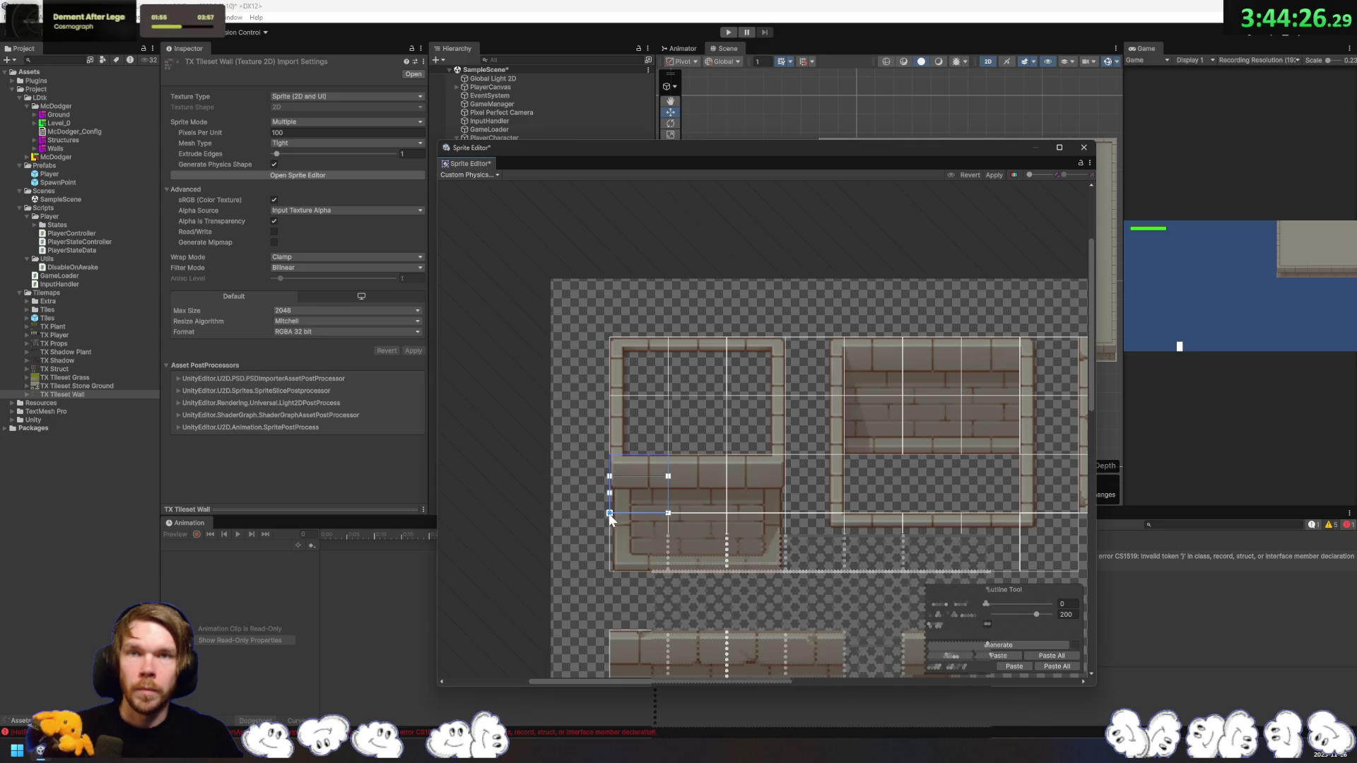
pyautogui.click(610, 493)
pyautogui.press('Delete')
# Step: Add a new top-edge point to the lower-left sprite's outline and nudge it into place
pyautogui.click(766, 487)
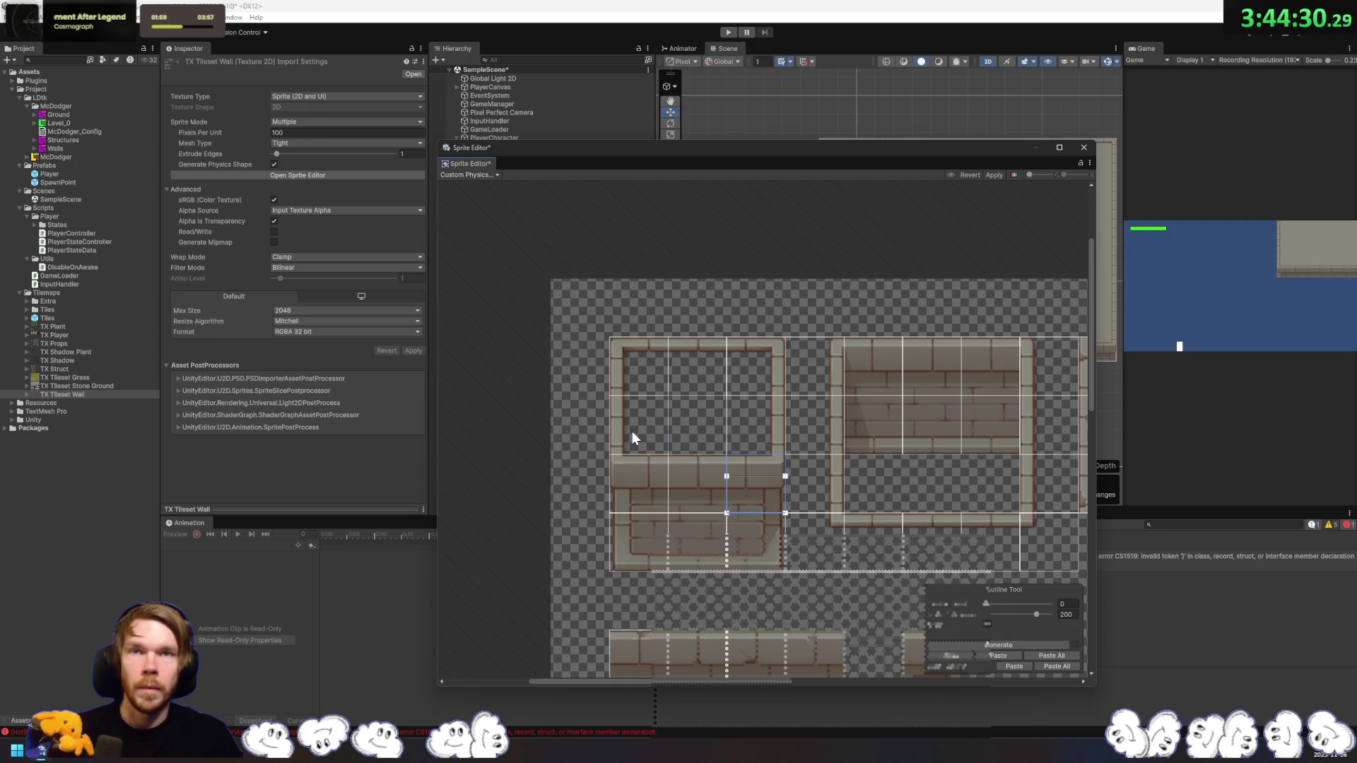
pyautogui.click(642, 481)
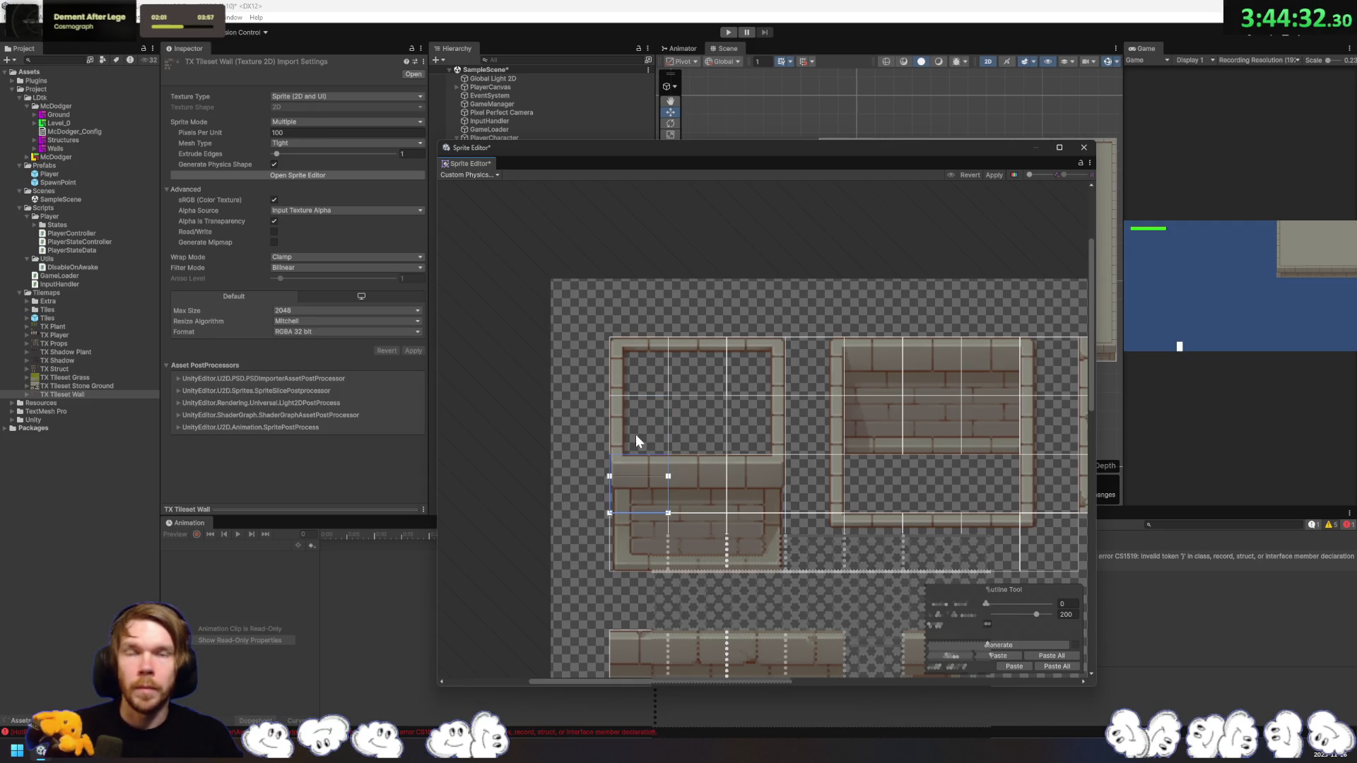
pyautogui.click(626, 474)
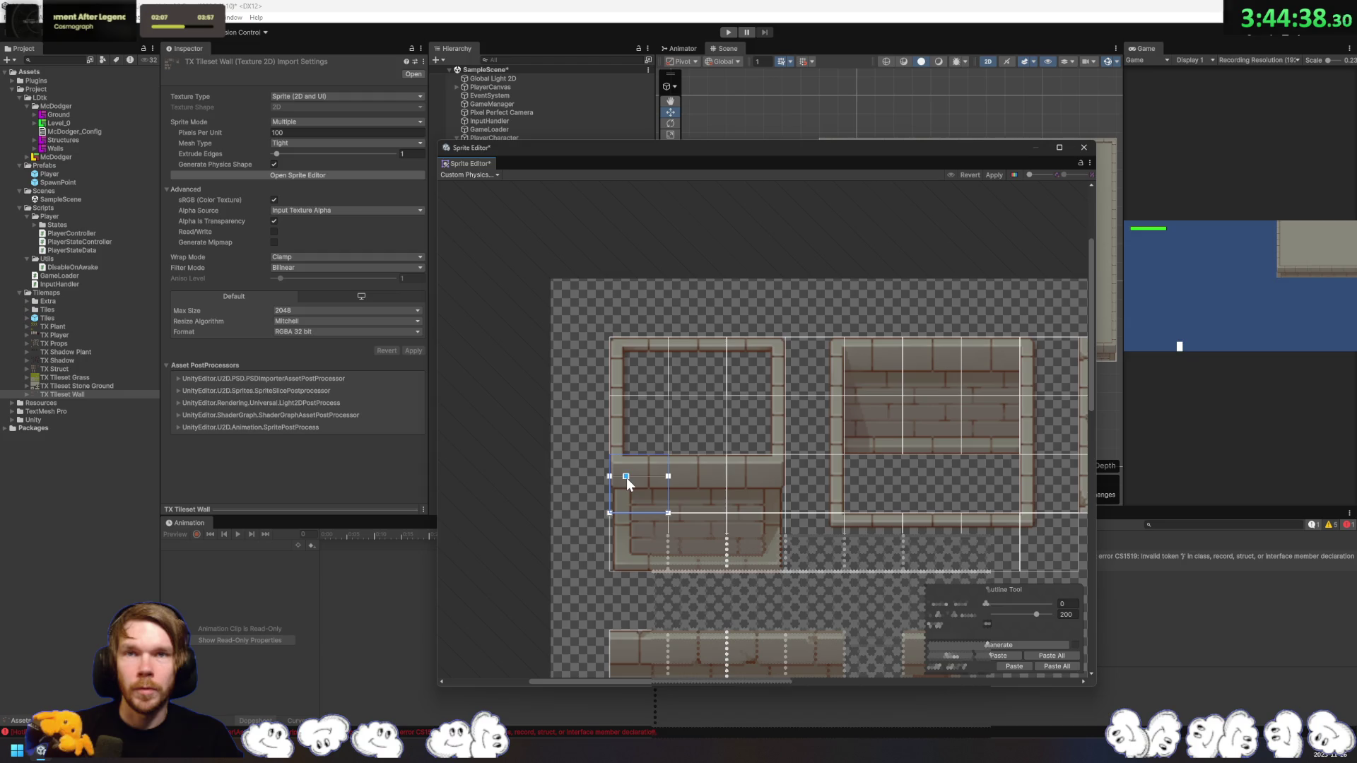
pyautogui.click(627, 478)
pyautogui.moveTo(627, 477); pyautogui.dragTo(623, 477)
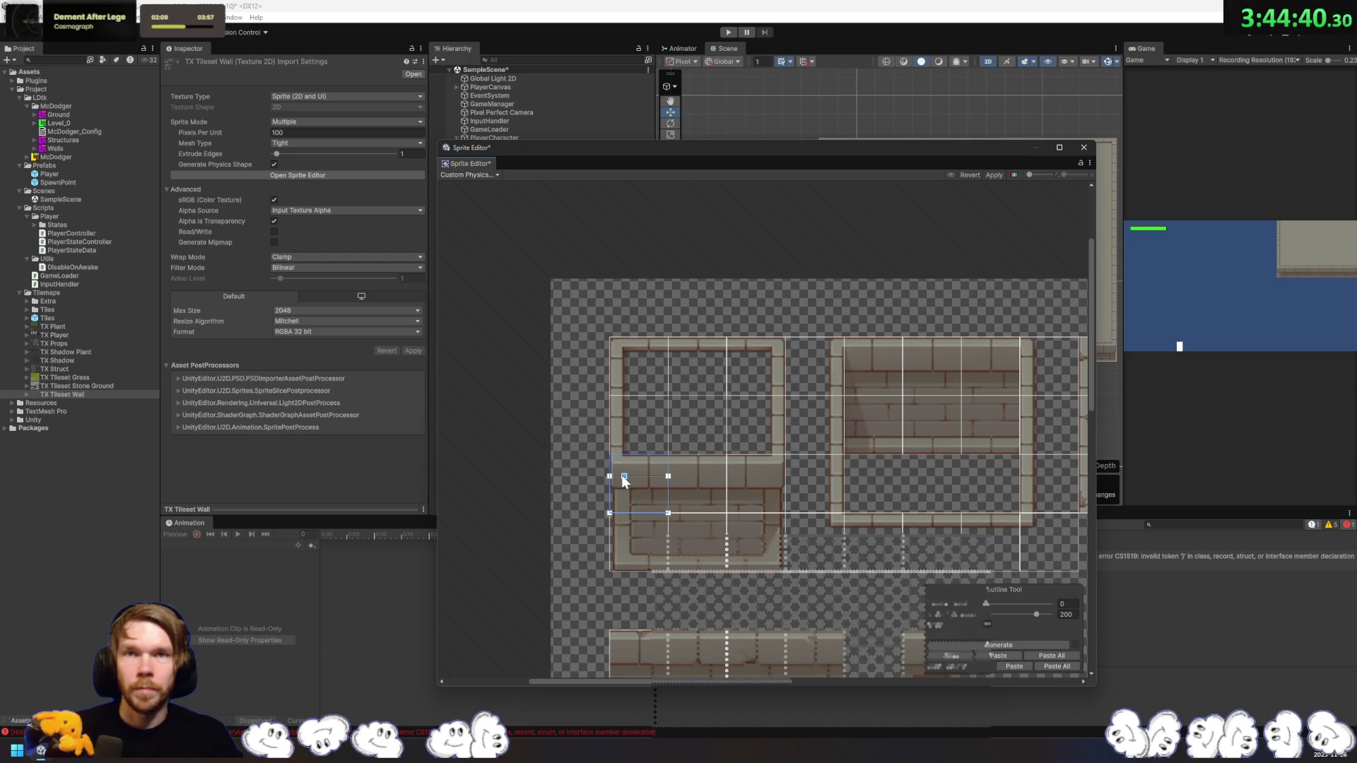
pyautogui.click(614, 476)
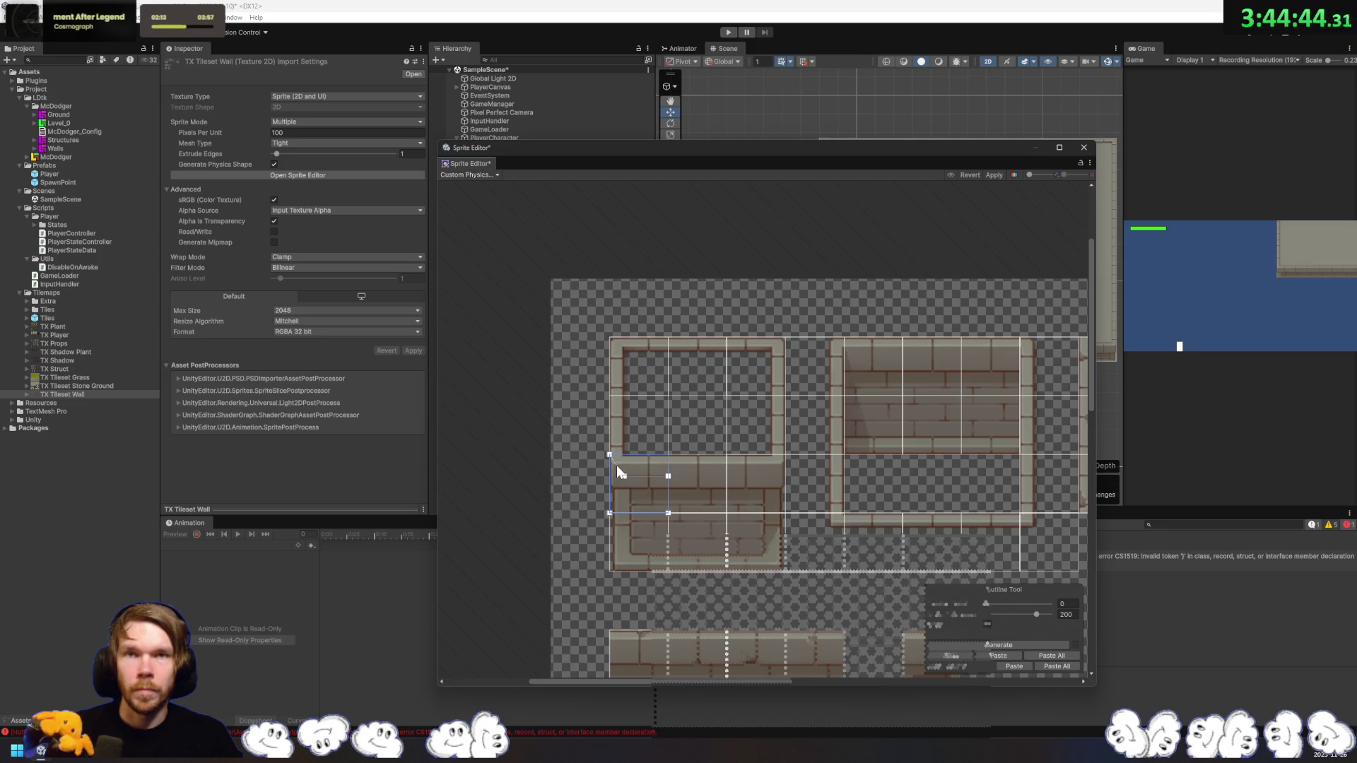
pyautogui.scroll(5, 616, 466)
# Step: Reshape the right-side wall tile outlines to fit the corner and sit below the ledge
pyautogui.moveTo(636, 438); pyautogui.dragTo(635, 434)
pyautogui.click(627, 487)
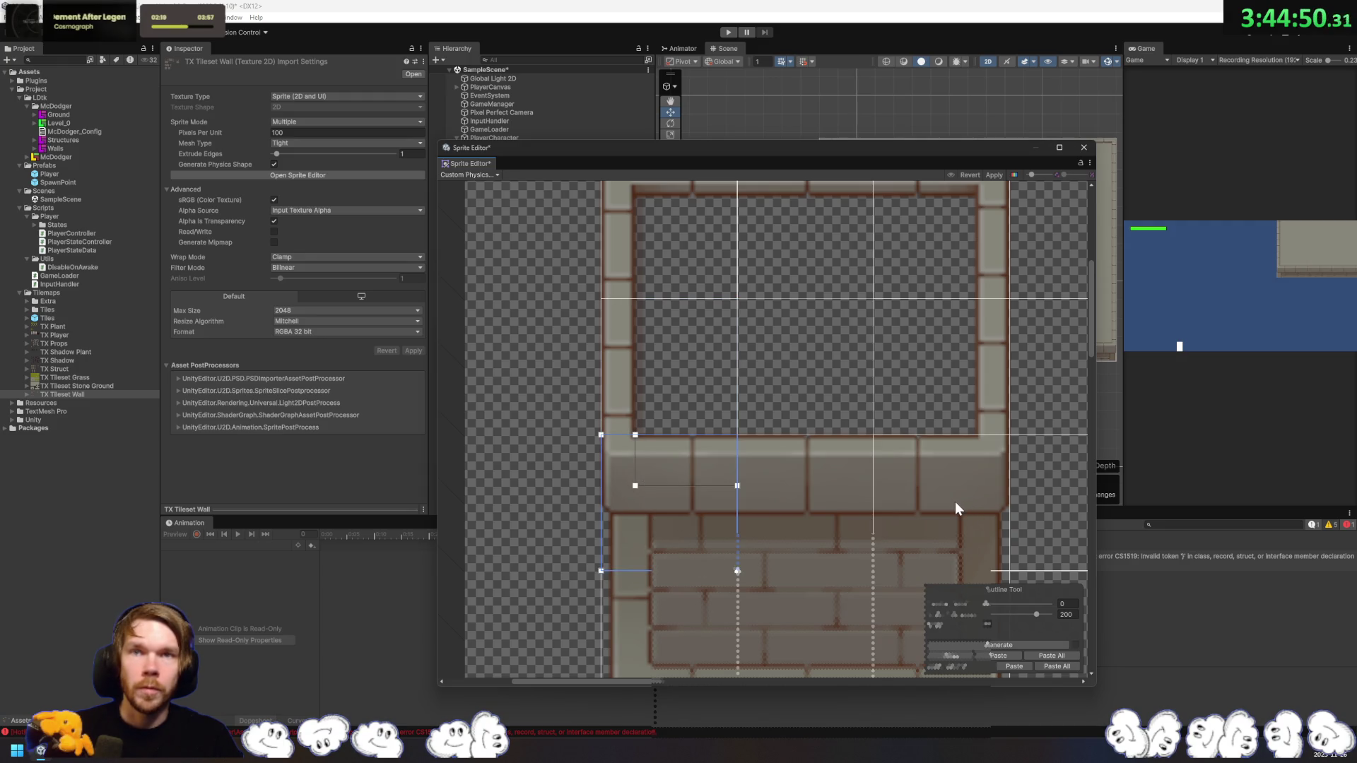
pyautogui.click(972, 482)
pyautogui.click(991, 418)
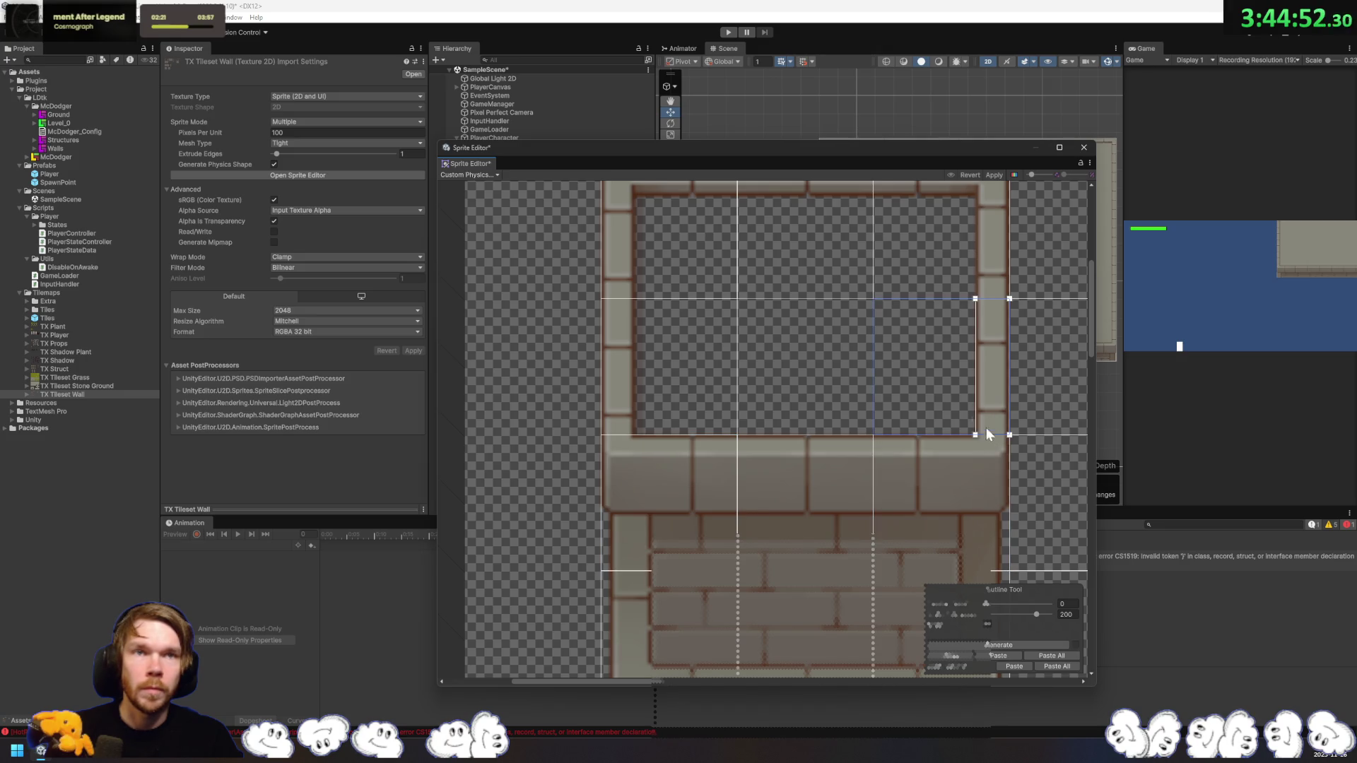
pyautogui.click(964, 476)
pyautogui.moveTo(949, 489); pyautogui.dragTo(978, 438)
pyautogui.moveTo(952, 485)
pyautogui.mouseDown()
pyautogui.moveTo(982, 486)
pyautogui.moveTo(1012, 435)
pyautogui.mouseUp()
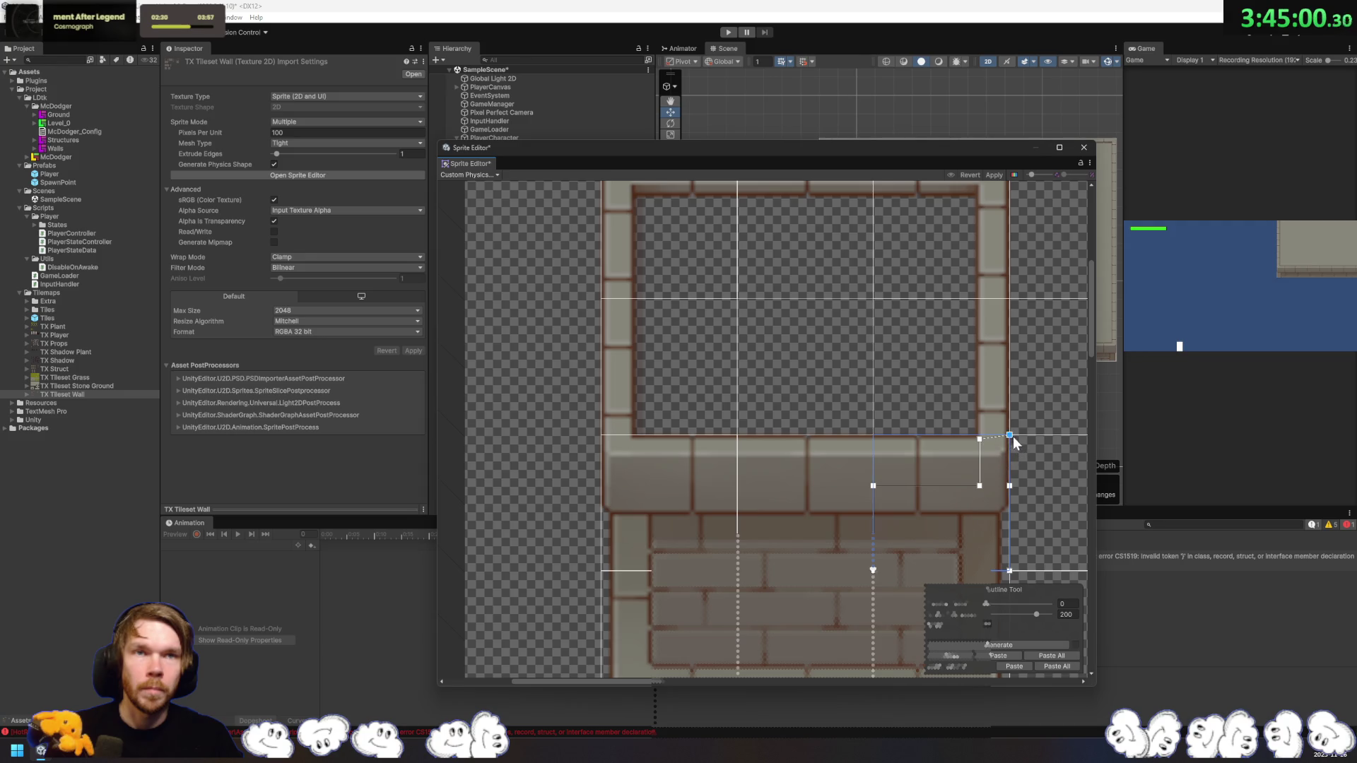
pyautogui.click(990, 393)
pyautogui.click(986, 464)
pyautogui.moveTo(978, 434); pyautogui.dragTo(975, 486)
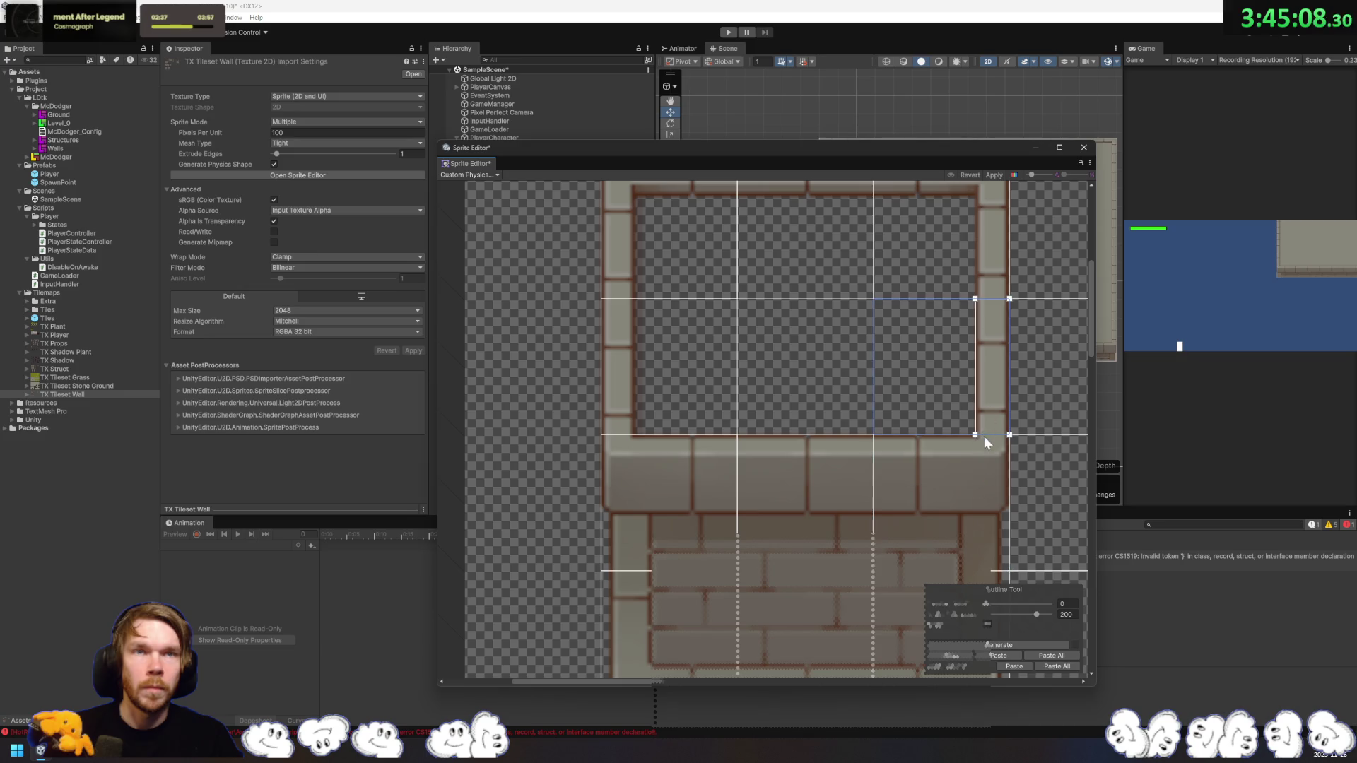
# Step: Review the outlines of the lower-row and top-row wall tiles
pyautogui.scroll(-3, 903, 391)
pyautogui.click(871, 485)
pyautogui.click(749, 491)
pyautogui.click(649, 490)
pyautogui.scroll(3, 775, 507)
pyautogui.click(718, 459)
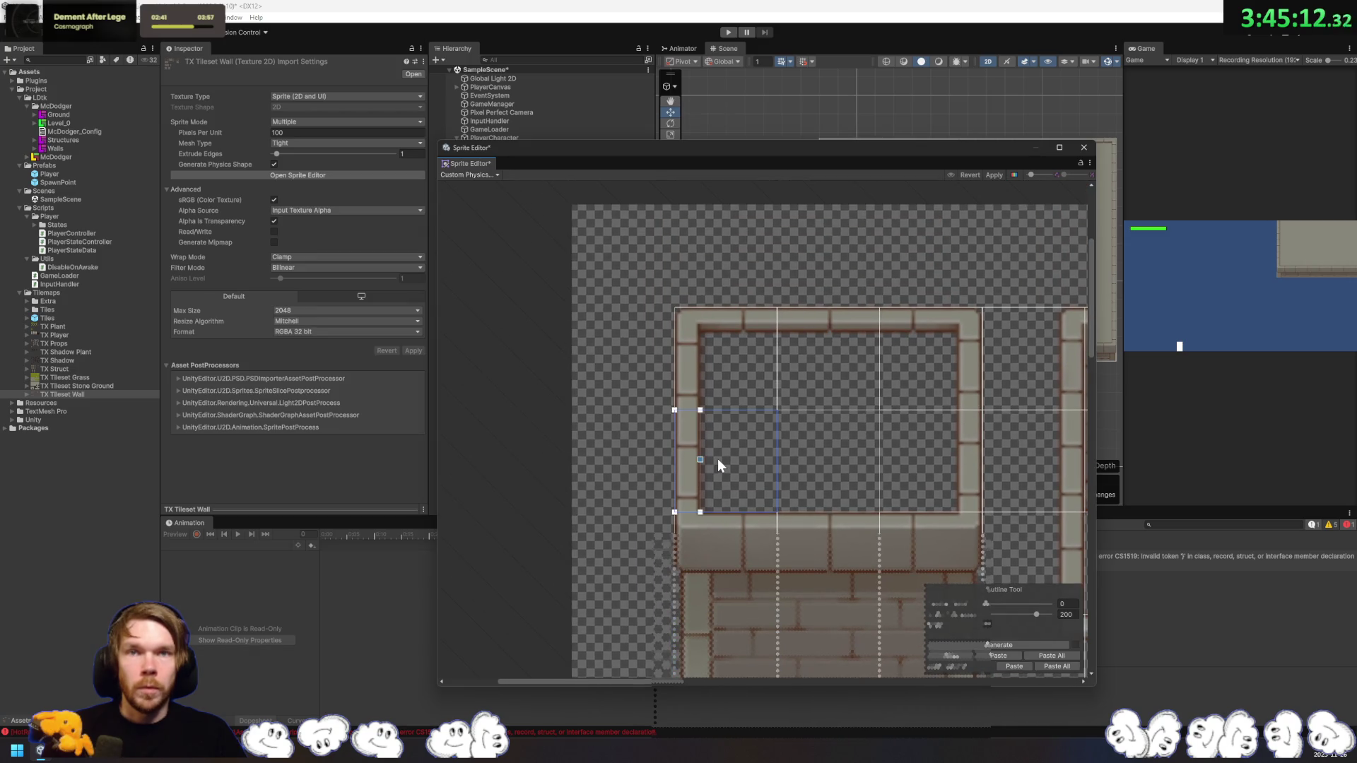
pyautogui.click(722, 378)
pyautogui.click(843, 391)
pyautogui.click(948, 385)
# Step: Apply the edited custom physics shapes
pyautogui.moveTo(1003, 391); pyautogui.dragTo(735, 405)
pyautogui.scroll(-3, 922, 417)
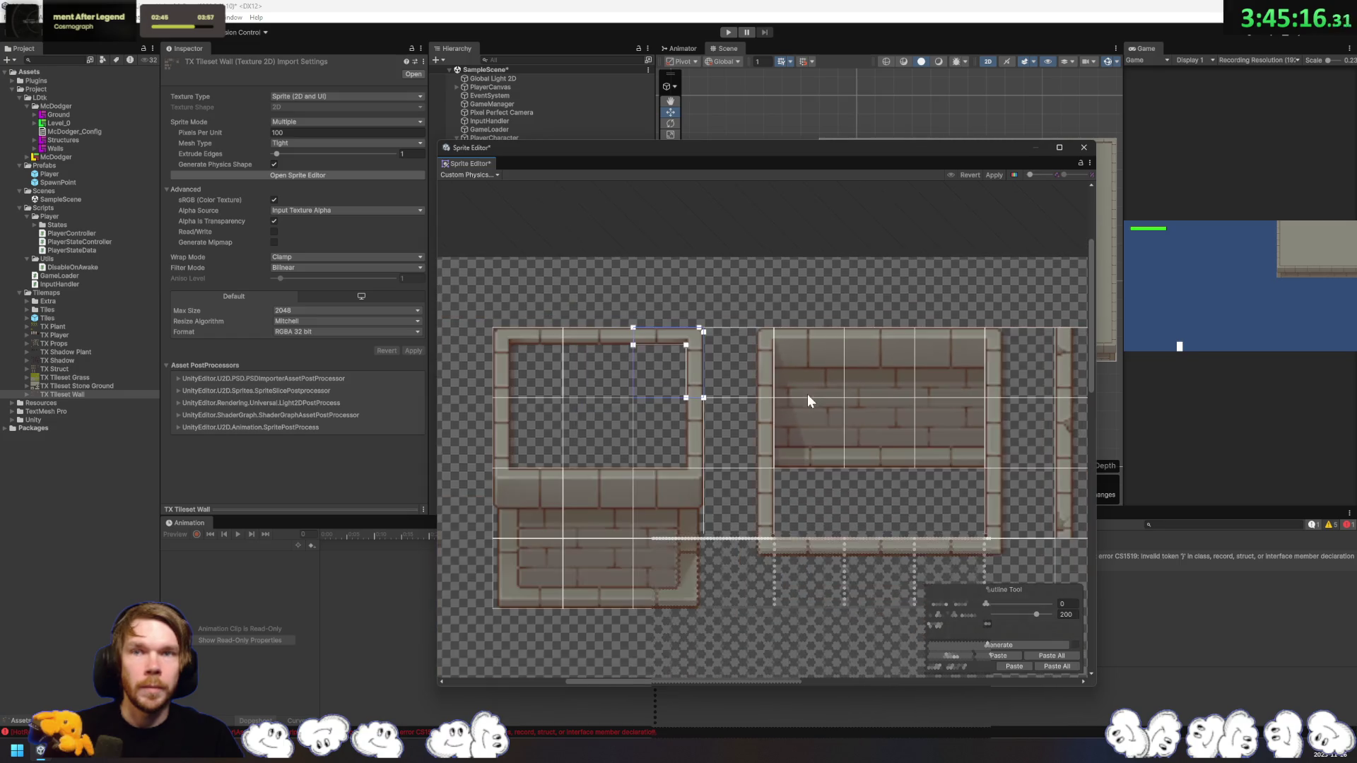
pyautogui.moveTo(826, 554)
pyautogui.mouseDown()
pyautogui.moveTo(839, 549)
pyautogui.moveTo(761, 446)
pyautogui.mouseUp()
pyautogui.scroll(-2, 761, 439)
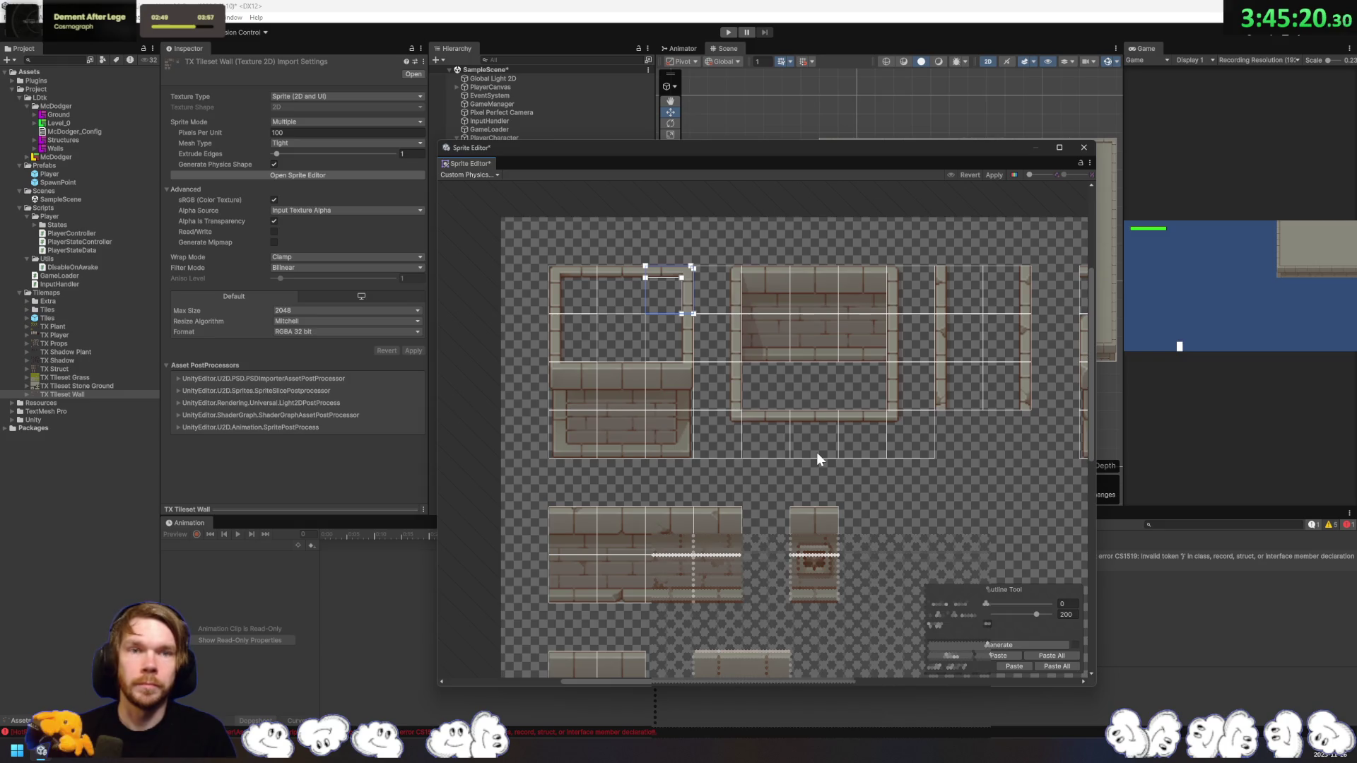
pyautogui.click(994, 176)
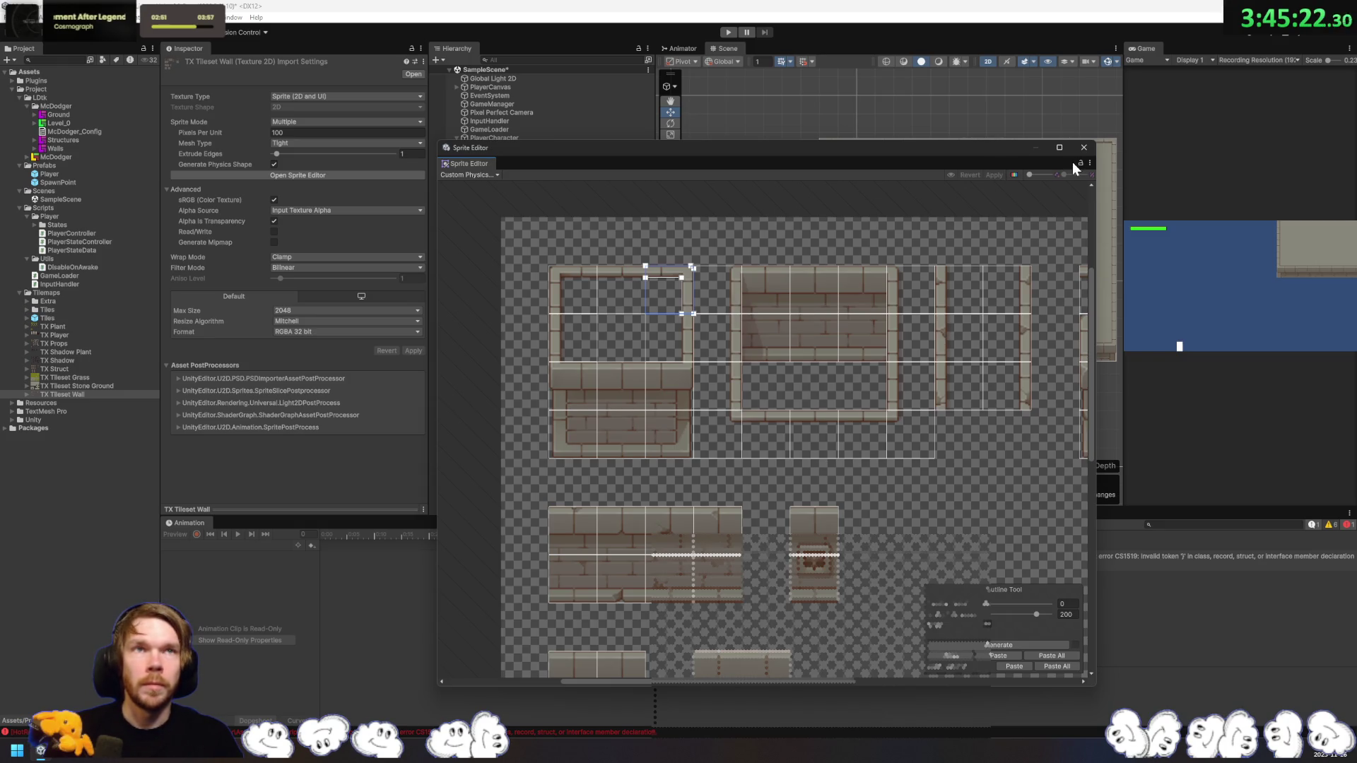
# Step: Close the Sprite Editor and frame Level_0 in the Scene view
pyautogui.click(1083, 147)
pyautogui.click(934, 215)
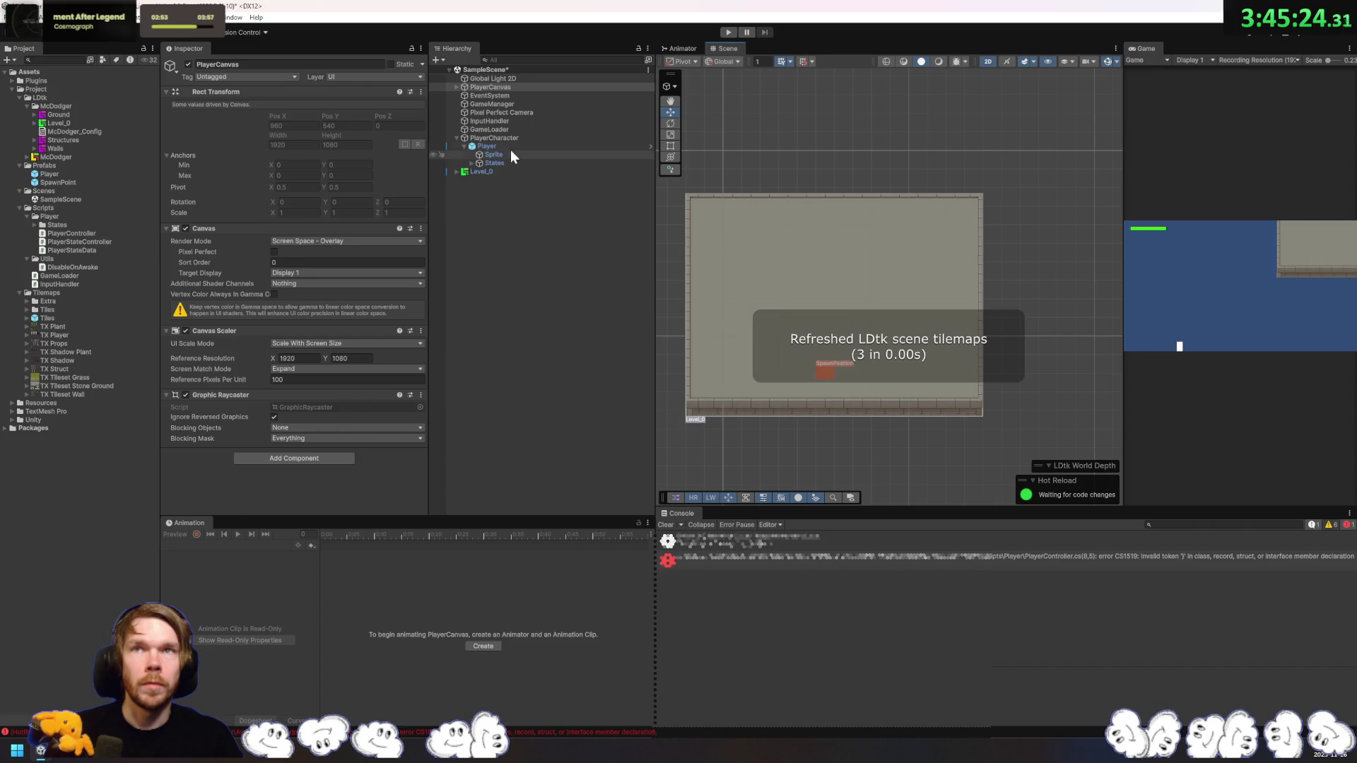
pyautogui.doubleClick(487, 171)
pyautogui.press('w')
pyautogui.scroll(2, 828, 342)
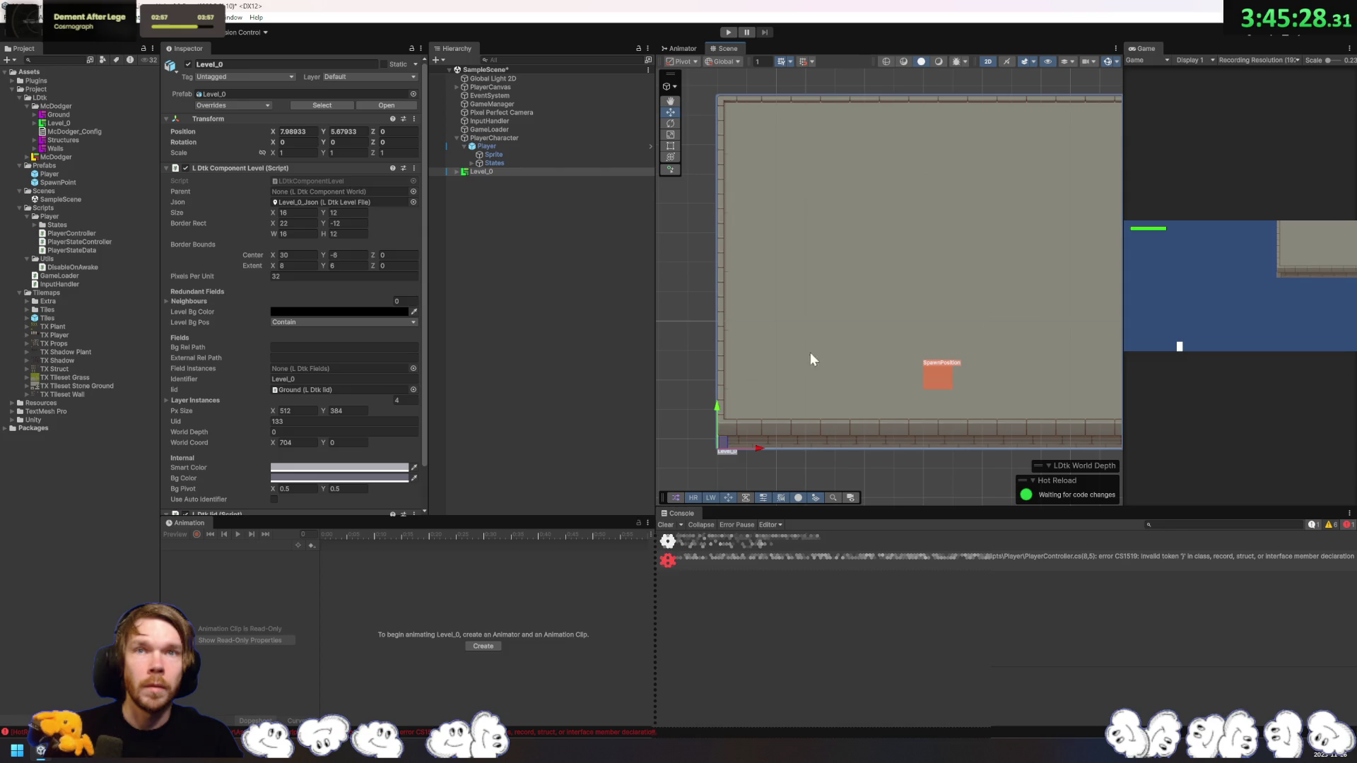
# Step: Select Level_0's Walls > Tiles tilemap and clear the console errors
pyautogui.click(455, 172)
pyautogui.click(458, 190)
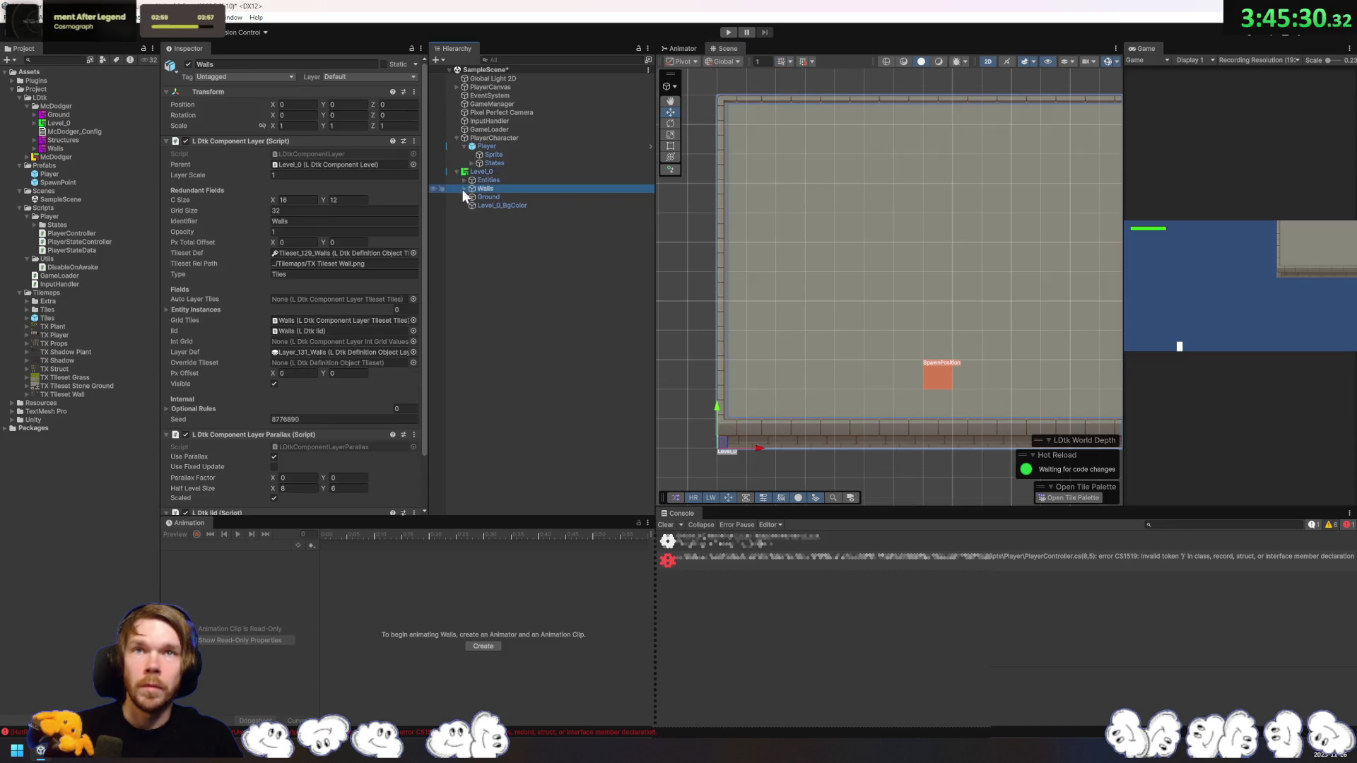
pyautogui.click(463, 189)
pyautogui.click(498, 198)
pyautogui.scroll(-3, 854, 282)
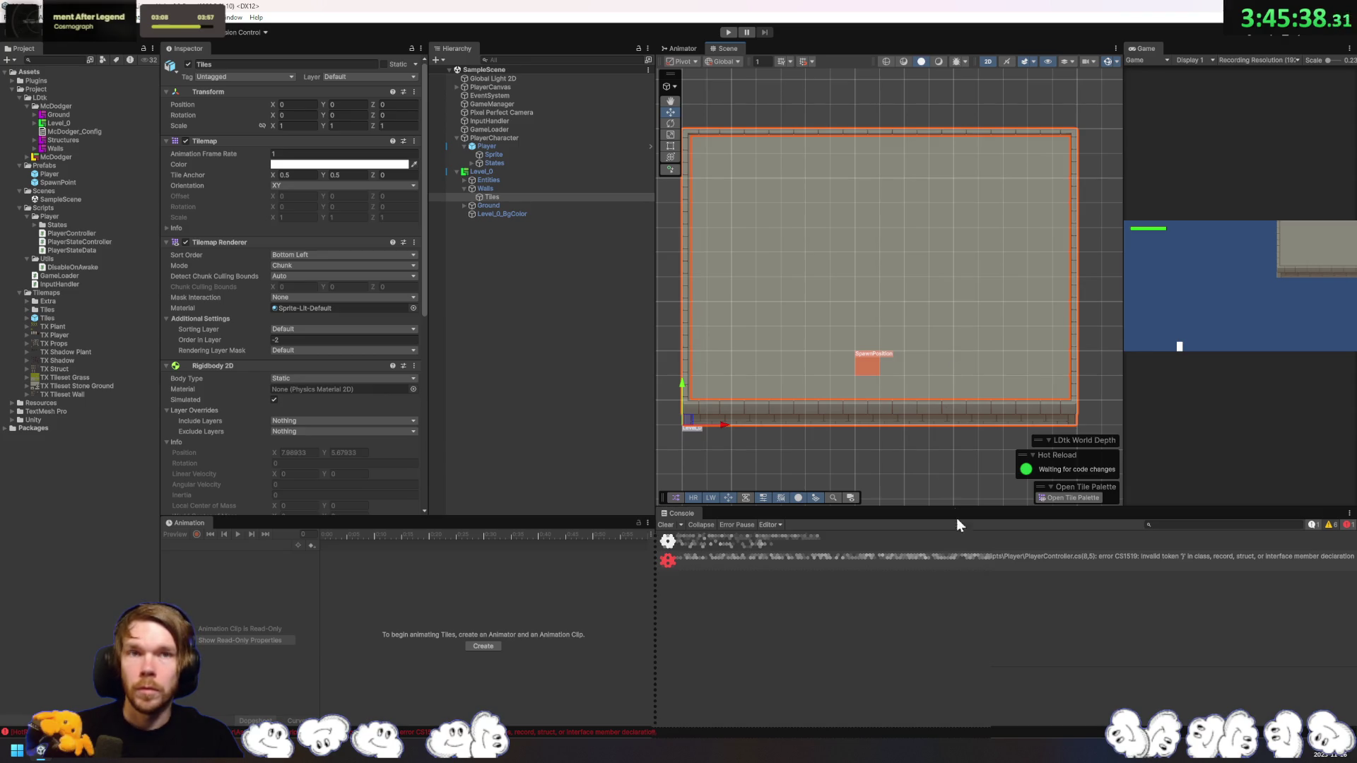
pyautogui.click(882, 558)
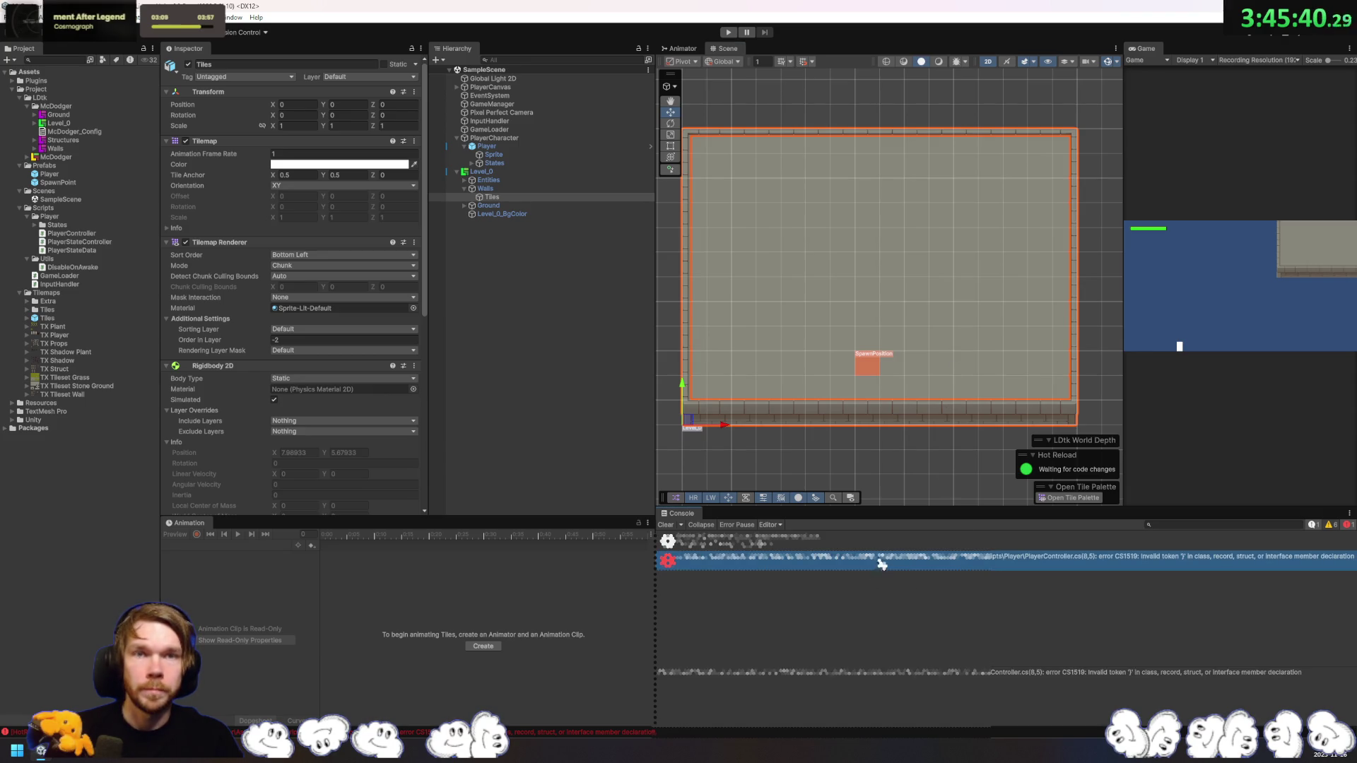
pyautogui.click(666, 525)
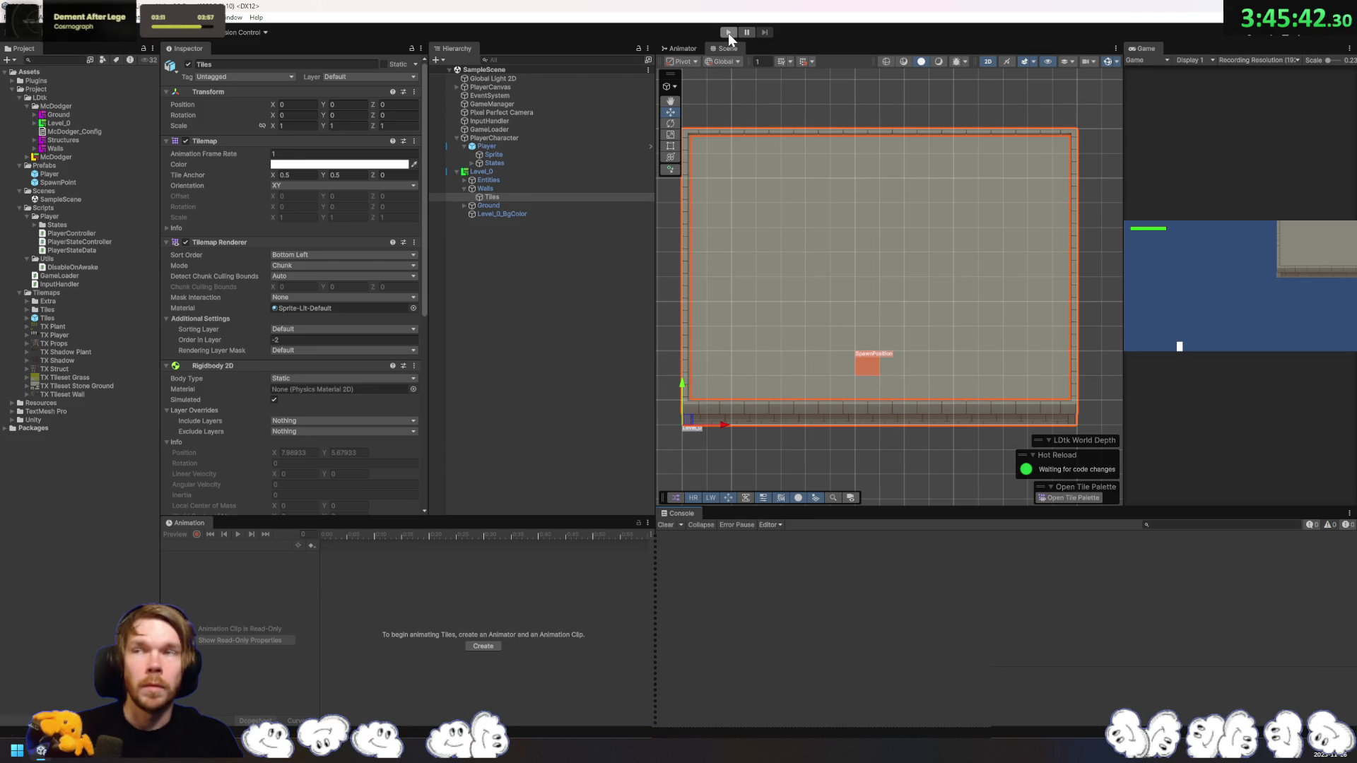
# Step: Toggle the Walls Tiles Composite Collider 2D geometry to Polygons, back to Outlines, then save the scene
pyautogui.click(525, 172)
pyautogui.click(518, 197)
pyautogui.scroll(-5, 263, 395)
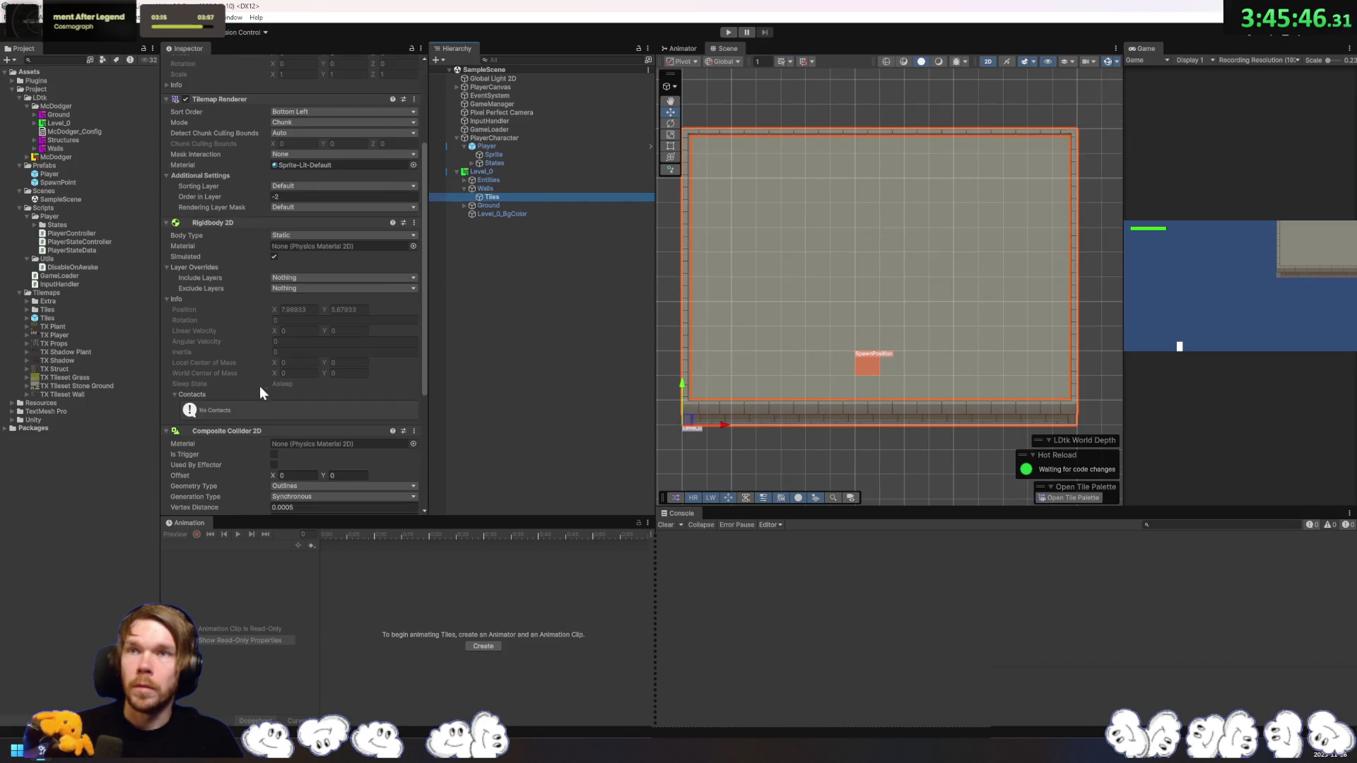
pyautogui.scroll(-4, 262, 369)
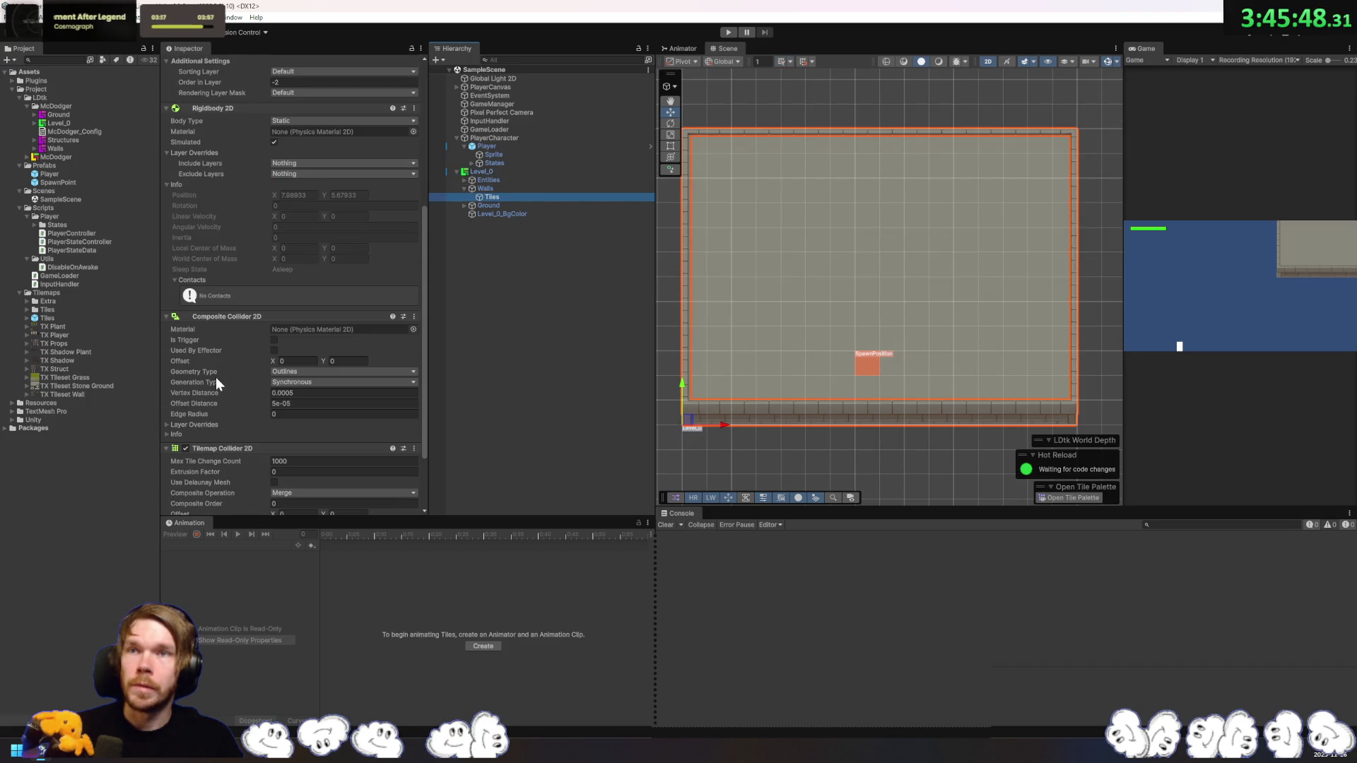
pyautogui.scroll(-3, 215, 381)
pyautogui.click(297, 285)
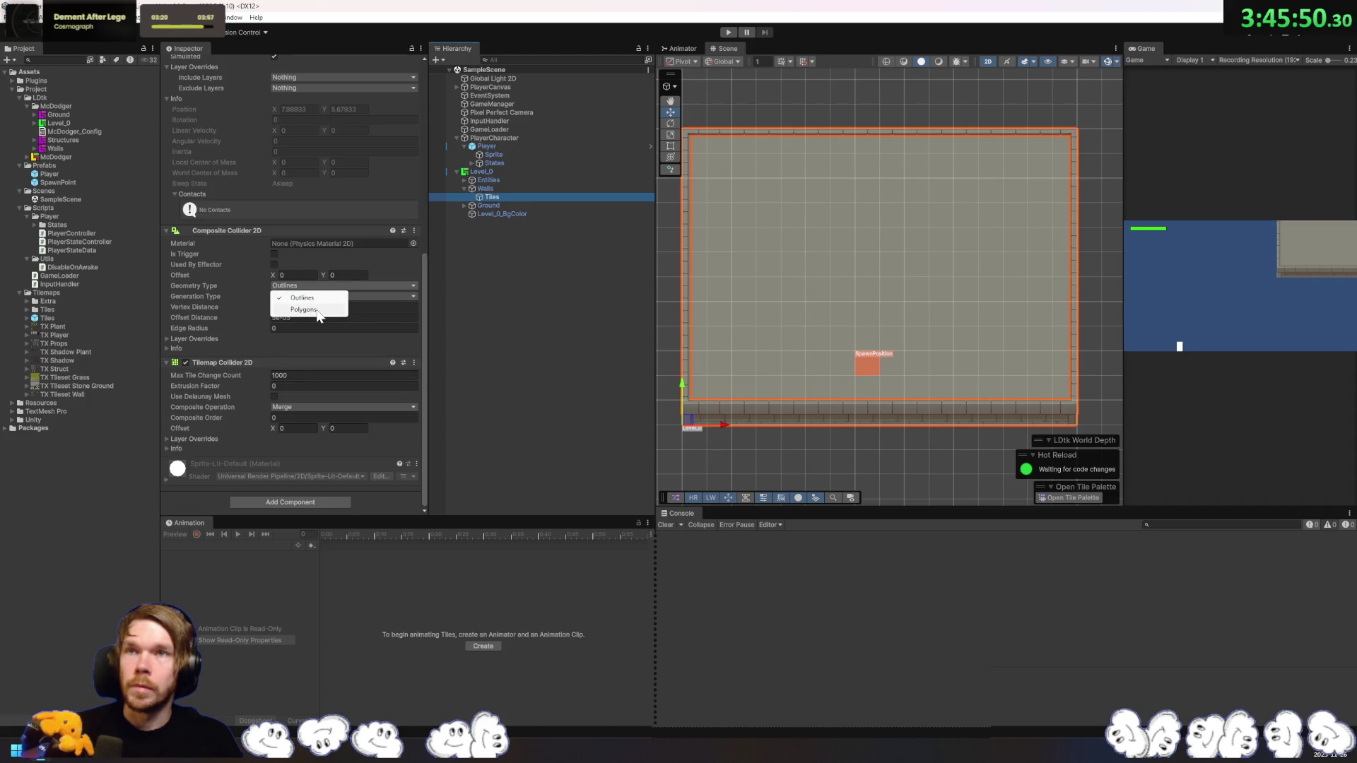
pyautogui.click(316, 316)
pyautogui.click(315, 285)
pyautogui.click(311, 298)
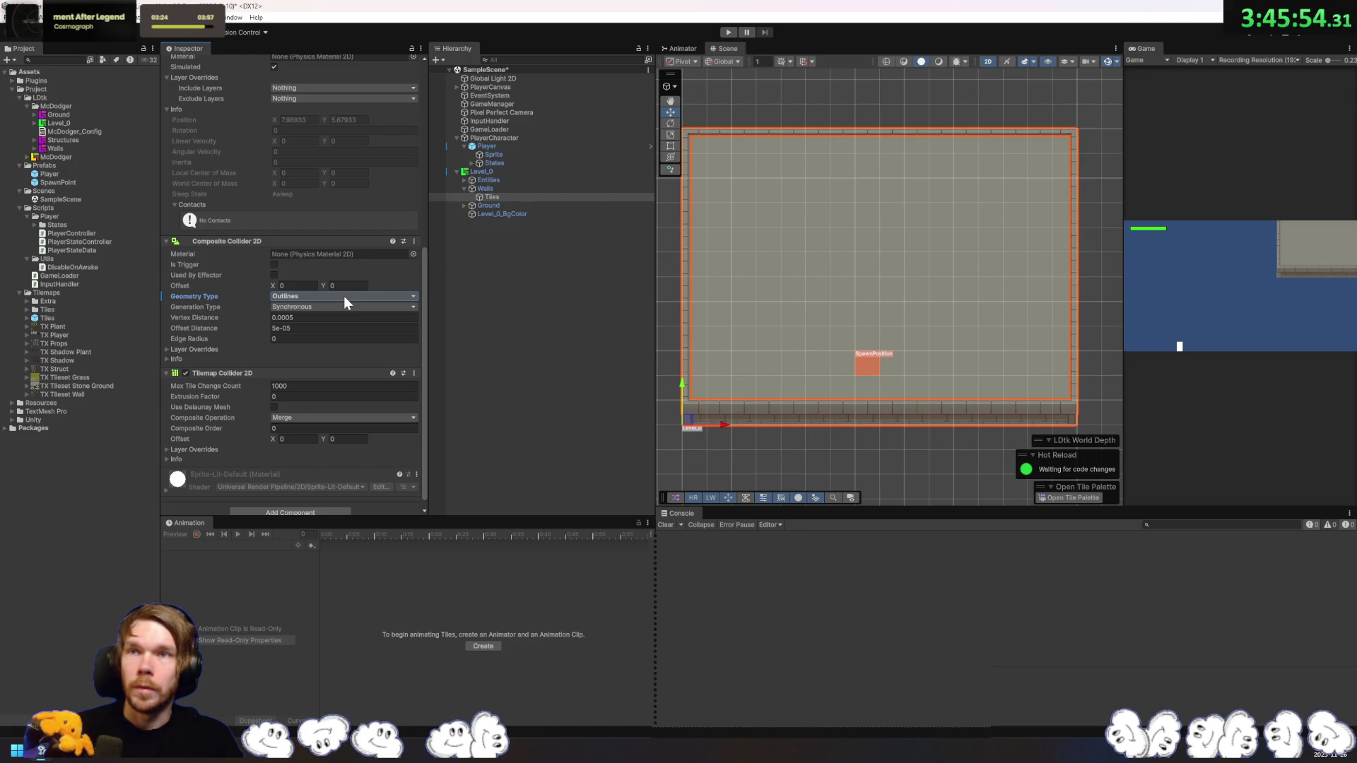
pyautogui.hotkey('ctrl', 's')
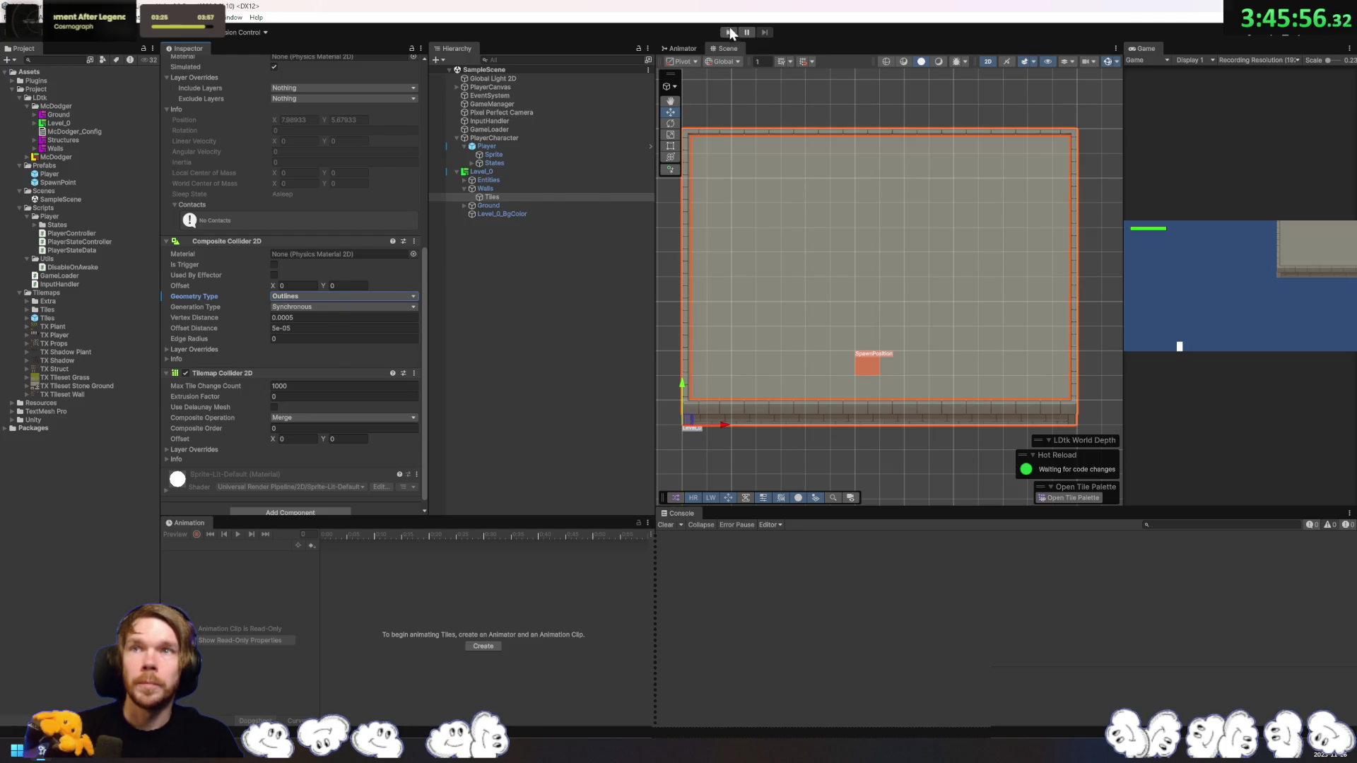
# Step: Test in Play mode, then delete Level_0 from the Hierarchy and save the scene
pyautogui.click(728, 32)
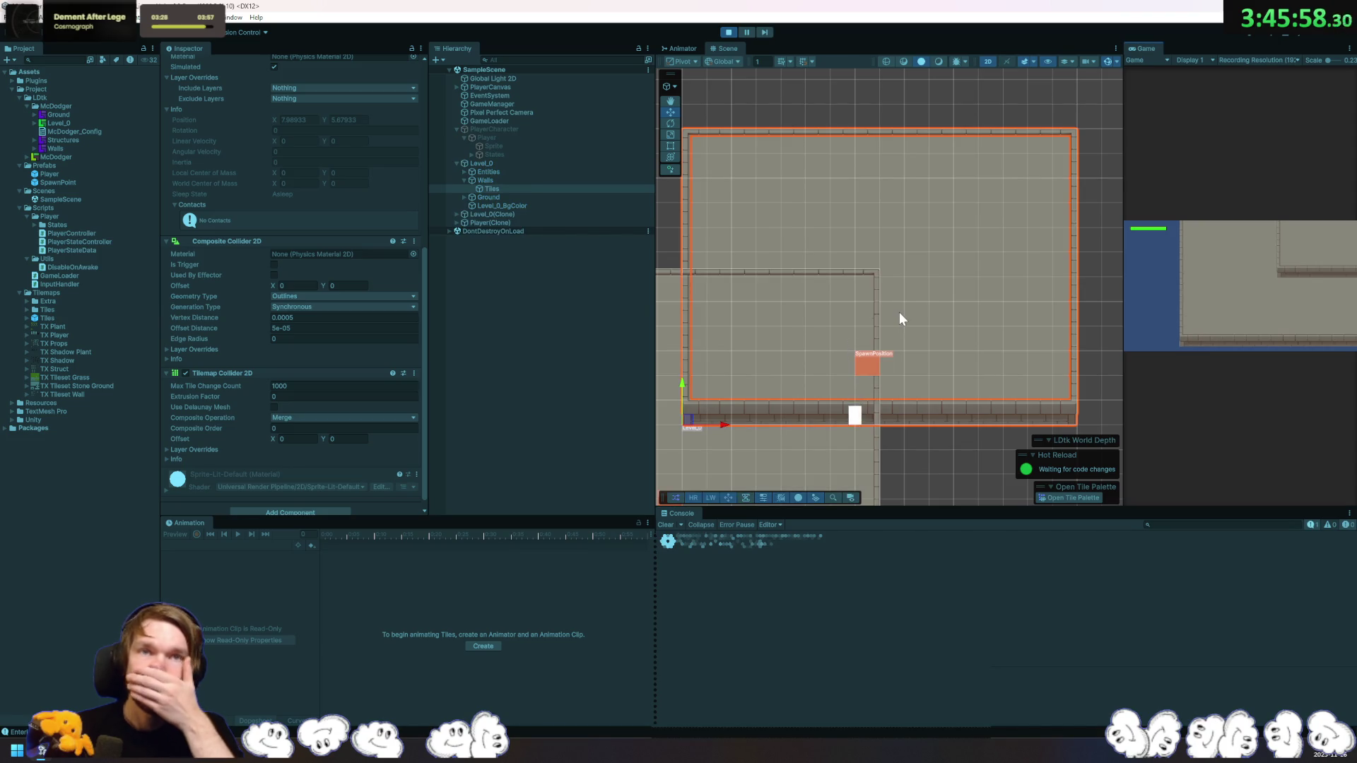
pyautogui.click(728, 33)
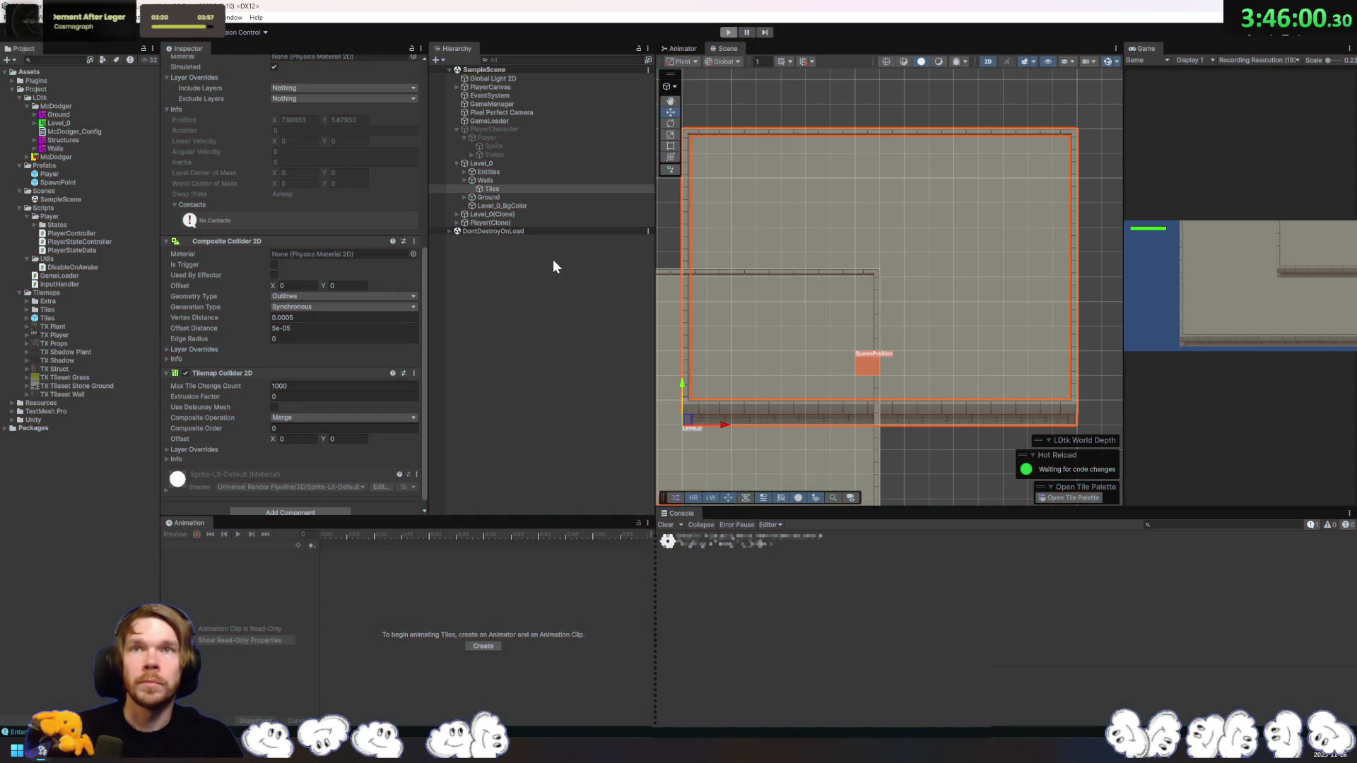
pyautogui.click(491, 169)
pyautogui.press('Delete')
pyautogui.click(552, 145)
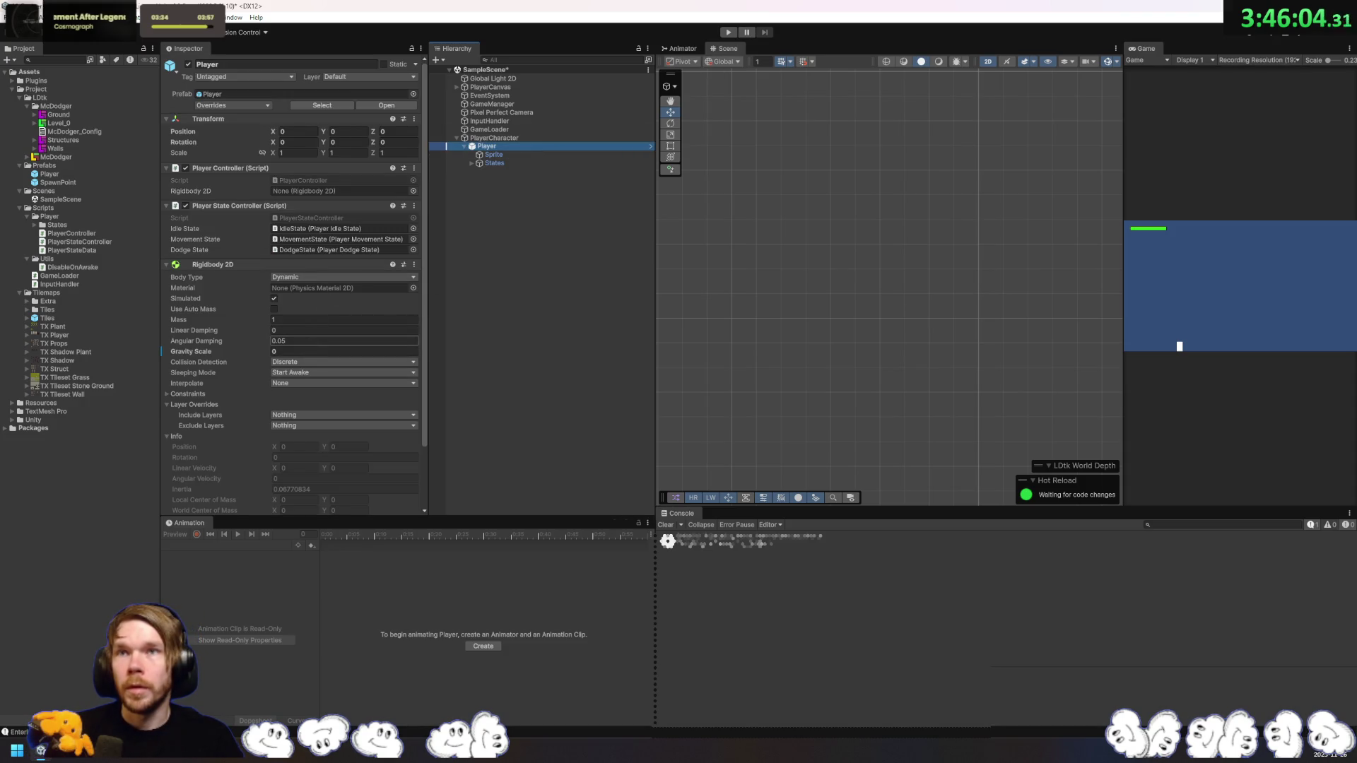
pyautogui.hotkey('ctrl', 's')
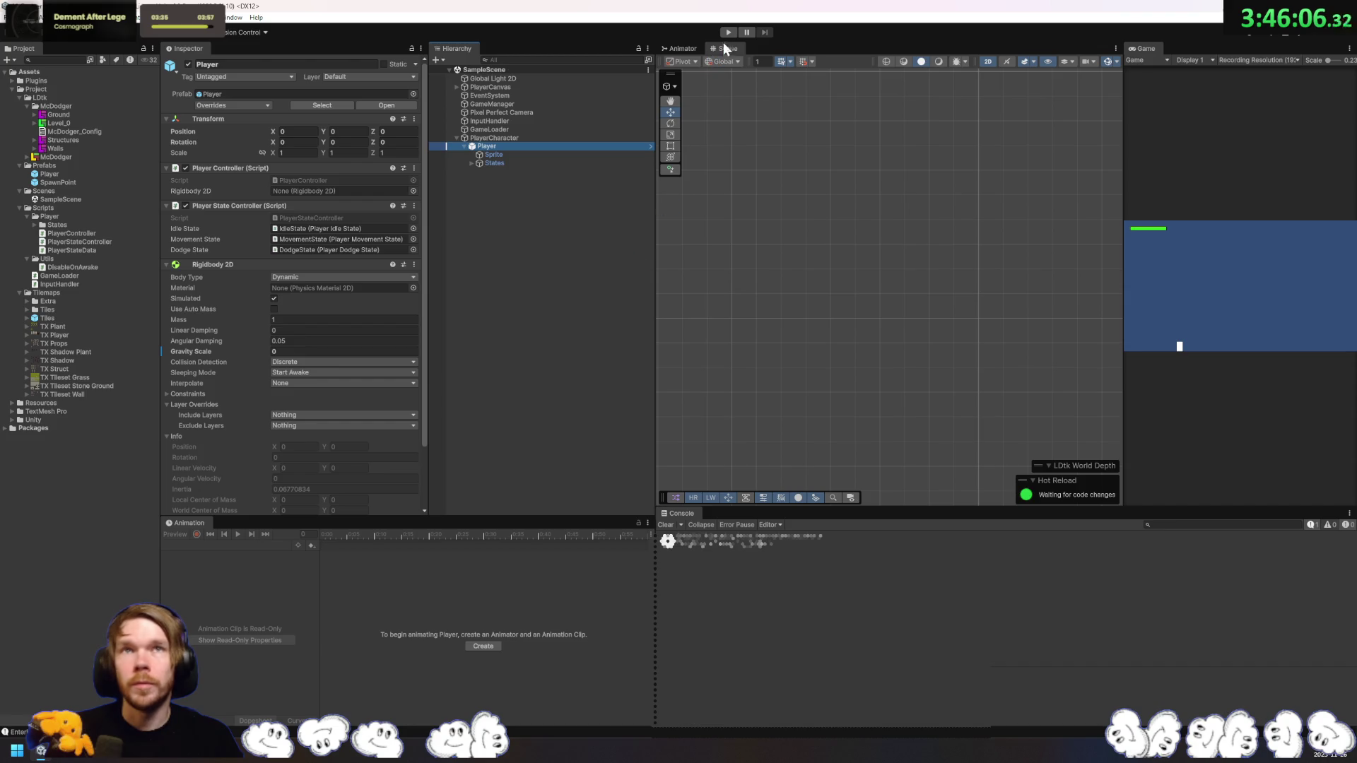
# Step: Run Play mode again and check the Player prefab overrides
pyautogui.click(727, 32)
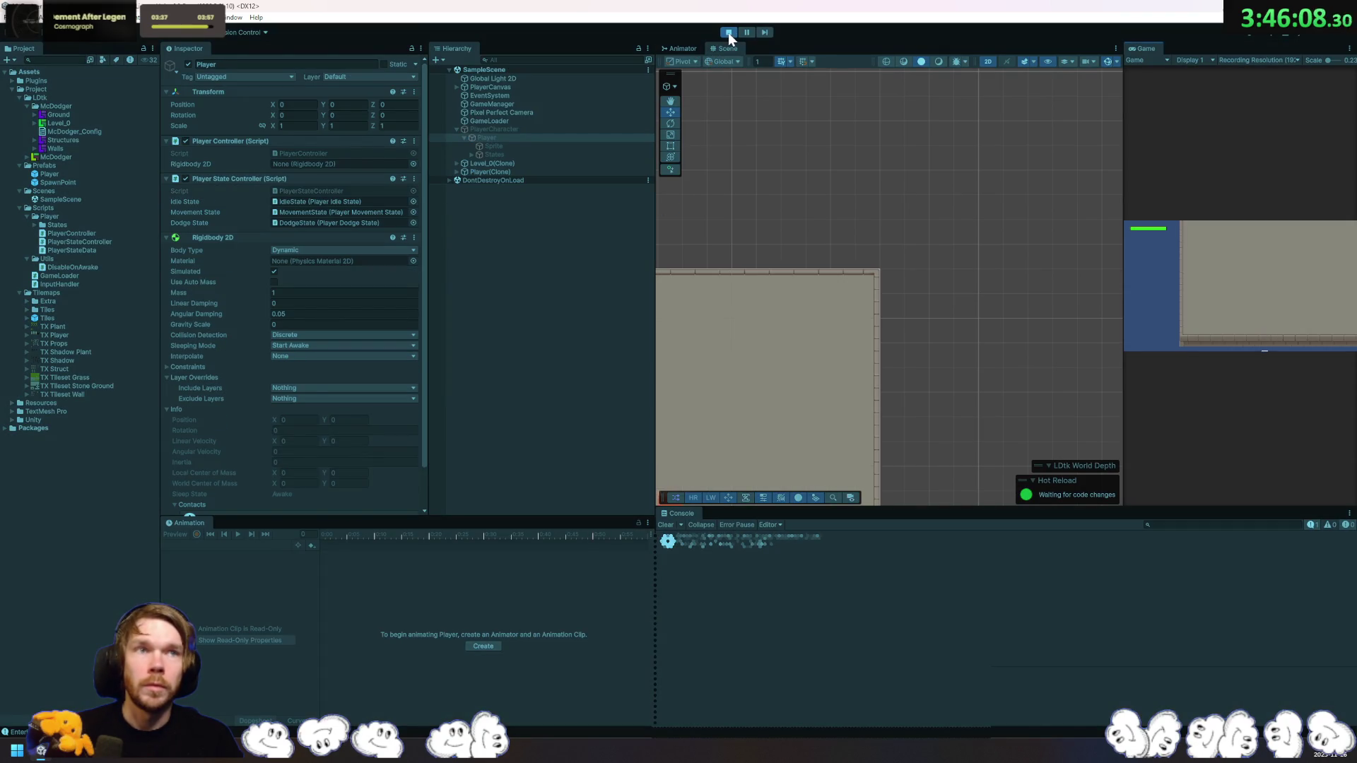
pyautogui.click(728, 32)
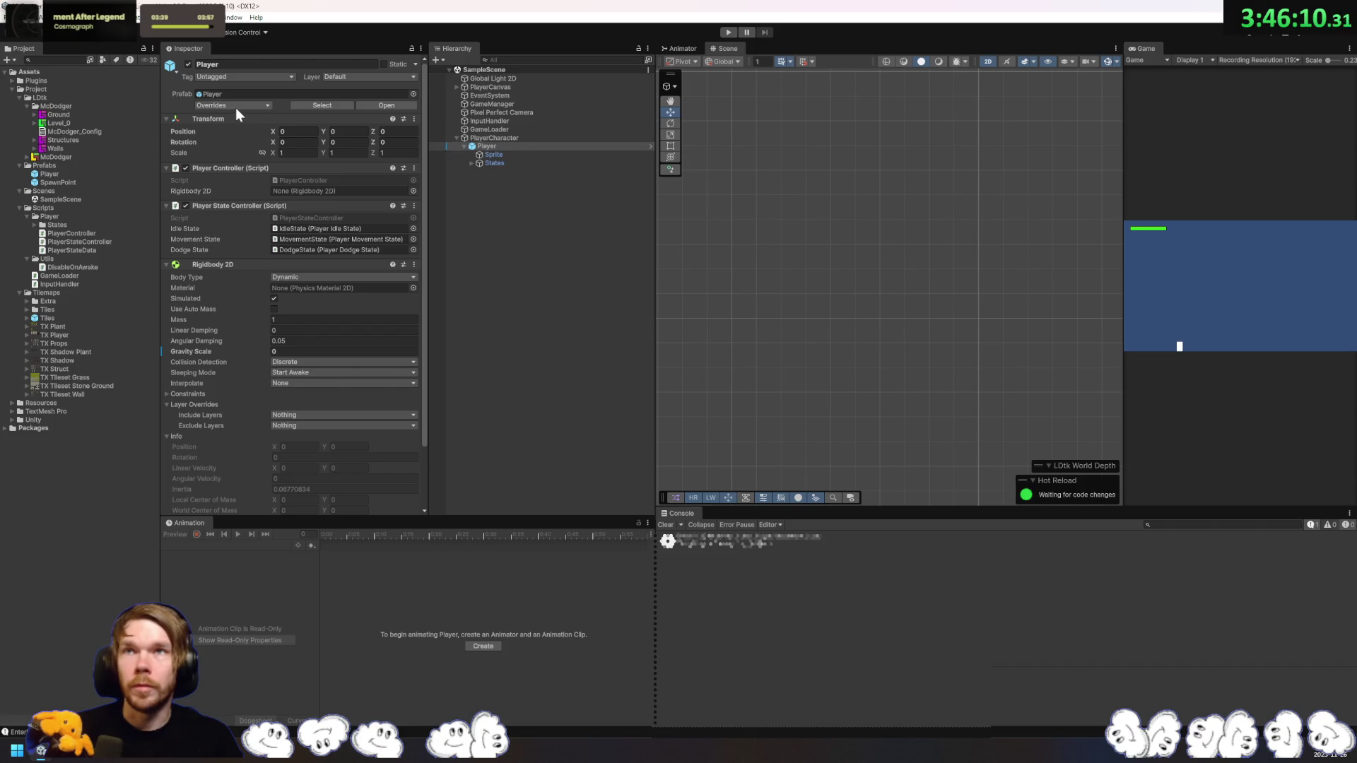
pyautogui.click(236, 106)
pyautogui.click(305, 169)
# Step: Playtest moving the player with WASD, with the Game view docked beside Scene
pyautogui.click(728, 33)
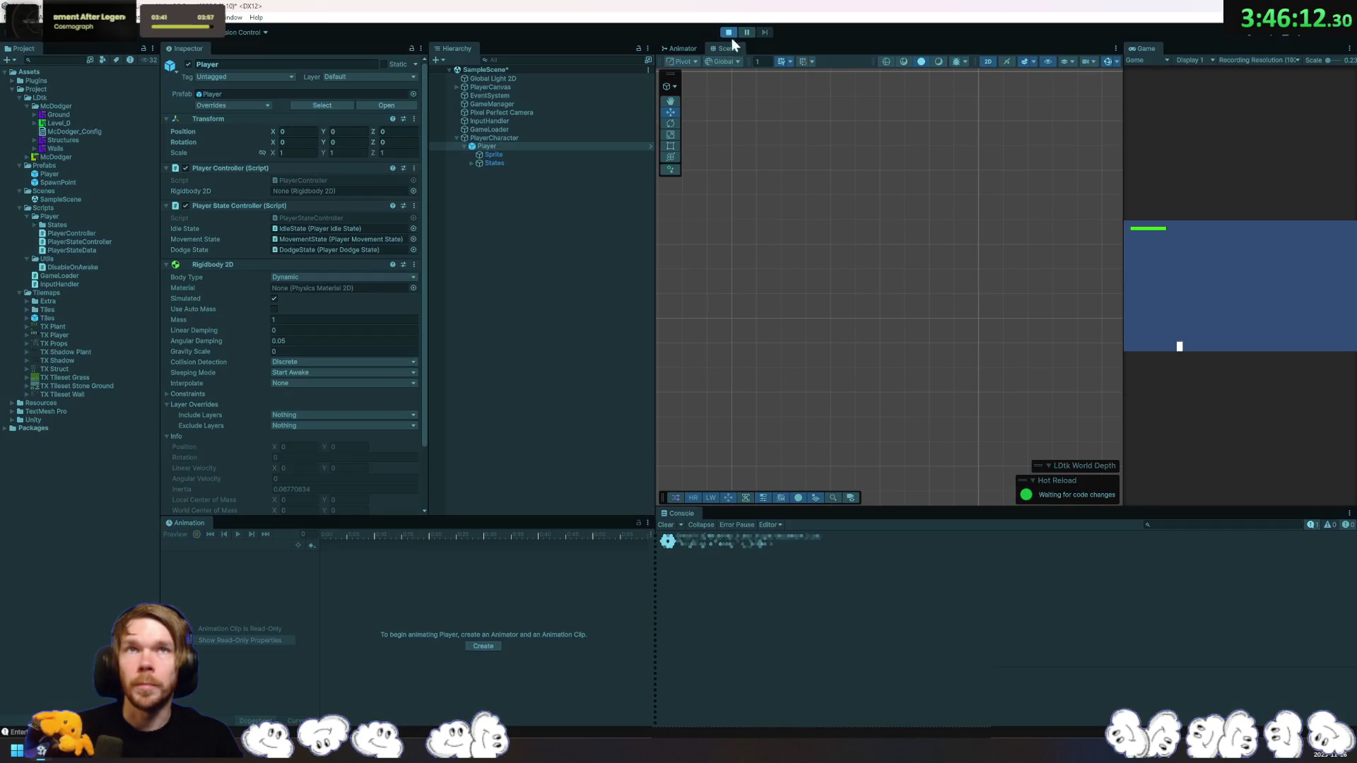
pyautogui.press('s')
pyautogui.press('w')
pyautogui.press('a')
pyautogui.moveTo(1146, 49); pyautogui.dragTo(854, 52)
pyautogui.press('a')
pyautogui.press('s')
pyautogui.press('d')
pyautogui.press('w')
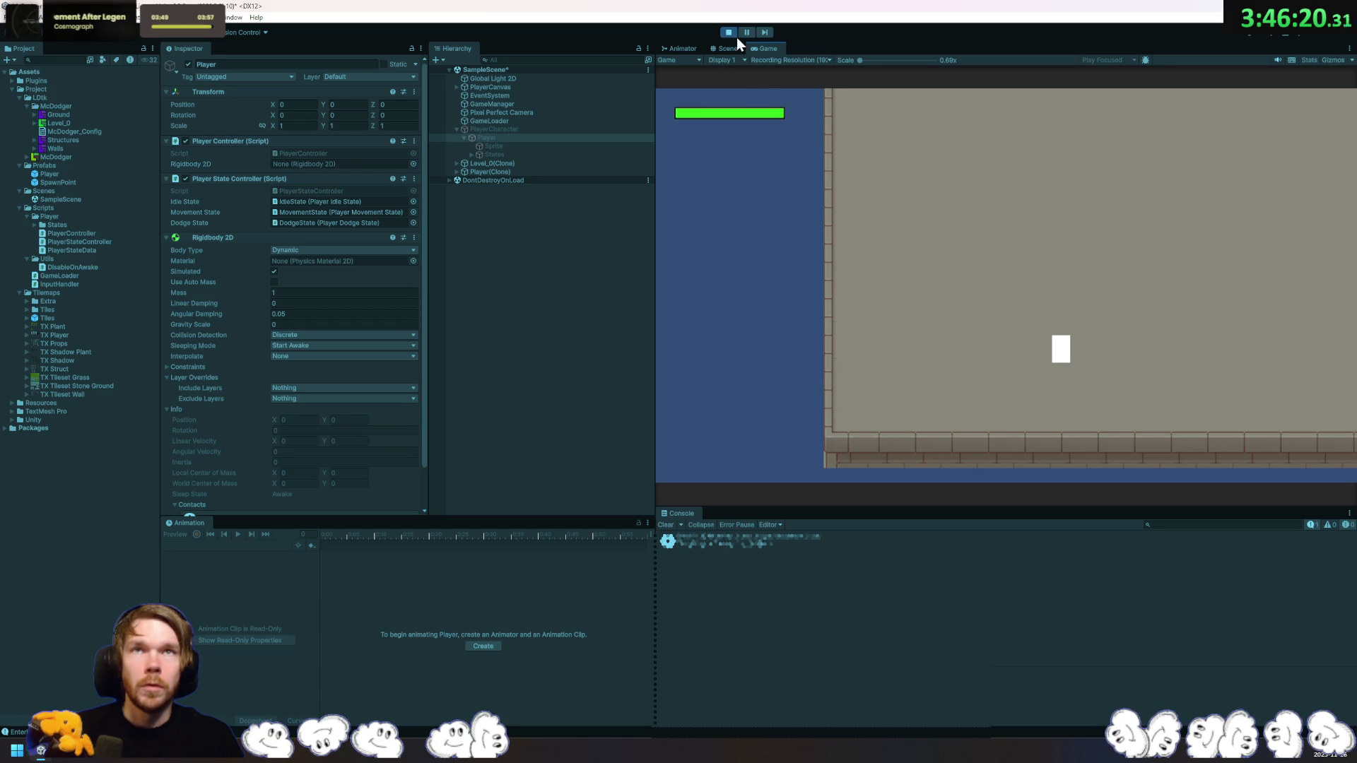
pyautogui.click(729, 34)
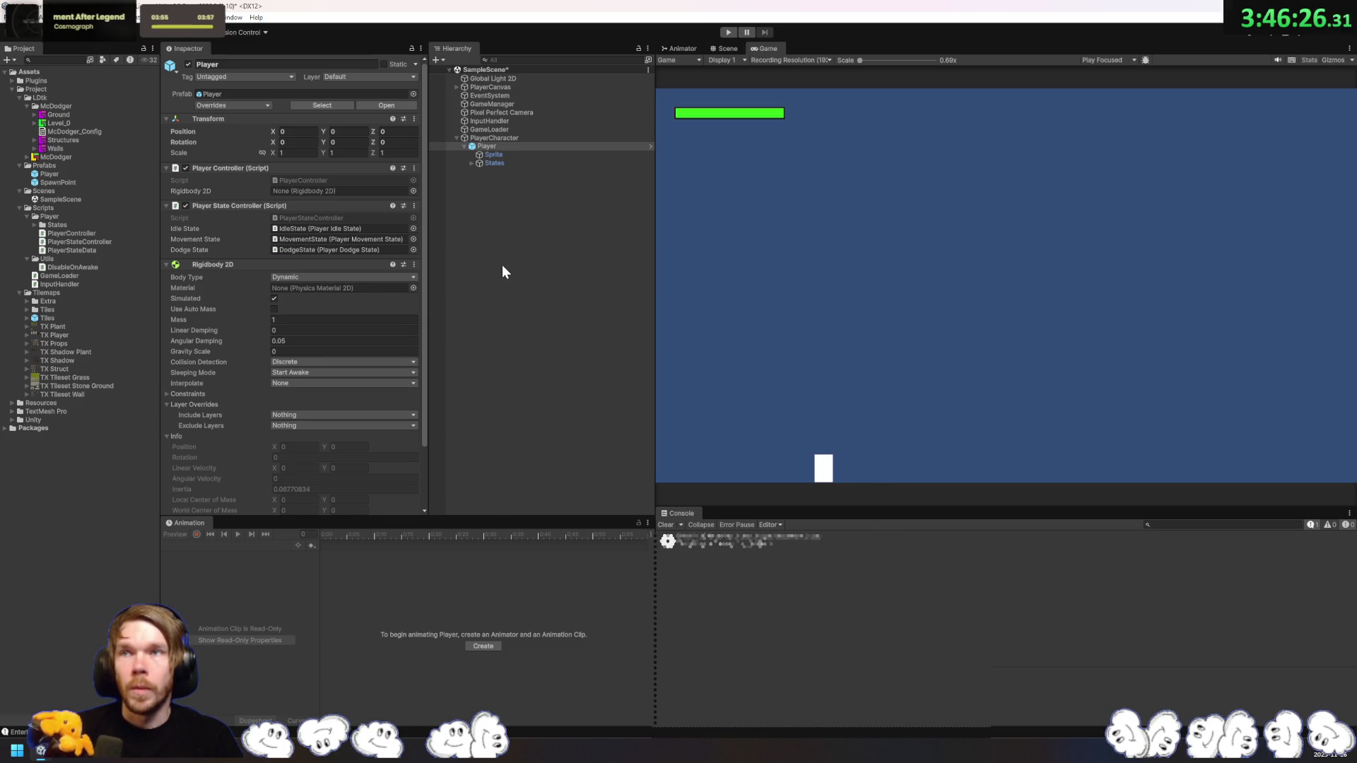
pyautogui.click(727, 32)
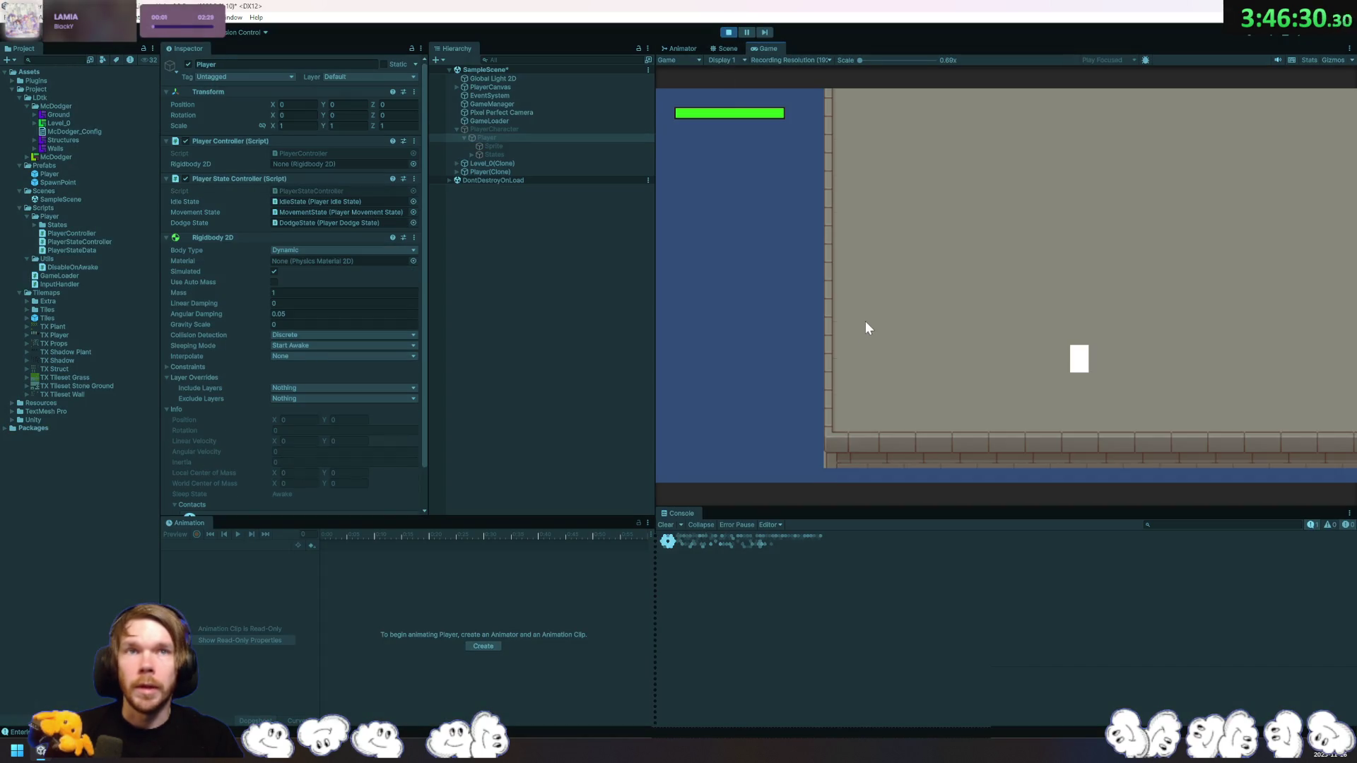
pyautogui.press('f')
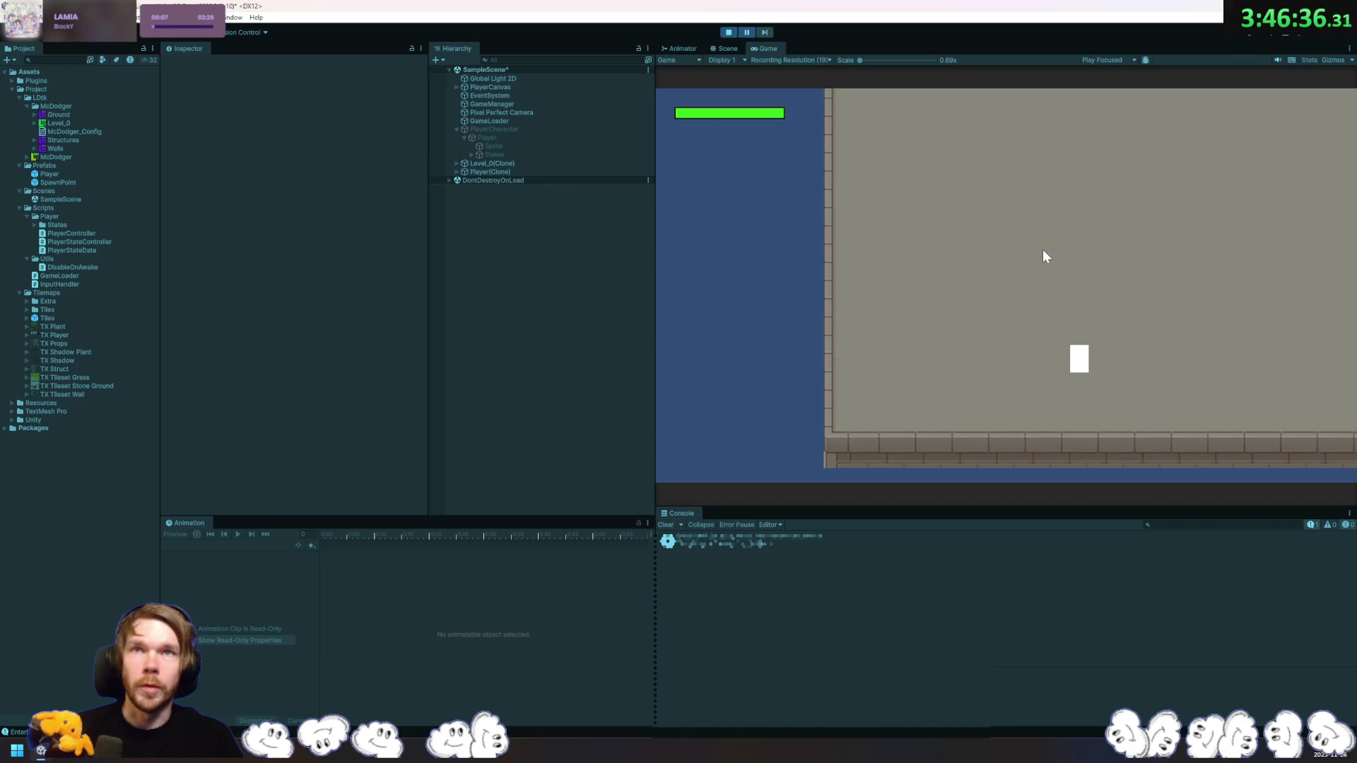
# Step: Create a GameObject with a Circle sprite under it
pyautogui.rightClick(528, 231)
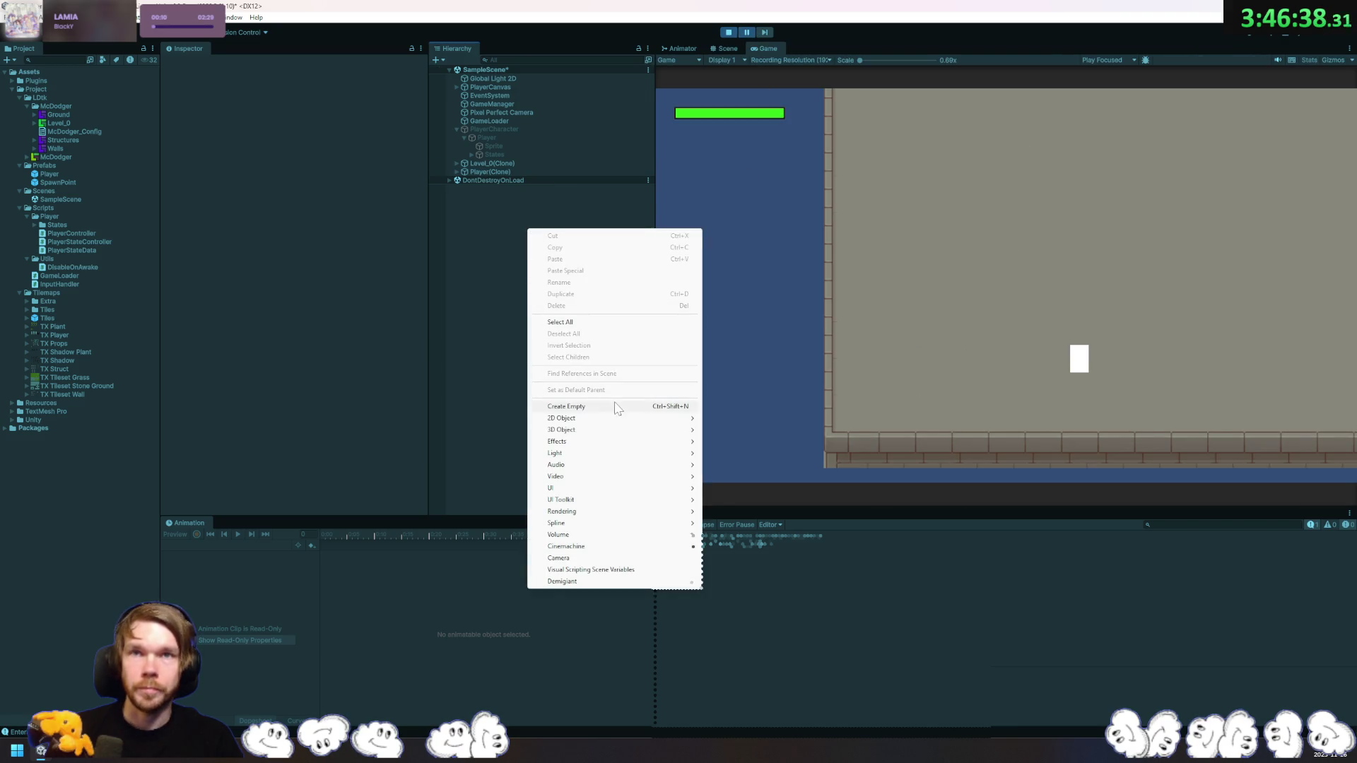
pyautogui.click(566, 406)
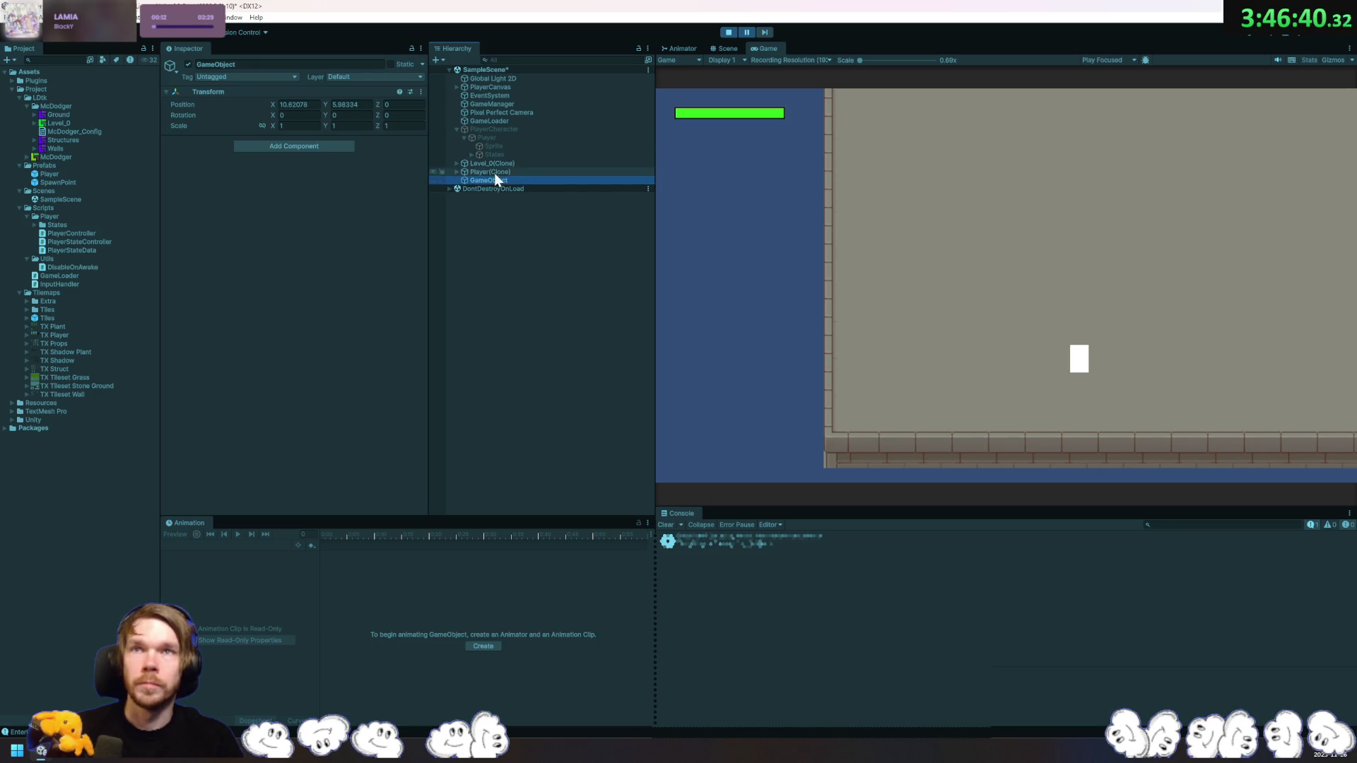
pyautogui.rightClick(478, 180)
pyautogui.moveTo(584, 401)
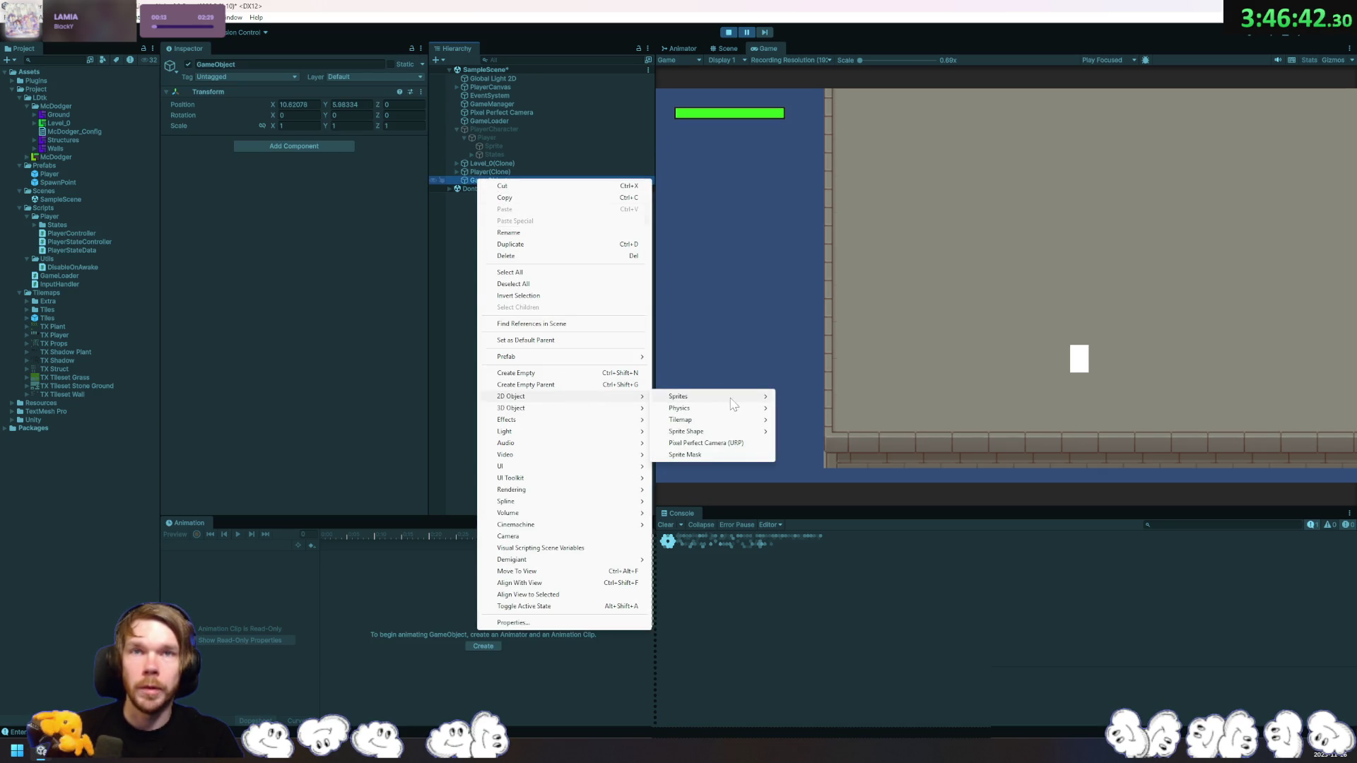
pyautogui.moveTo(747, 398)
pyautogui.click(828, 420)
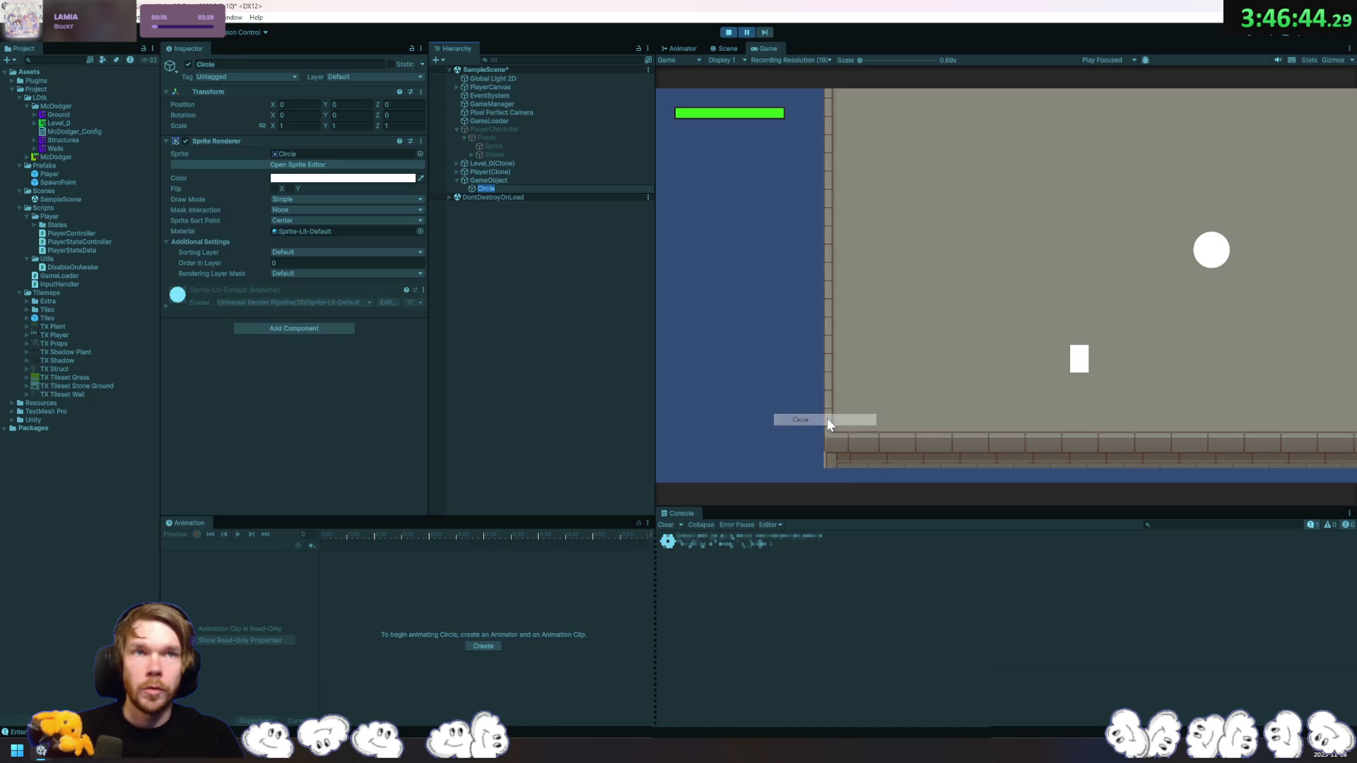
# Step: Add Rigidbody 2D and Circle Collider 2D to the Circle and test its fall in Play mode
pyautogui.click(316, 329)
pyautogui.write('rigidbody2d')
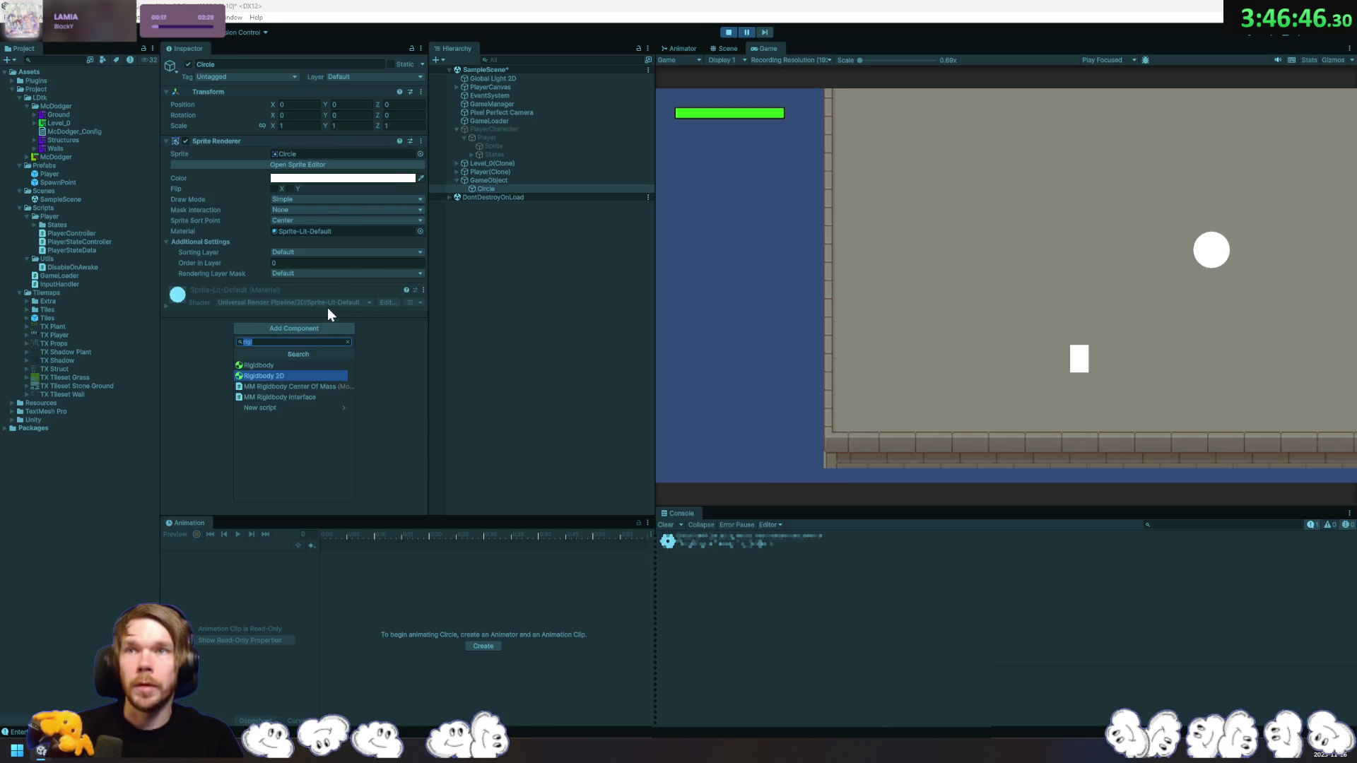
pyautogui.press('Return')
pyautogui.scroll(-2, 367, 339)
pyautogui.scroll(-2, 365, 339)
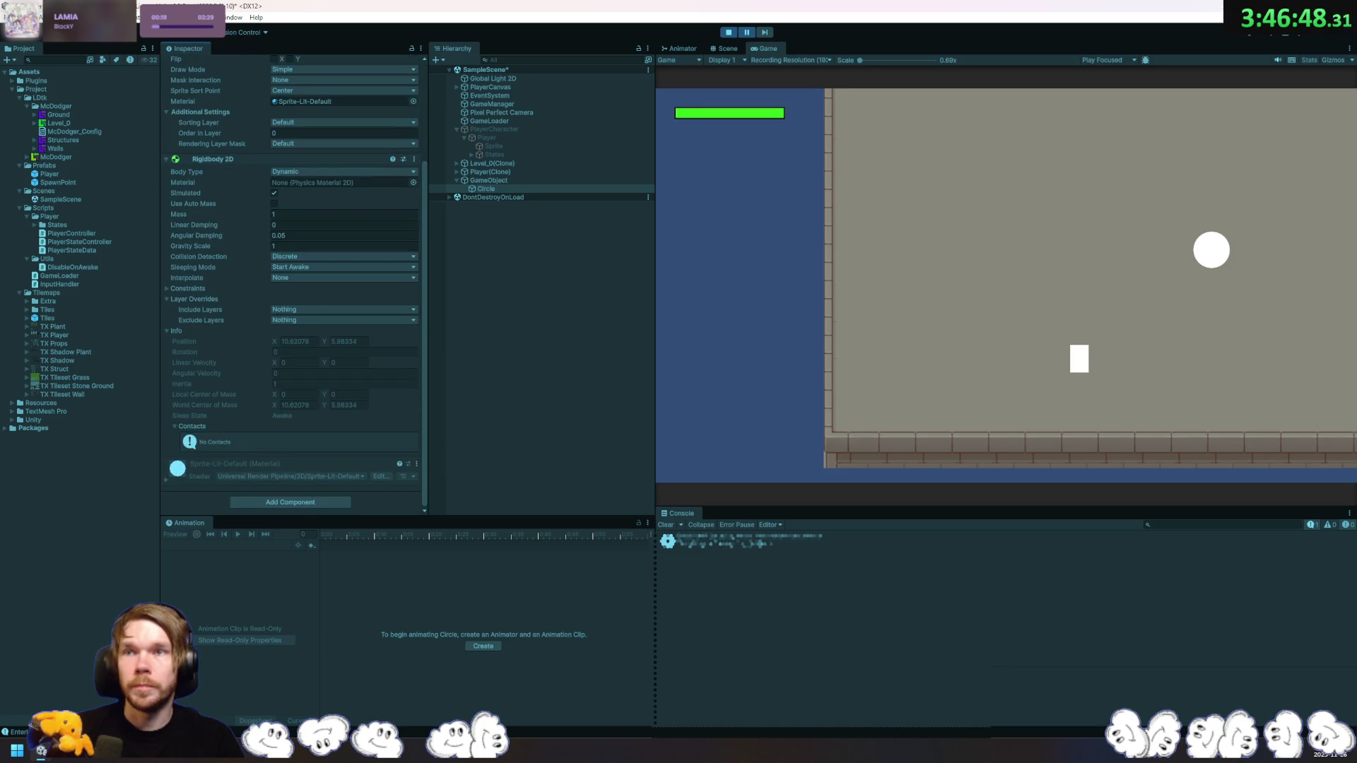
pyautogui.click(308, 502)
pyautogui.write('circ')
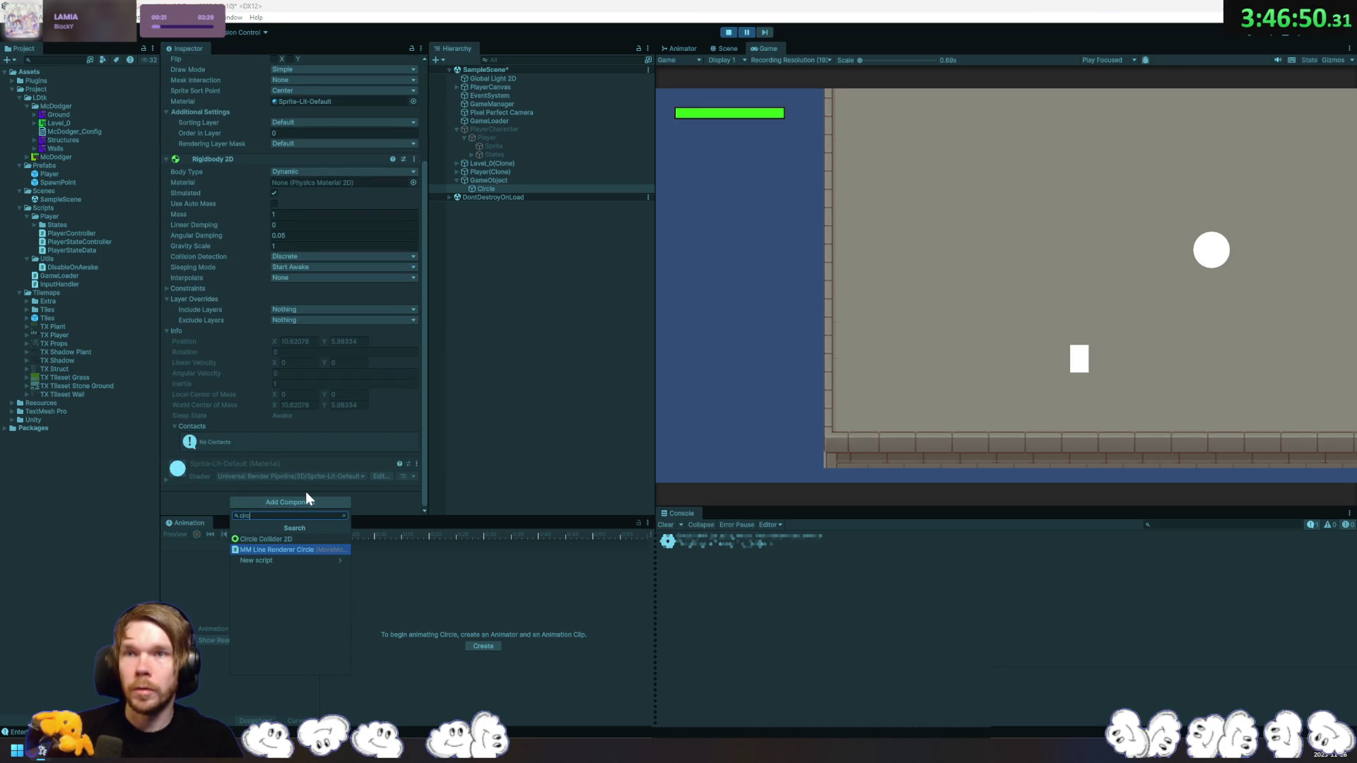
pyautogui.press('Up')
pyautogui.press('Return')
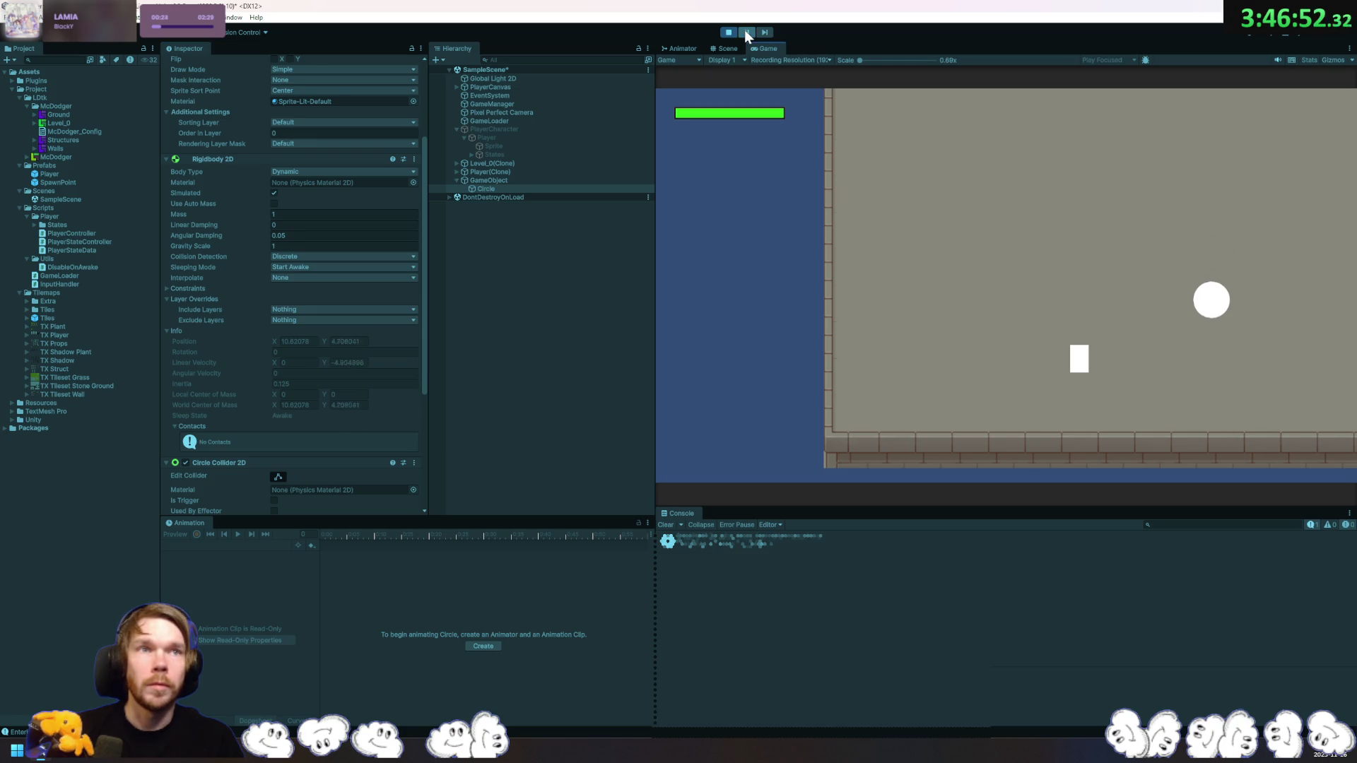
pyautogui.click(727, 33)
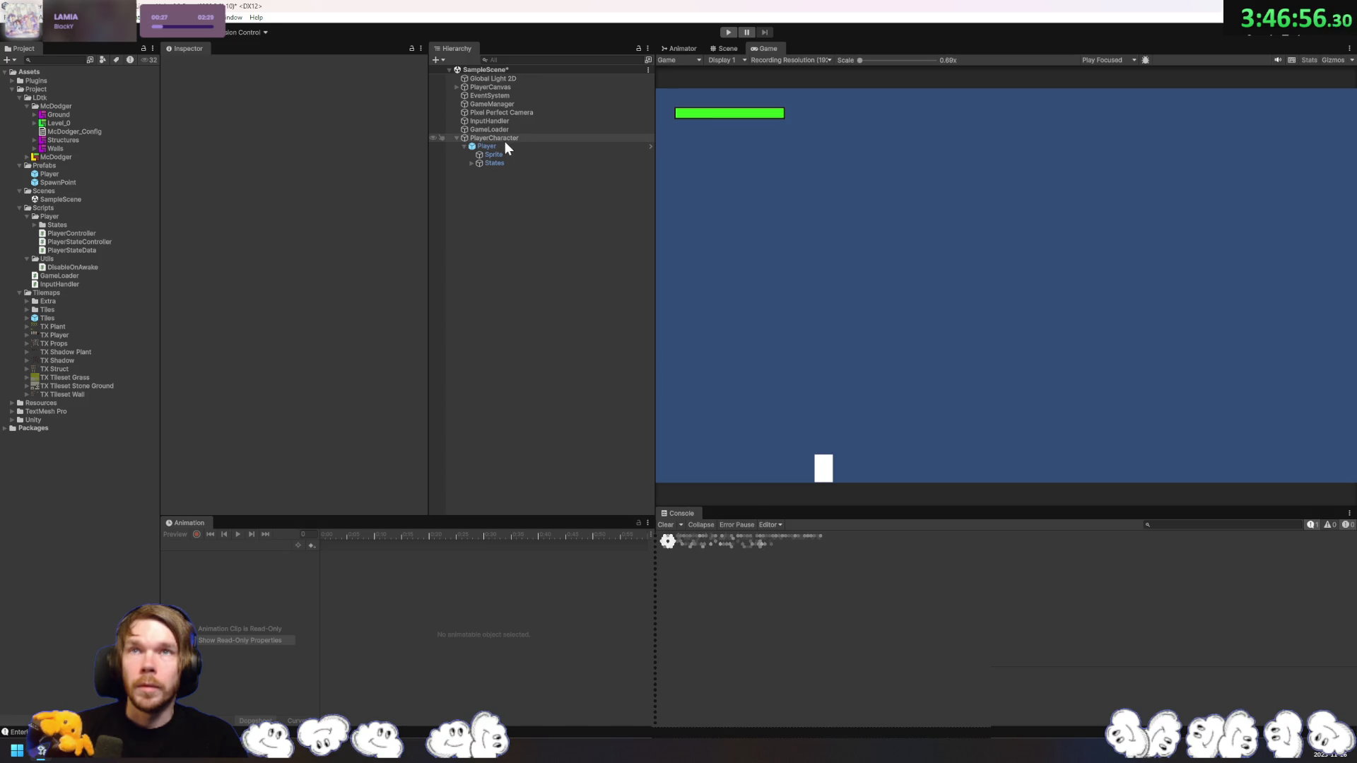
pyautogui.click(73, 125)
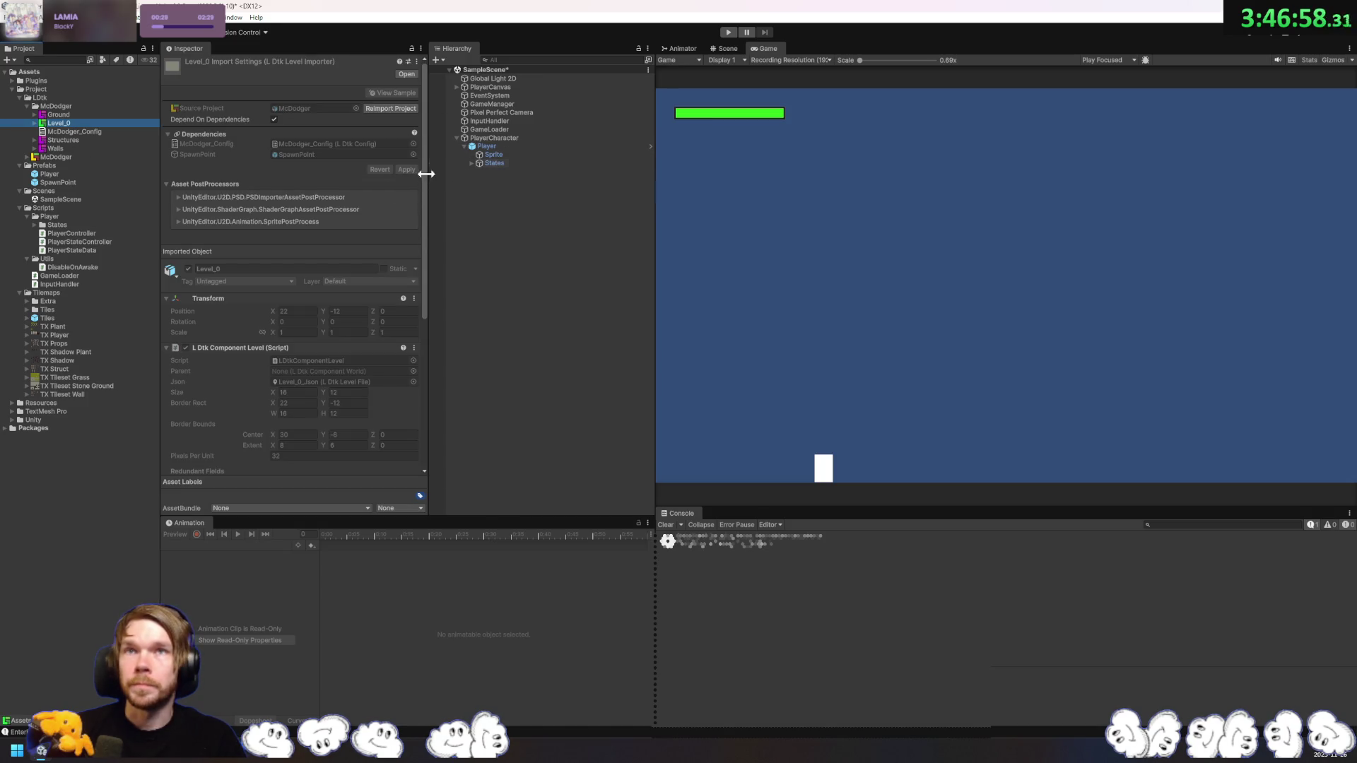
# Step: Close the LDtk window and switch back to the Unity Editor
pyautogui.hotkey('alt', 'Tab')
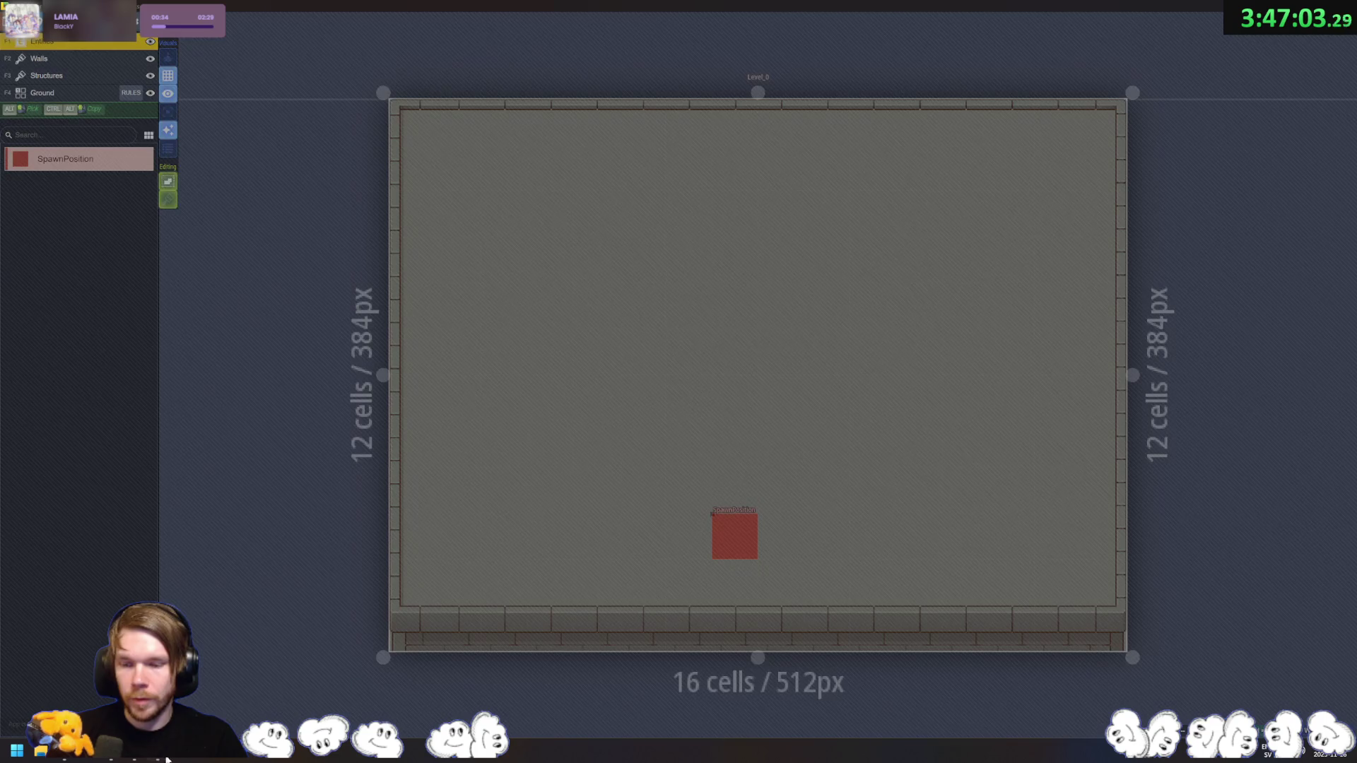
pyautogui.moveTo(163, 759)
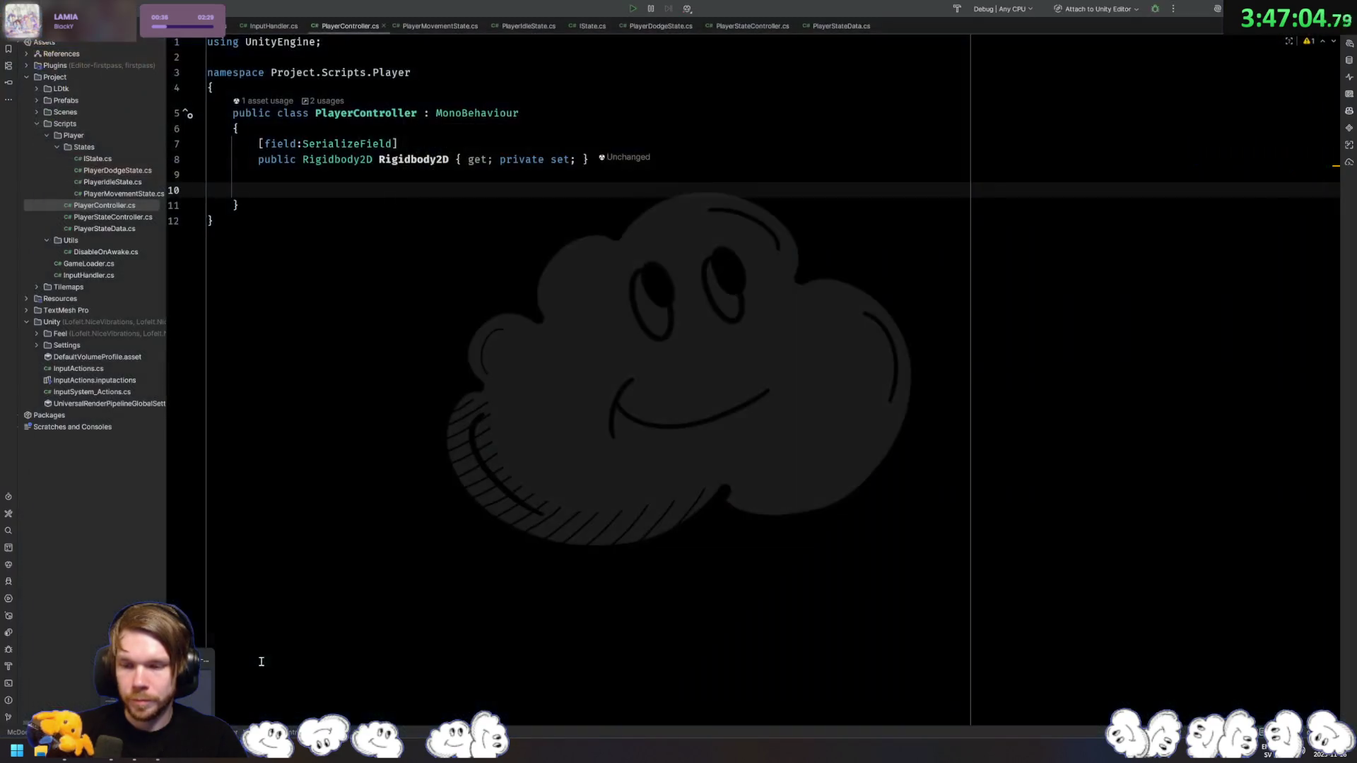
pyautogui.click(263, 659)
pyautogui.hotkey('alt', 'Tab')
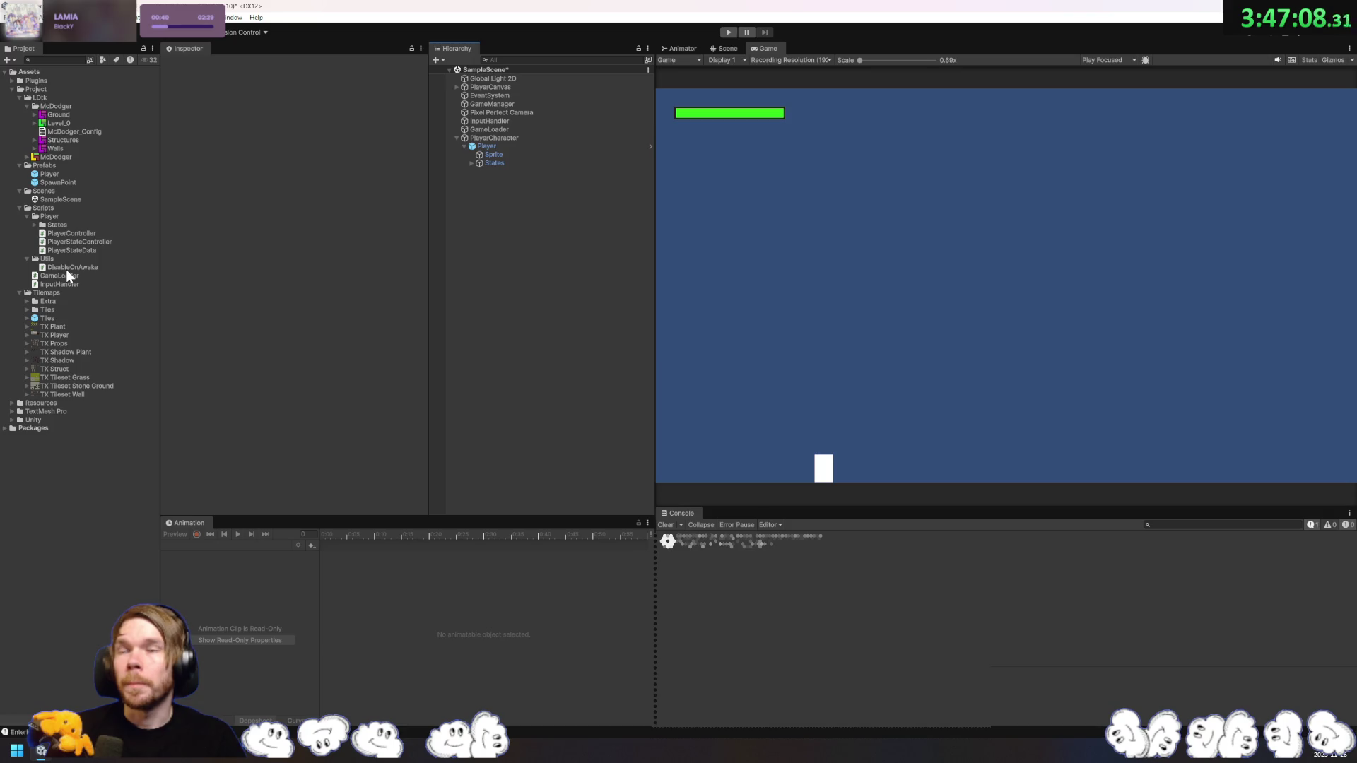
# Step: Place Level_0 in the scene and reimport McDodger with Polygons collider geometry
pyautogui.moveTo(58, 121); pyautogui.dragTo(502, 204)
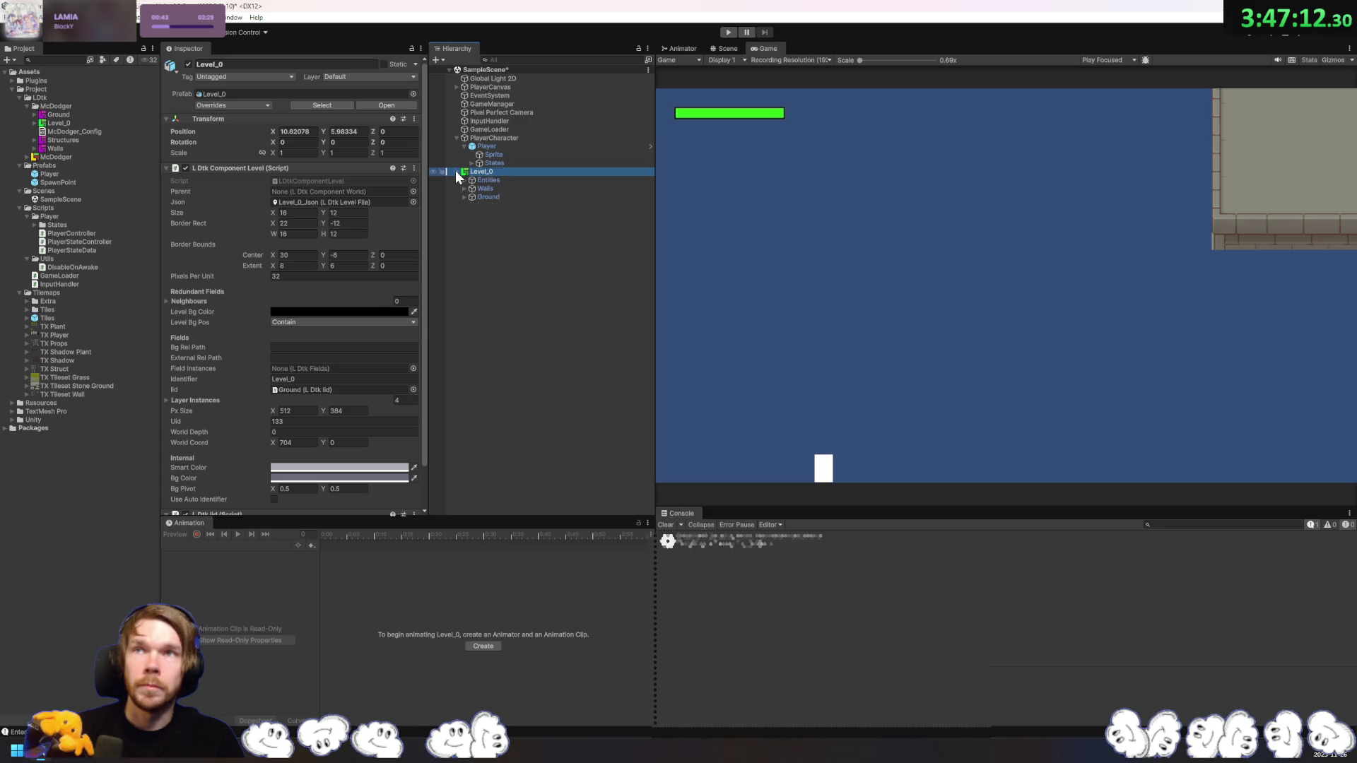
pyautogui.click(63, 158)
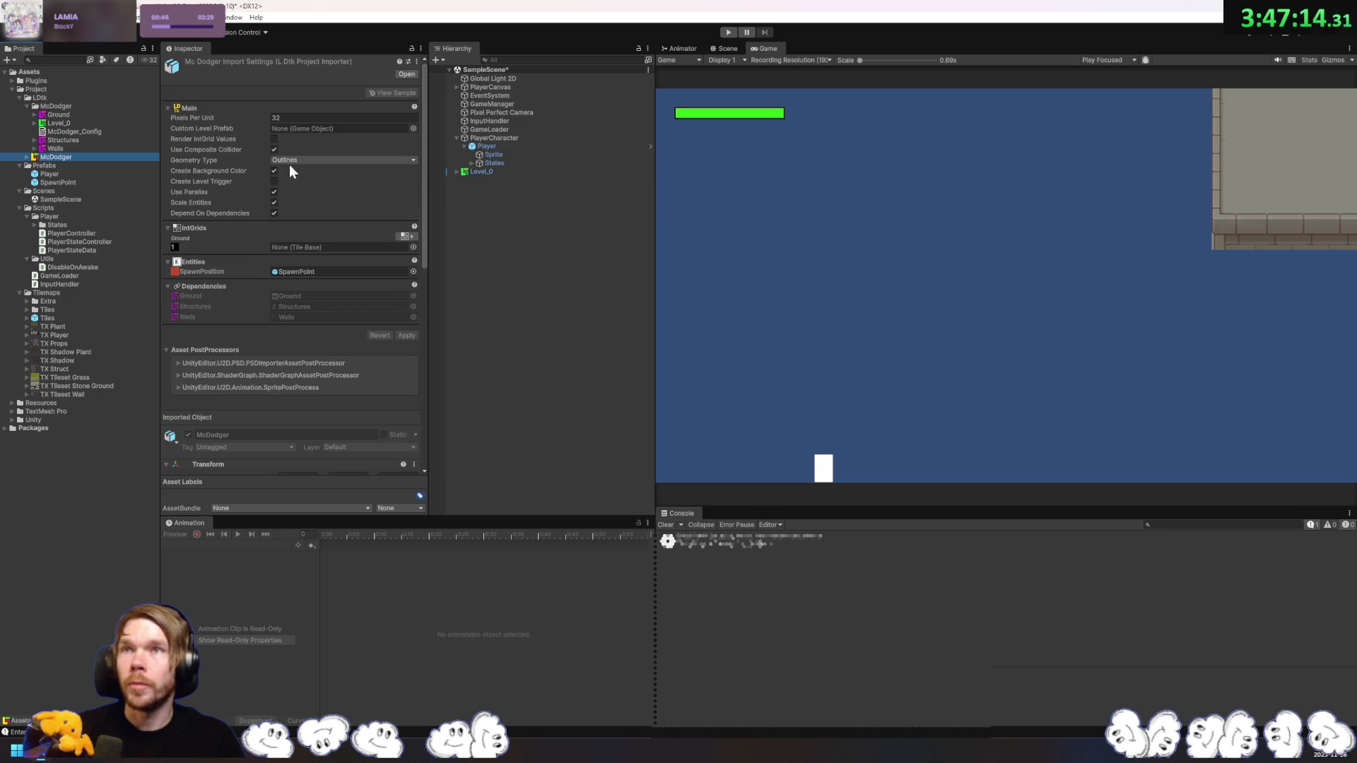
pyautogui.click(303, 183)
pyautogui.click(402, 335)
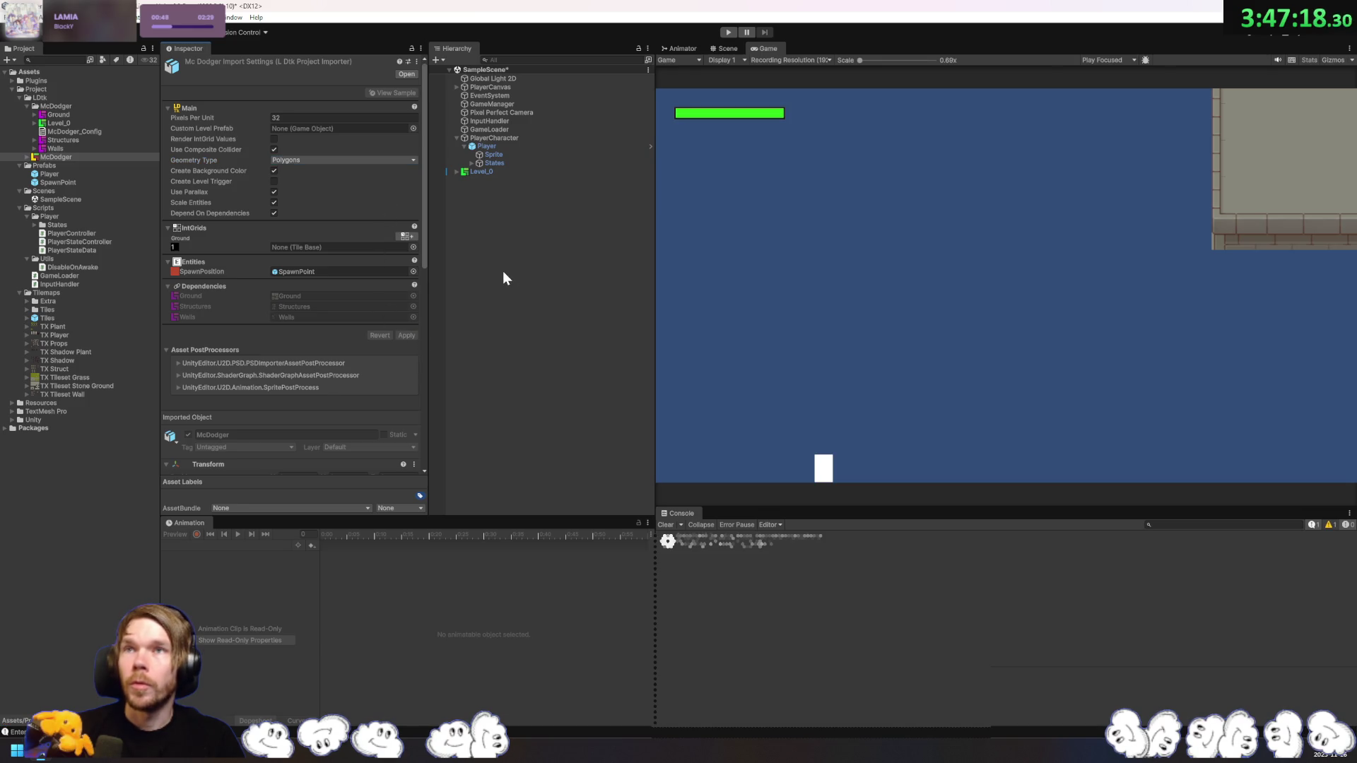
# Step: Enable Create Level Trigger and Render IntGrid Values on McDodger, applying each, then select Level_0
pyautogui.click(274, 181)
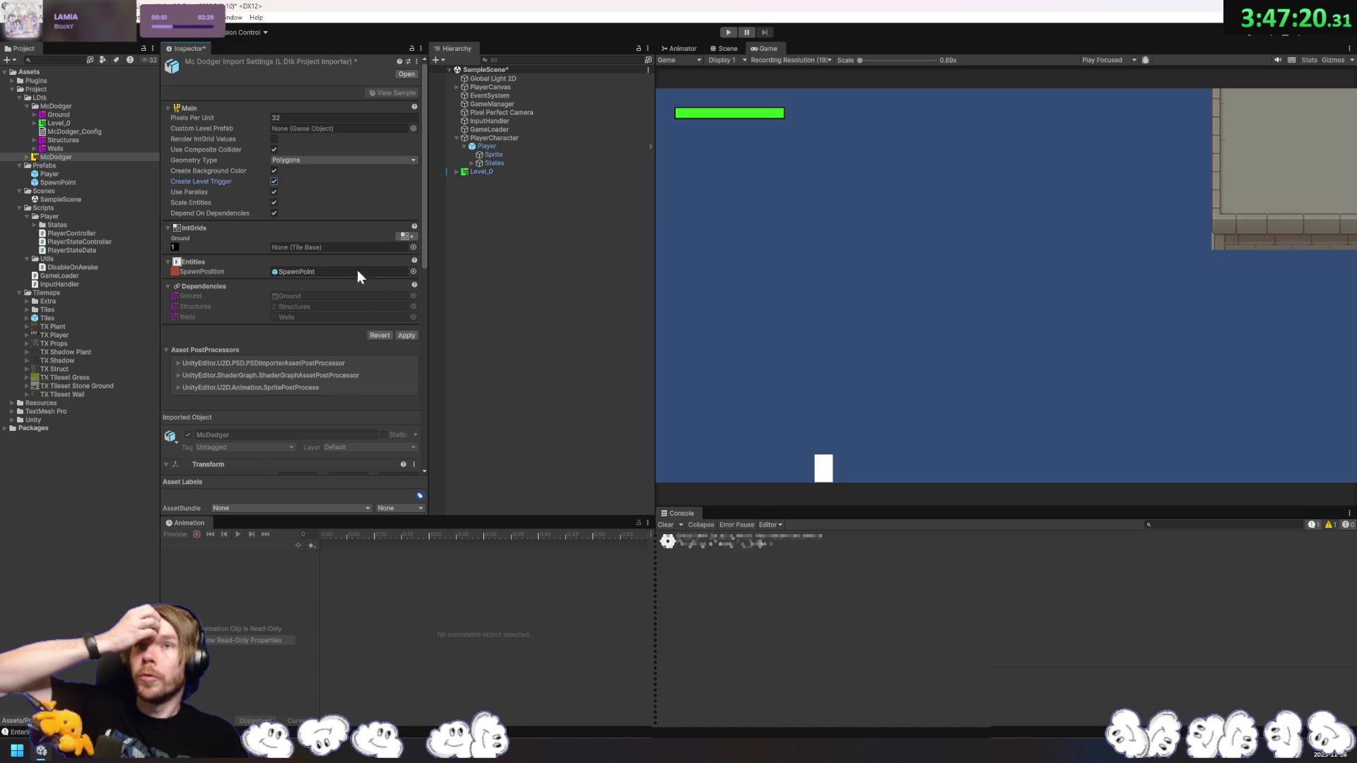
pyautogui.click(413, 332)
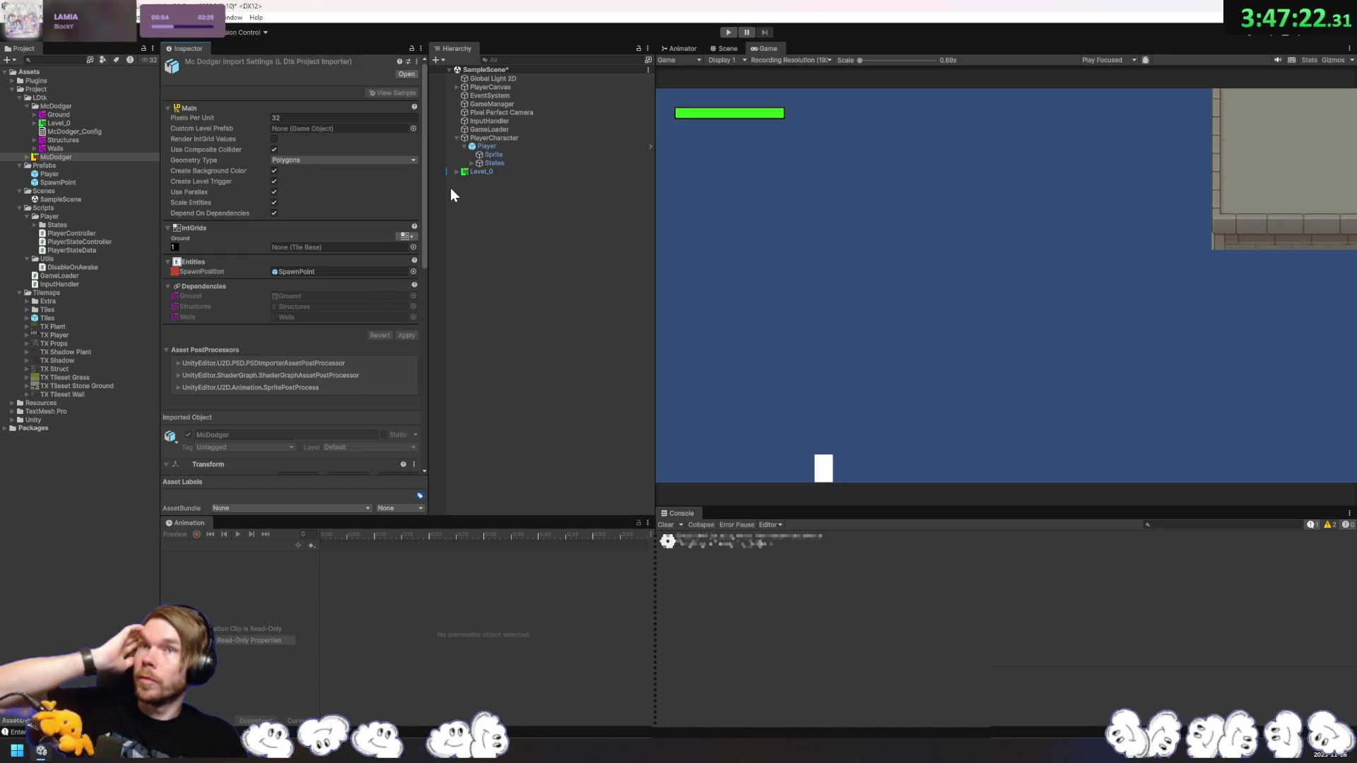
pyautogui.click(274, 139)
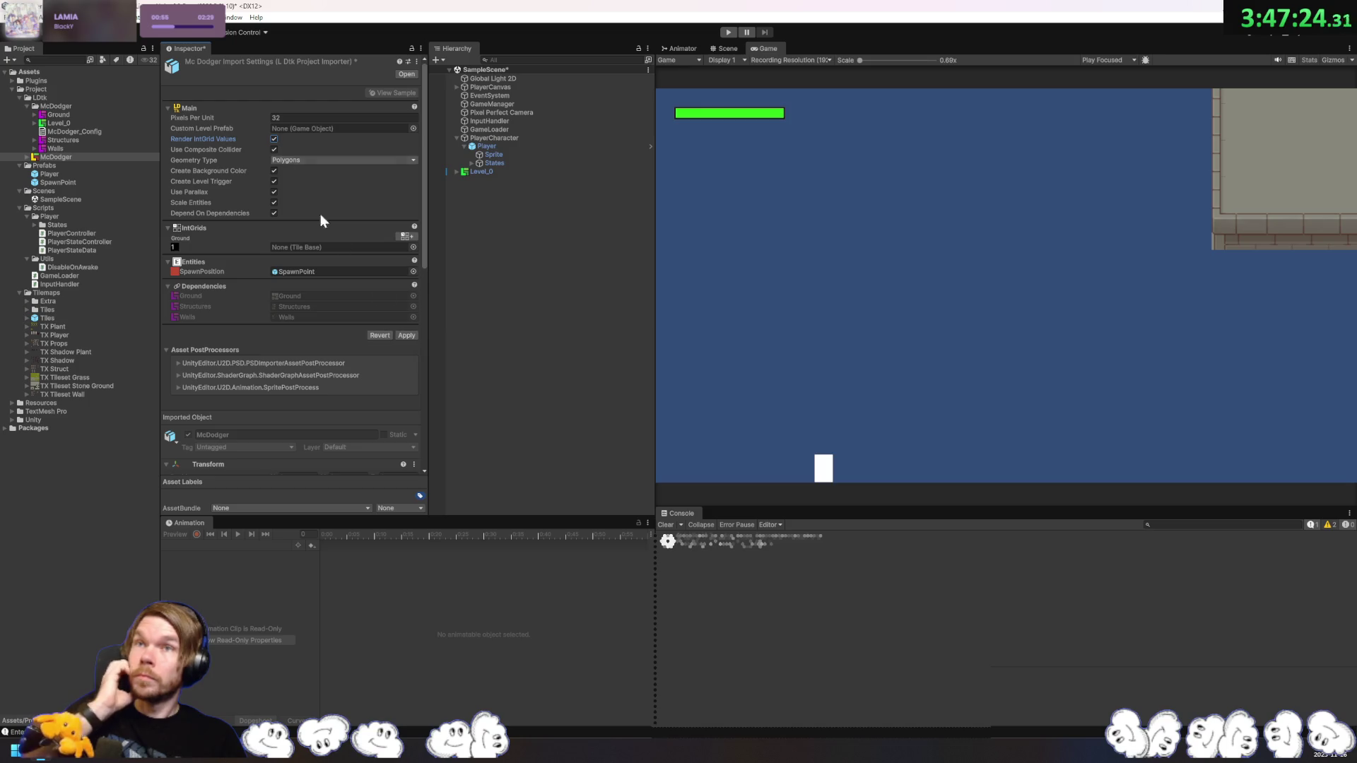
pyautogui.click(408, 334)
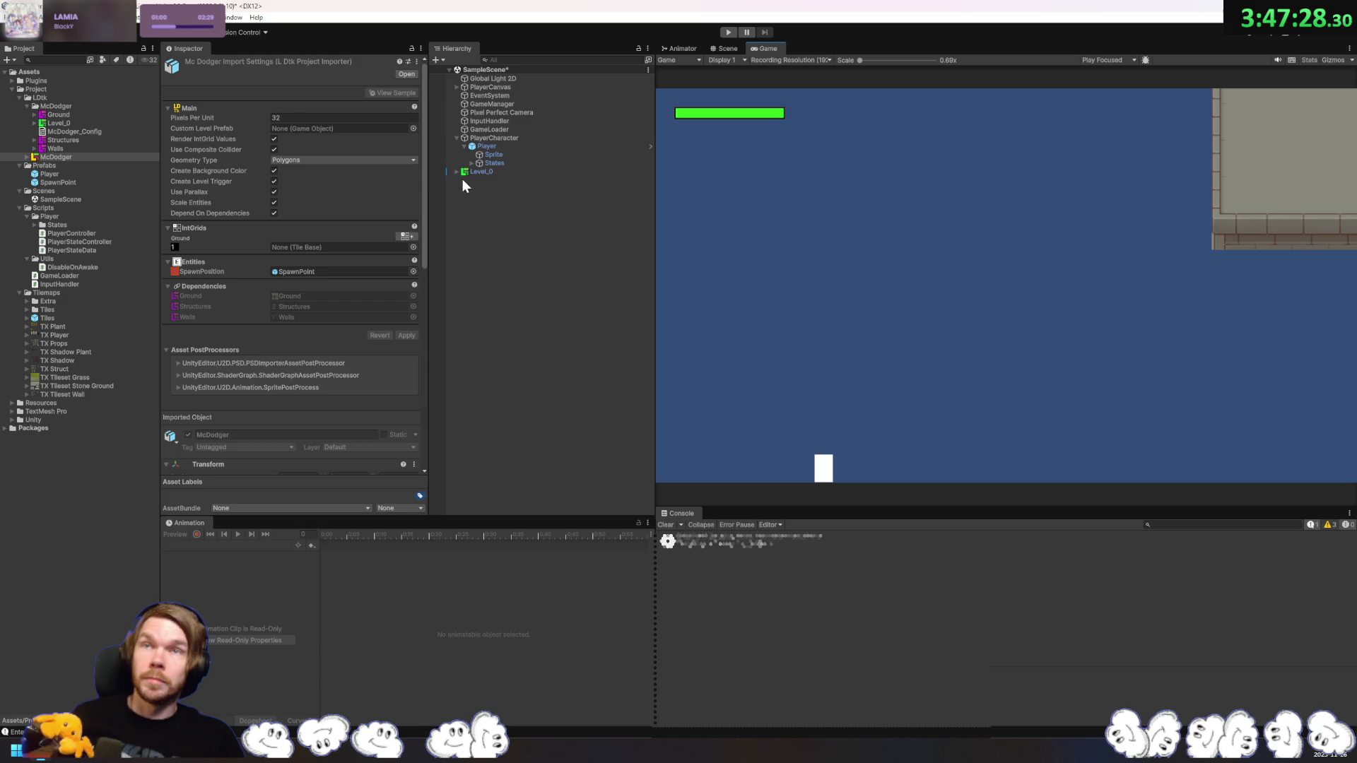
pyautogui.click(494, 174)
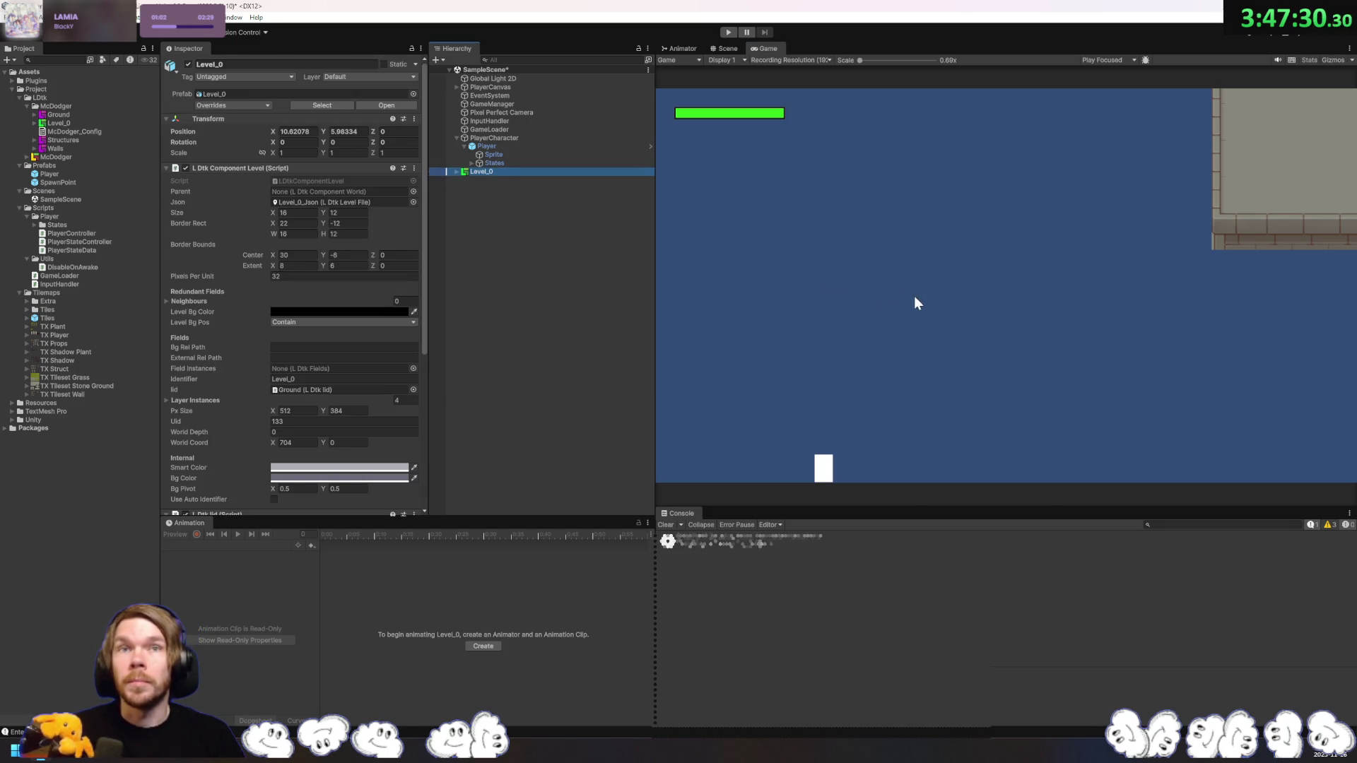
pyautogui.click(724, 49)
# Step: Expand Level_0 > Walls in the Hierarchy and select its Tiles tilemap
pyautogui.scroll(5, 927, 340)
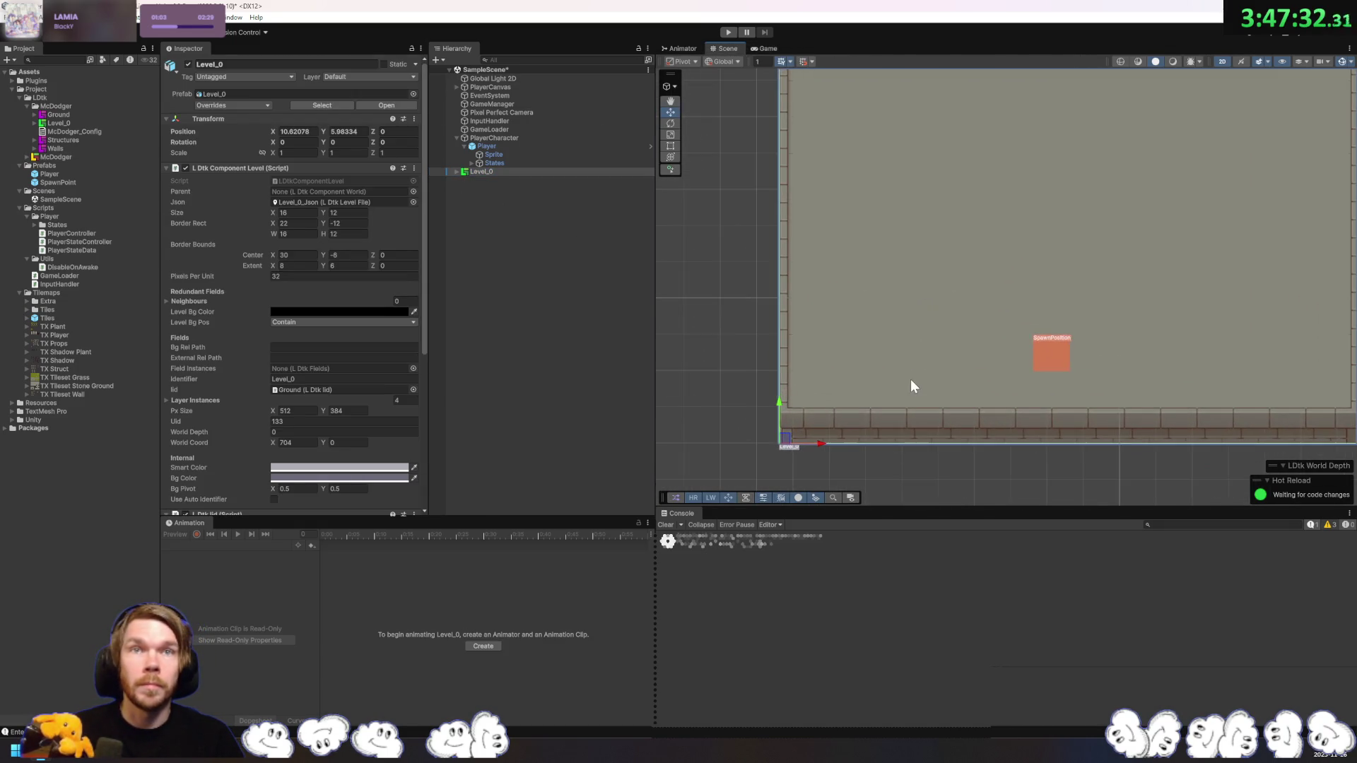
pyautogui.moveTo(911, 385); pyautogui.dragTo(865, 336)
pyautogui.scroll(4, 681, 332)
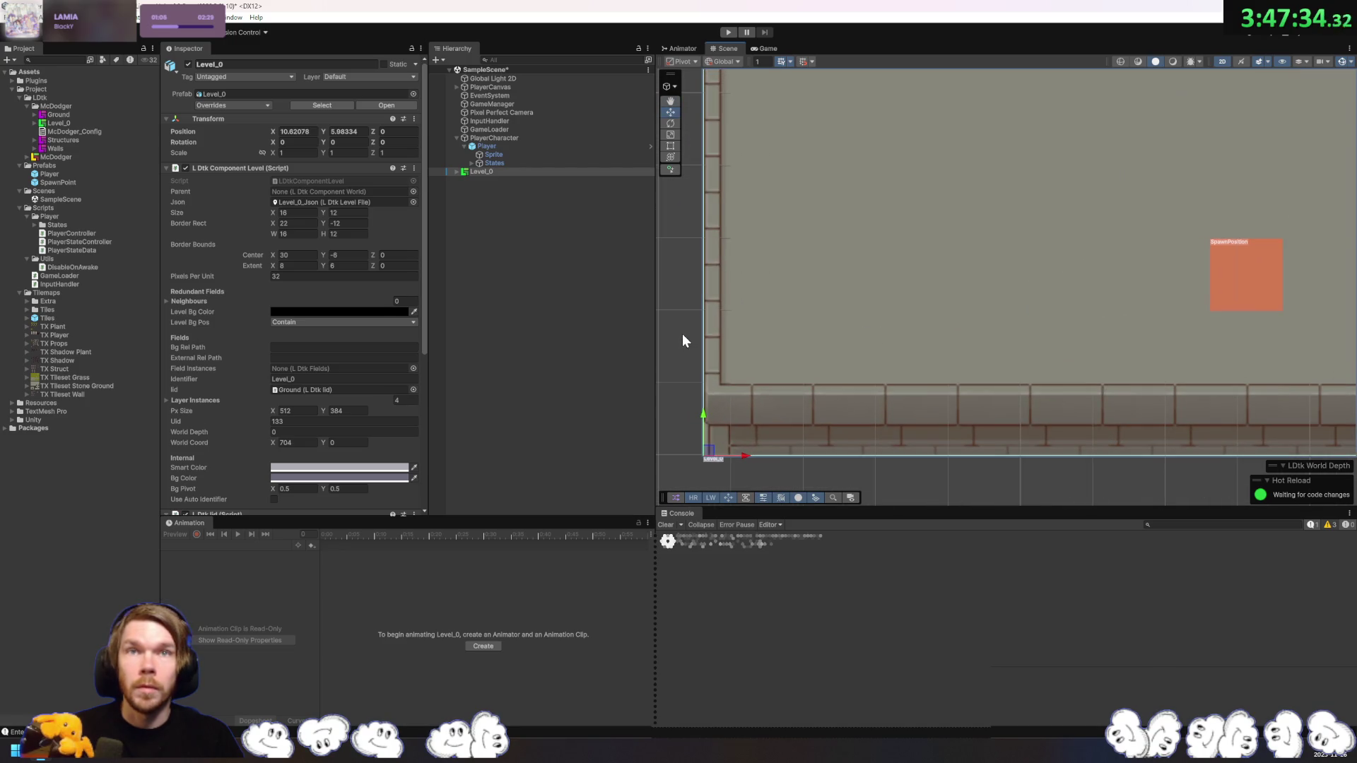
pyautogui.scroll(-1, 705, 253)
pyautogui.click(457, 172)
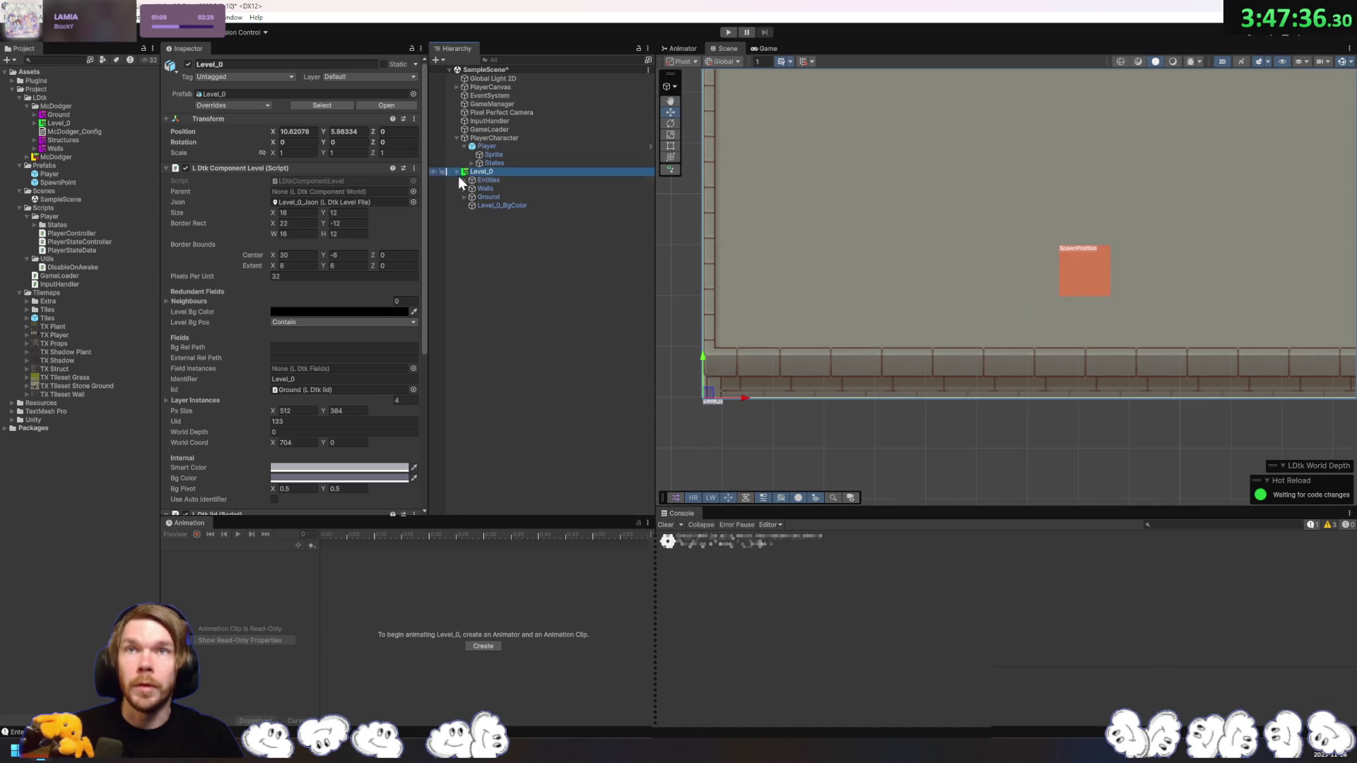
pyautogui.click(463, 189)
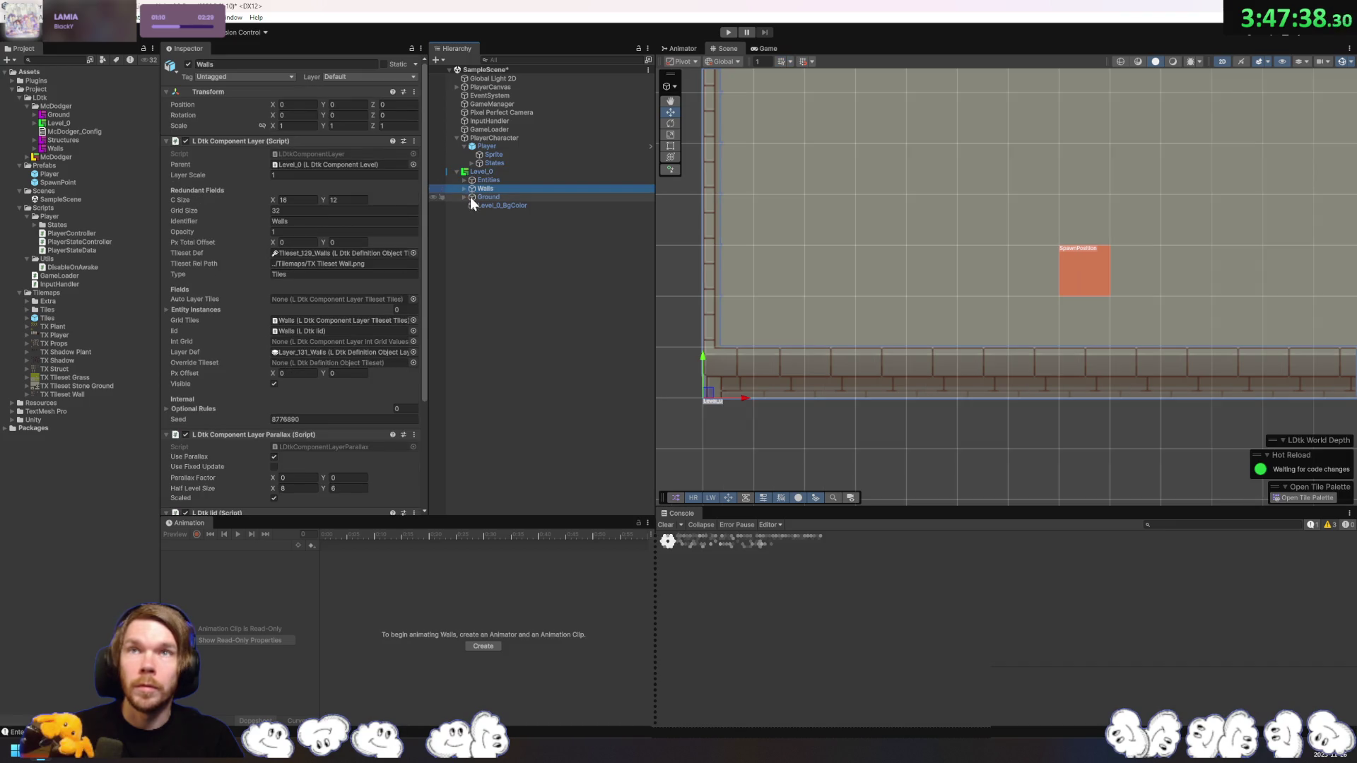
pyautogui.scroll(-5, 382, 294)
pyautogui.click(464, 189)
pyautogui.click(495, 198)
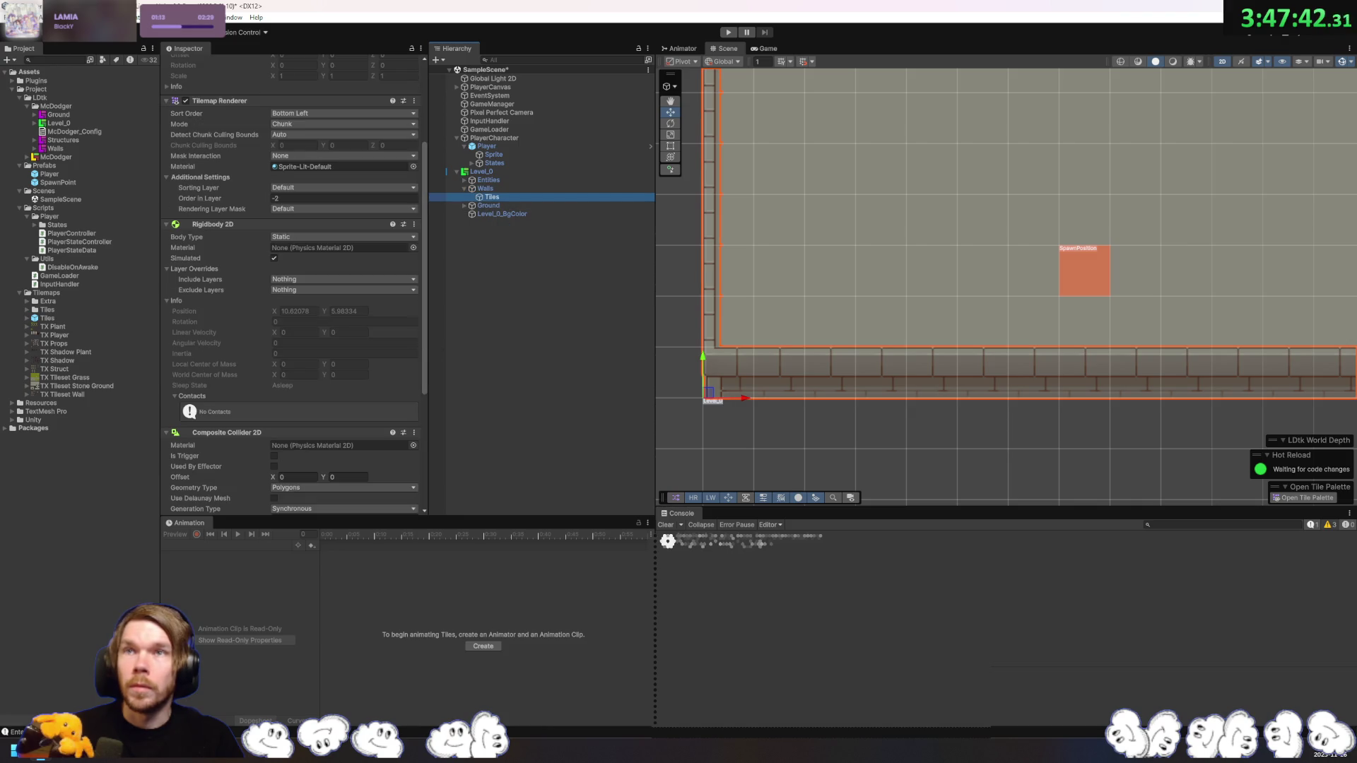
# Step: Keep the Tilemap Collider 2D composite operation as Merge and frame the wall tiles
pyautogui.scroll(-7, 373, 374)
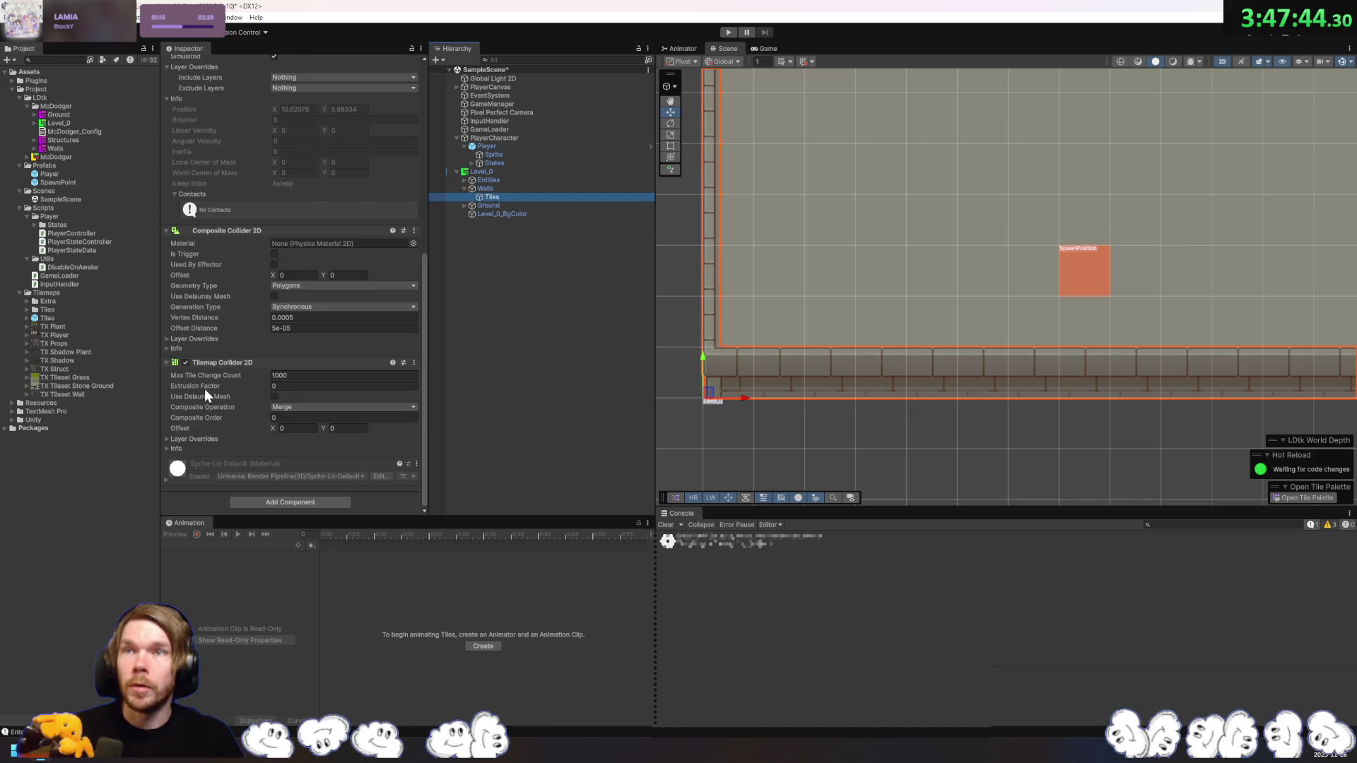
pyautogui.click(181, 363)
pyautogui.click(183, 362)
pyautogui.scroll(5, 261, 376)
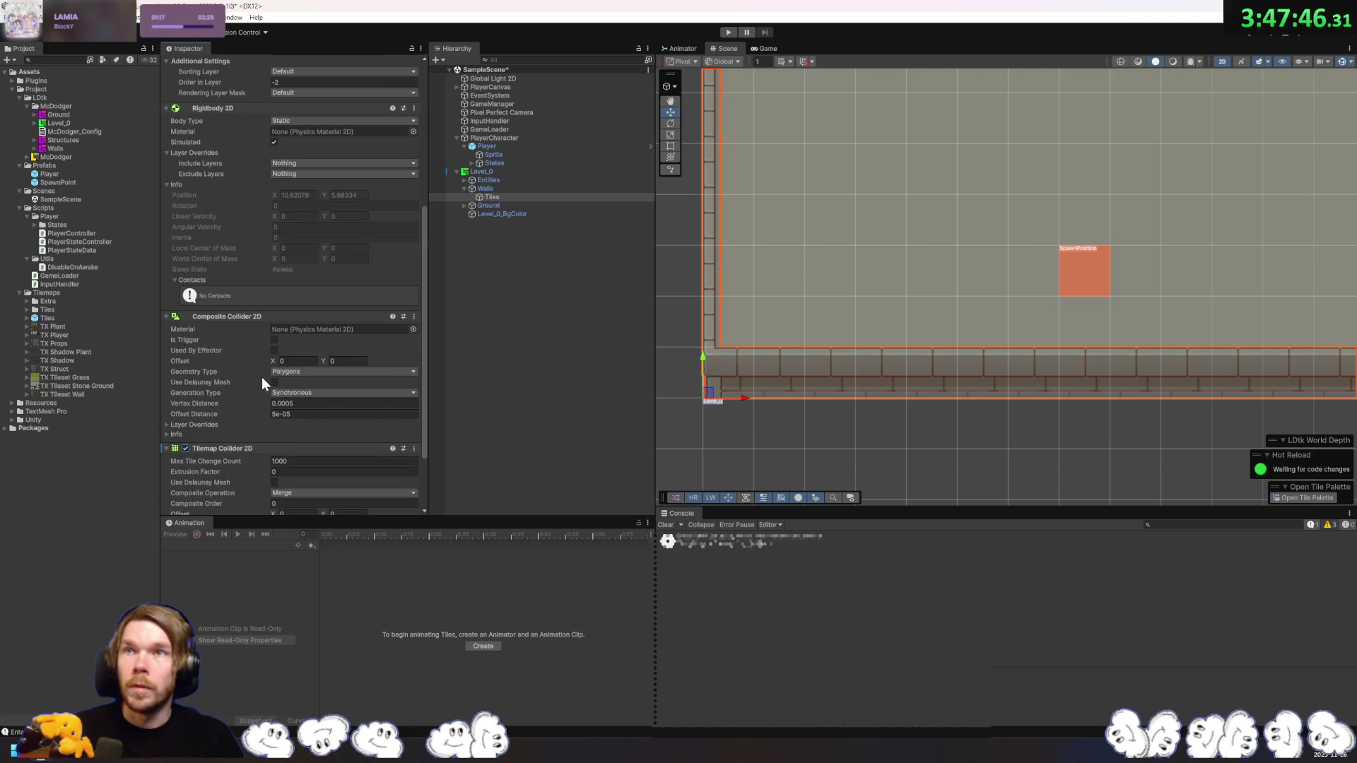
pyautogui.scroll(-5, 218, 401)
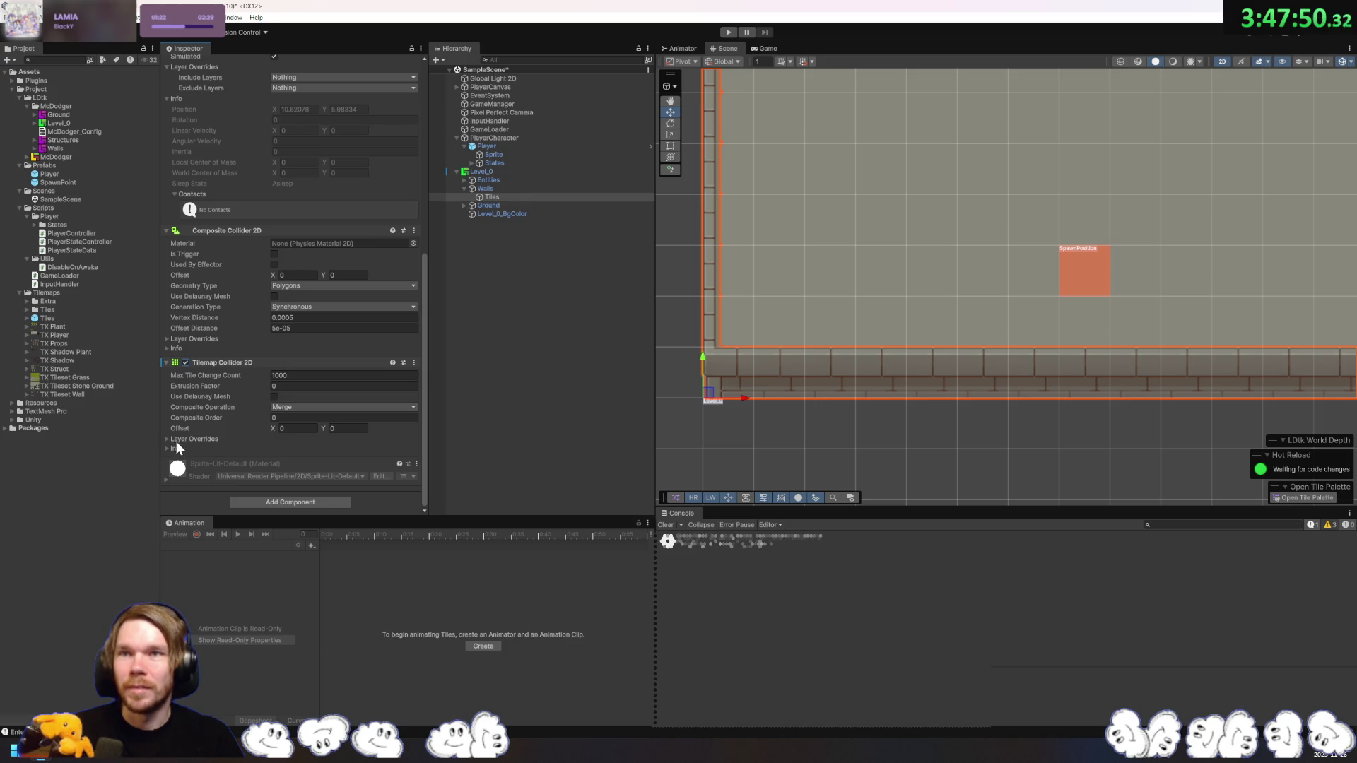
pyautogui.click(313, 408)
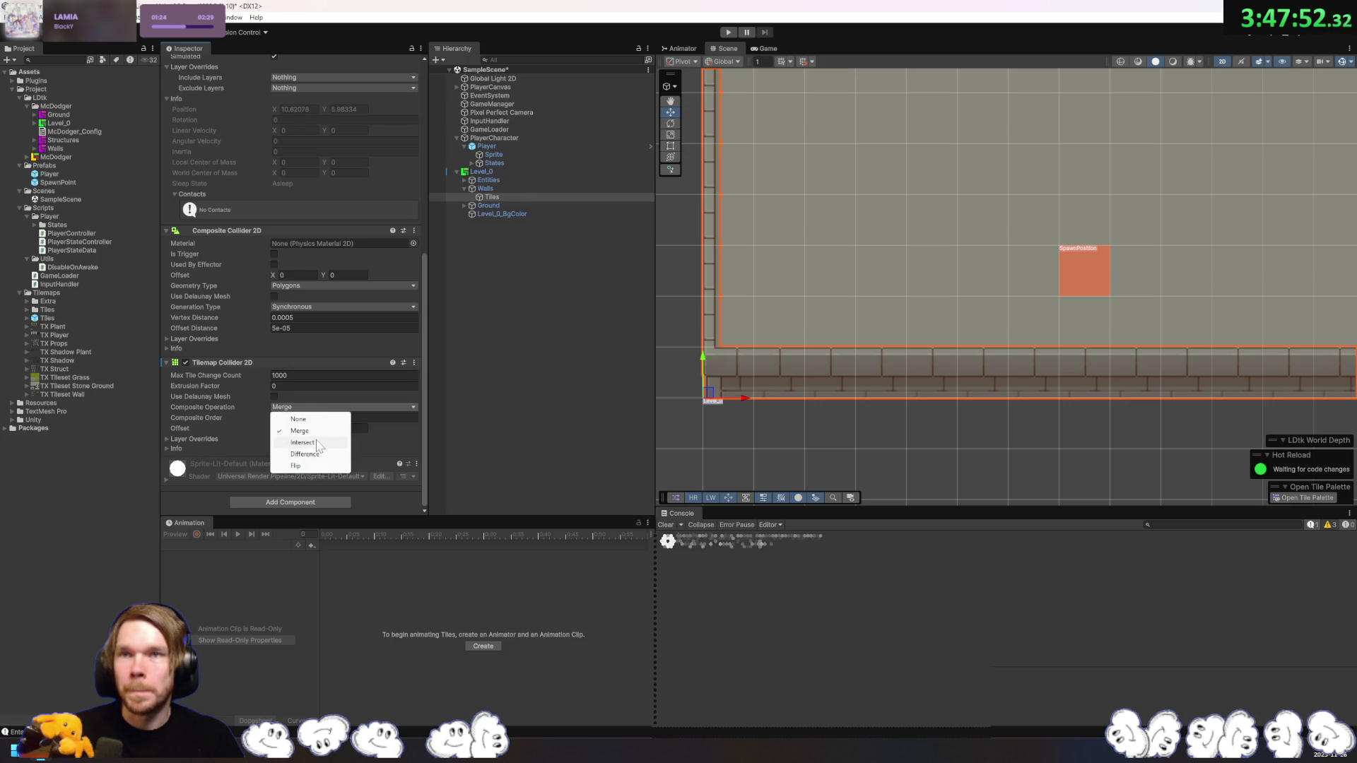
pyautogui.click(252, 417)
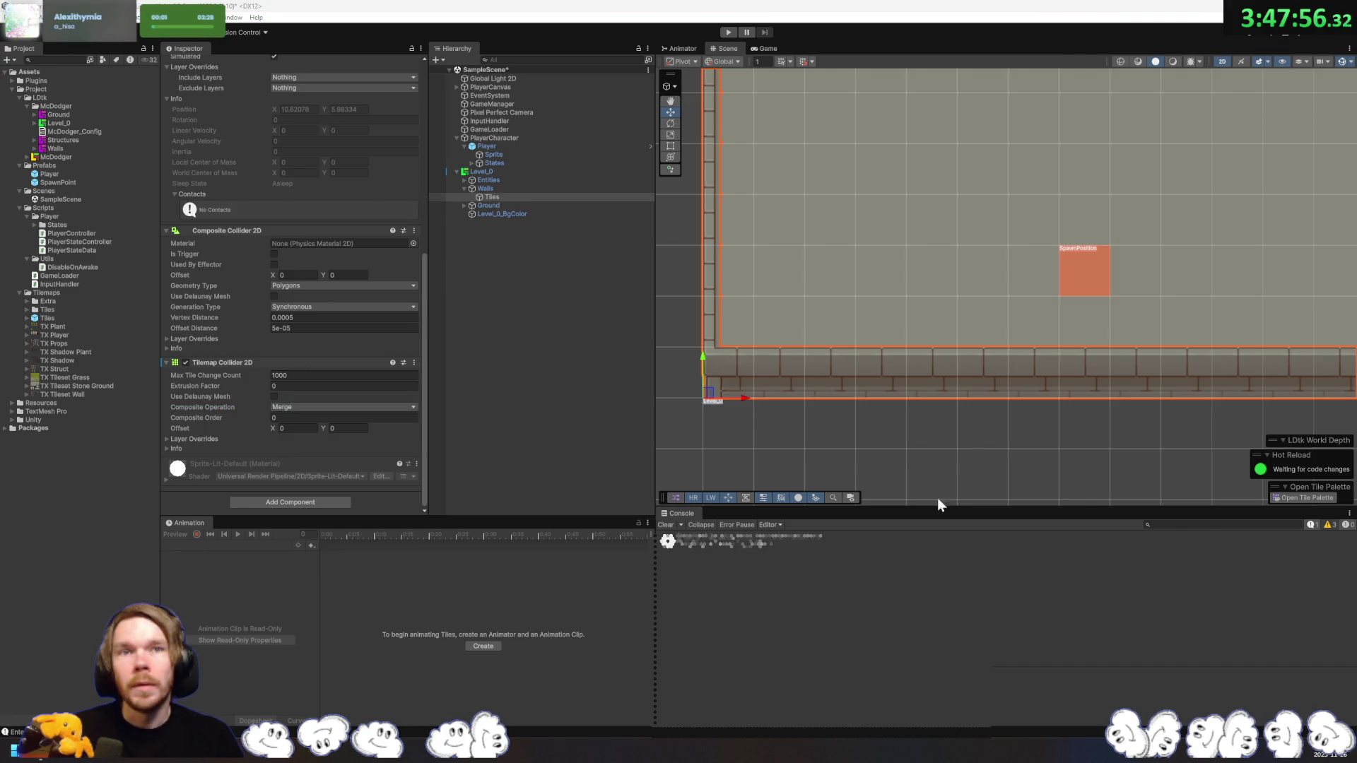
pyautogui.press('f')
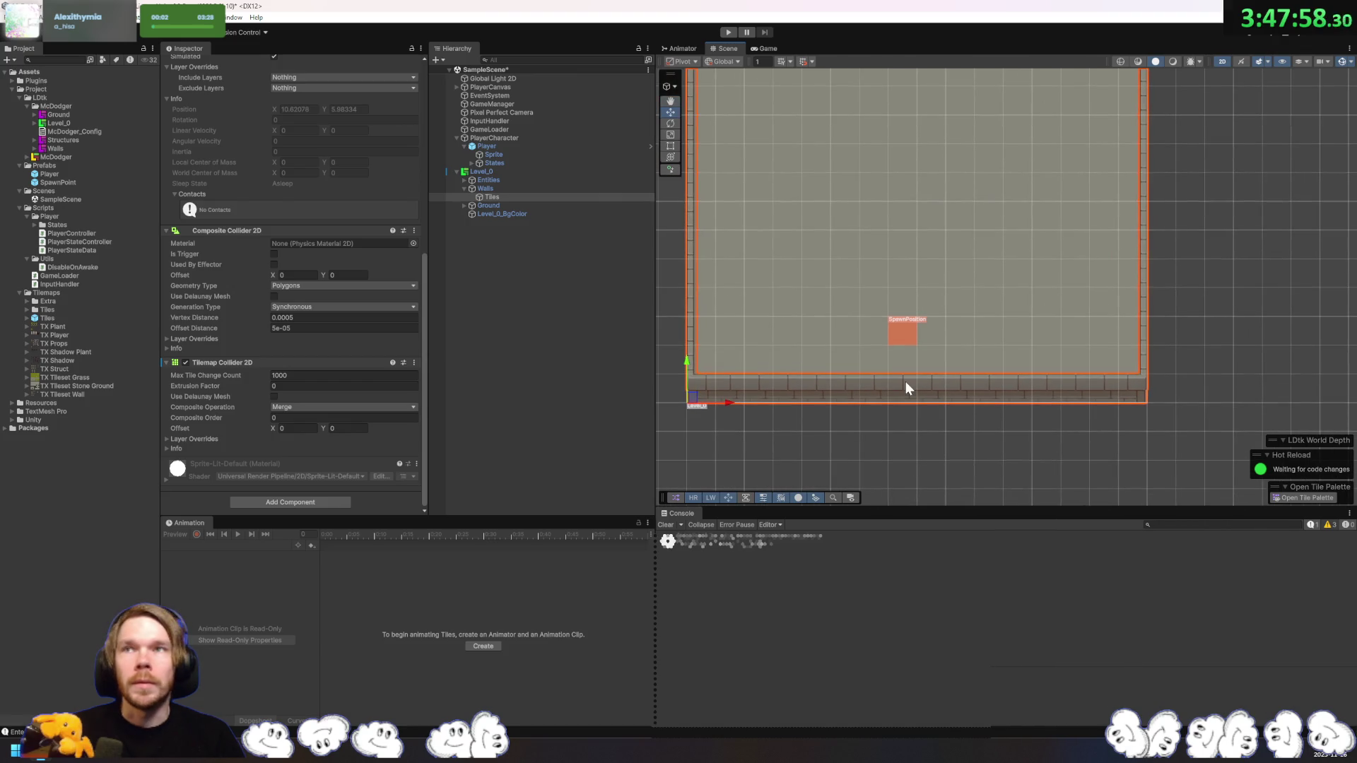
pyautogui.scroll(12, 332, 374)
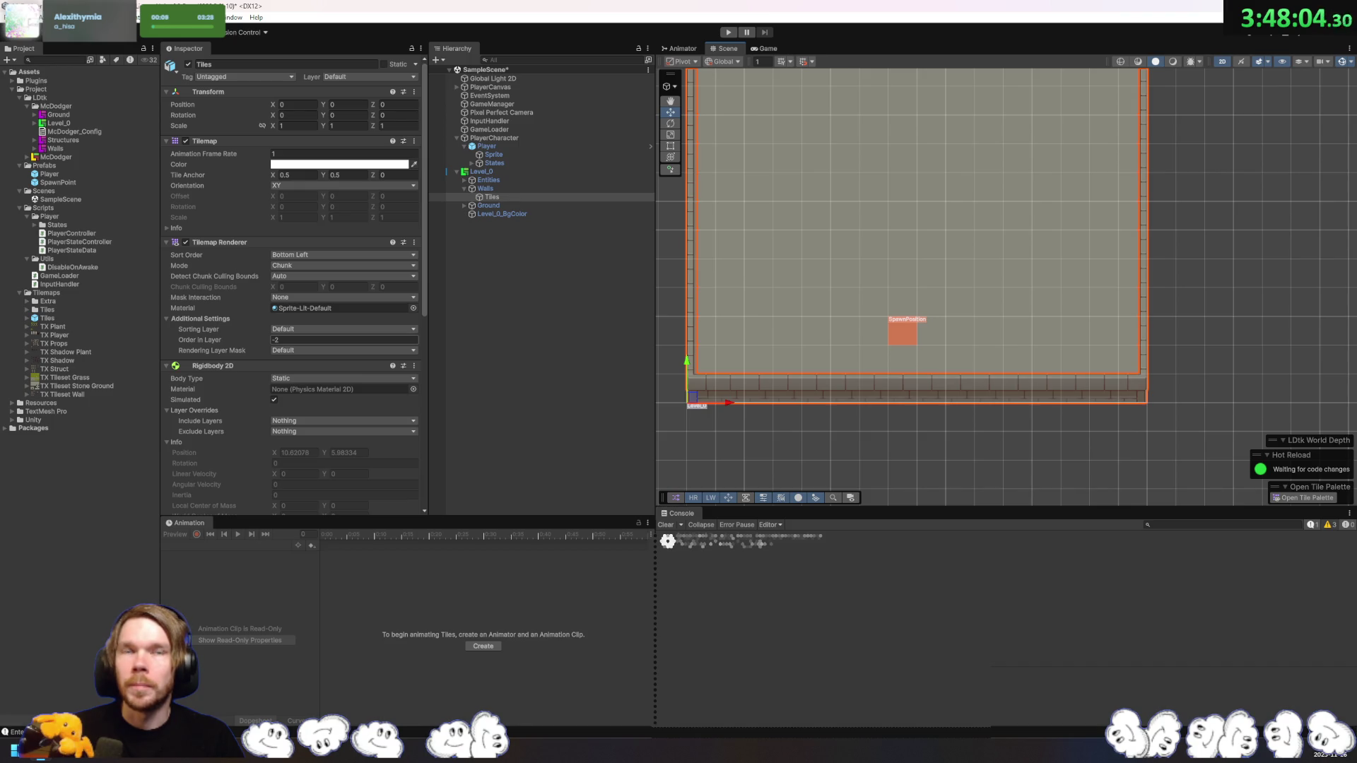
pyautogui.click(464, 205)
pyautogui.click(508, 223)
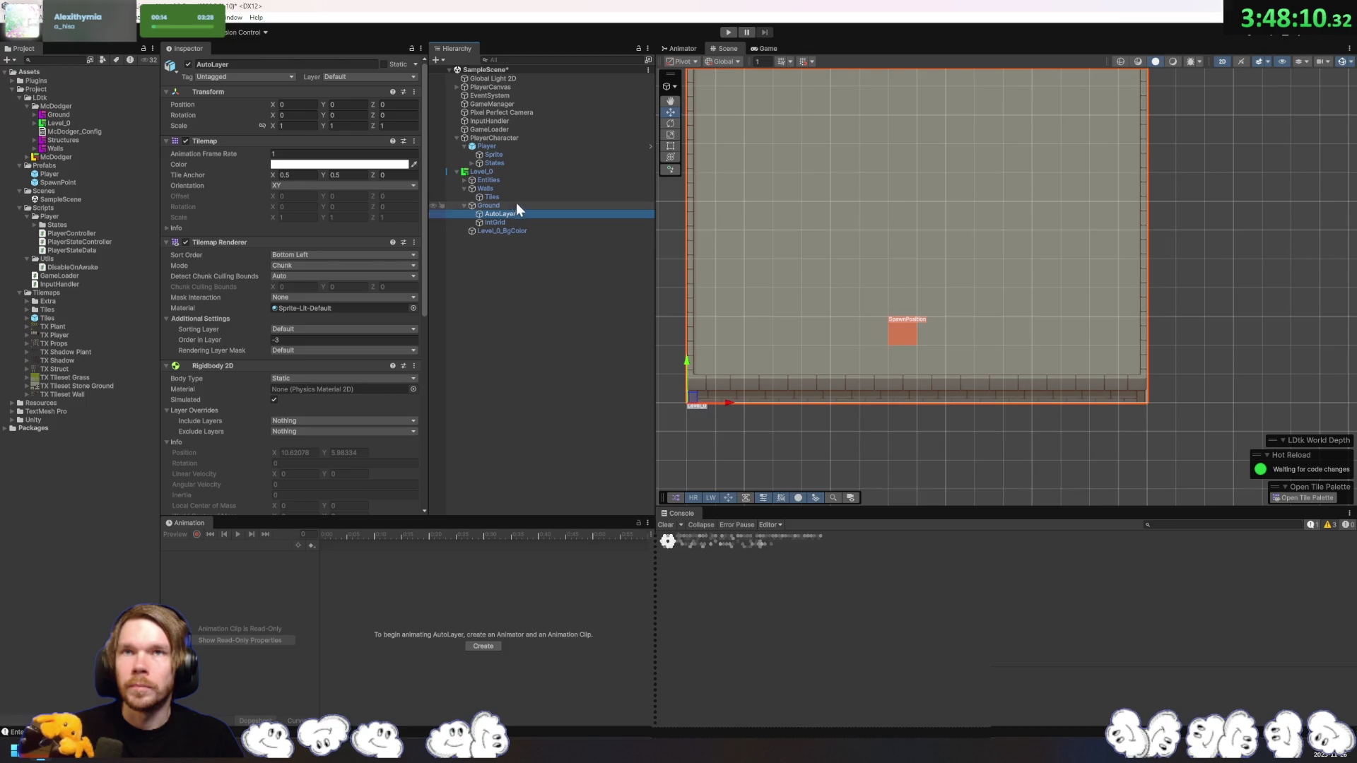
pyautogui.click(499, 198)
pyautogui.click(463, 180)
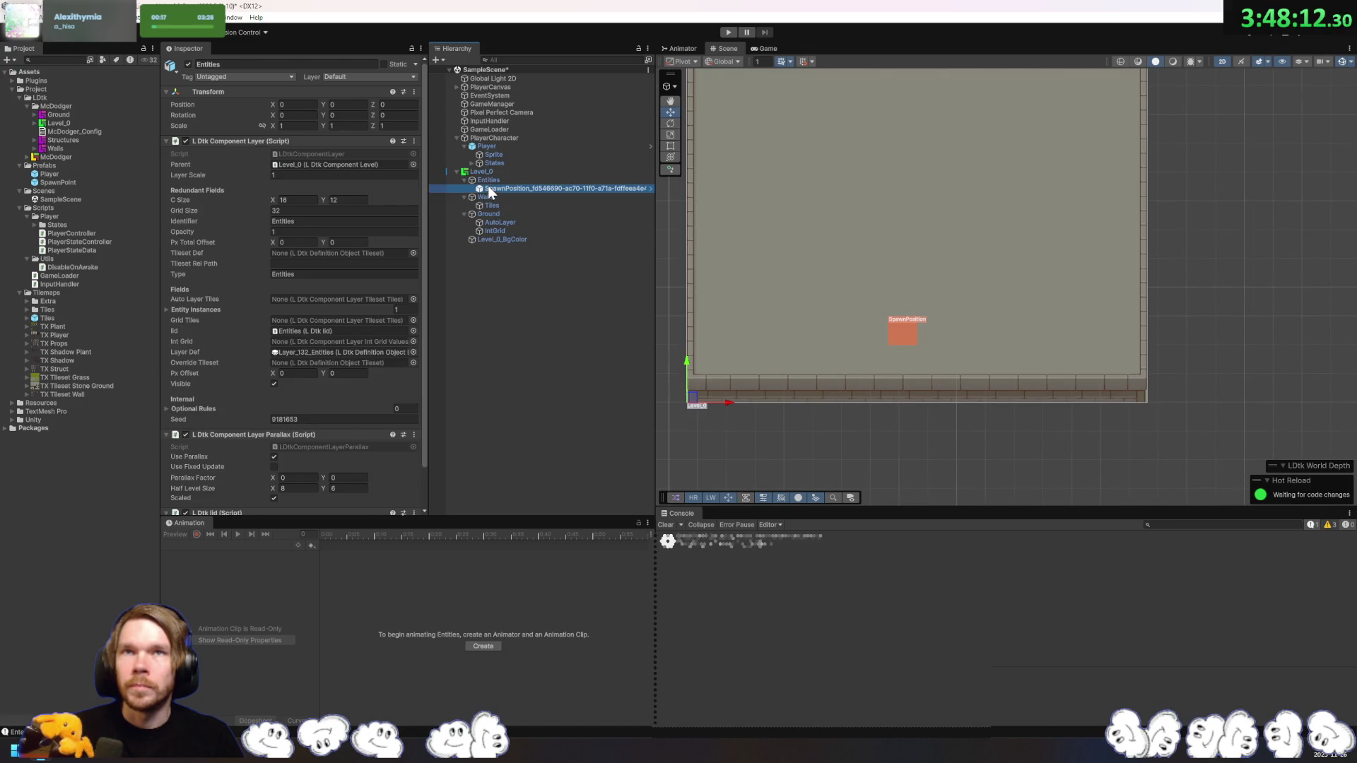
pyautogui.click(488, 187)
pyautogui.click(499, 206)
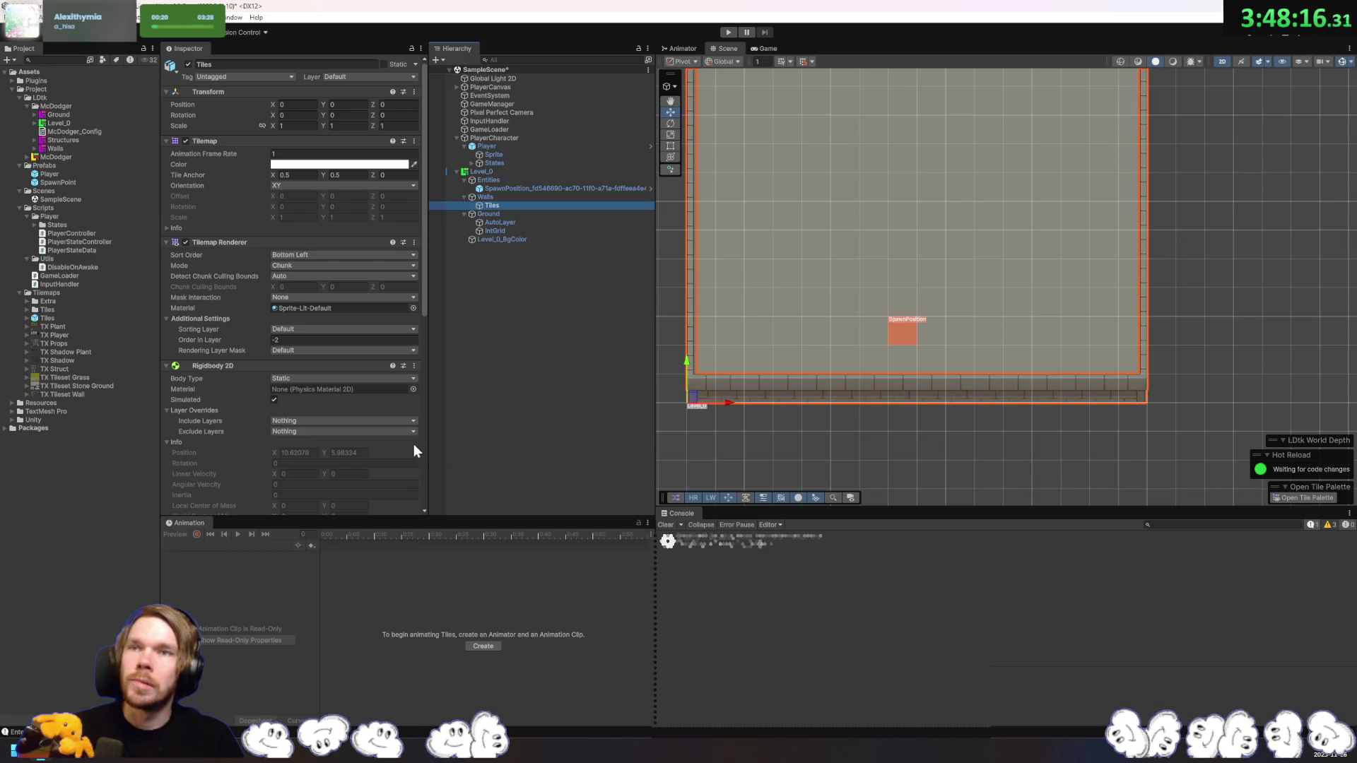
pyautogui.scroll(-5, 413, 440)
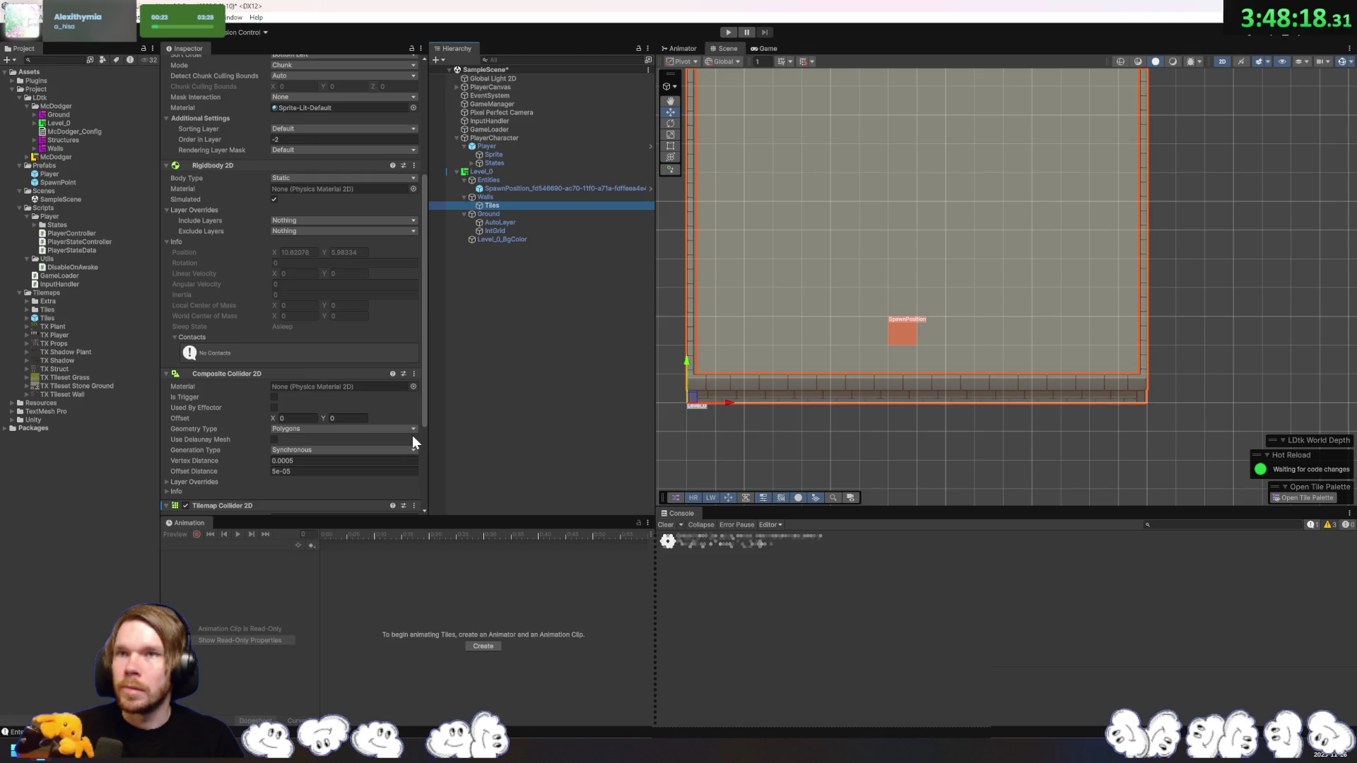
pyautogui.scroll(-2, 412, 436)
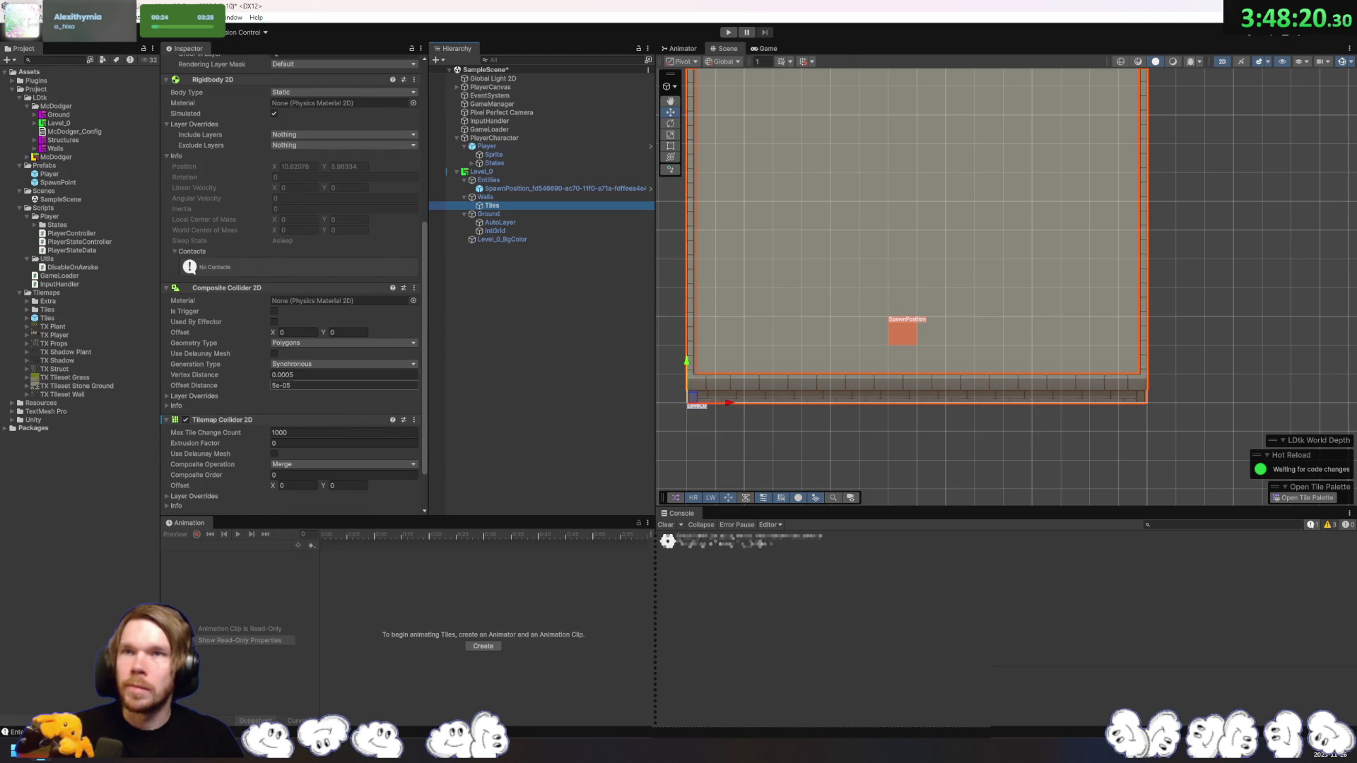
pyautogui.click(317, 363)
pyautogui.click(303, 371)
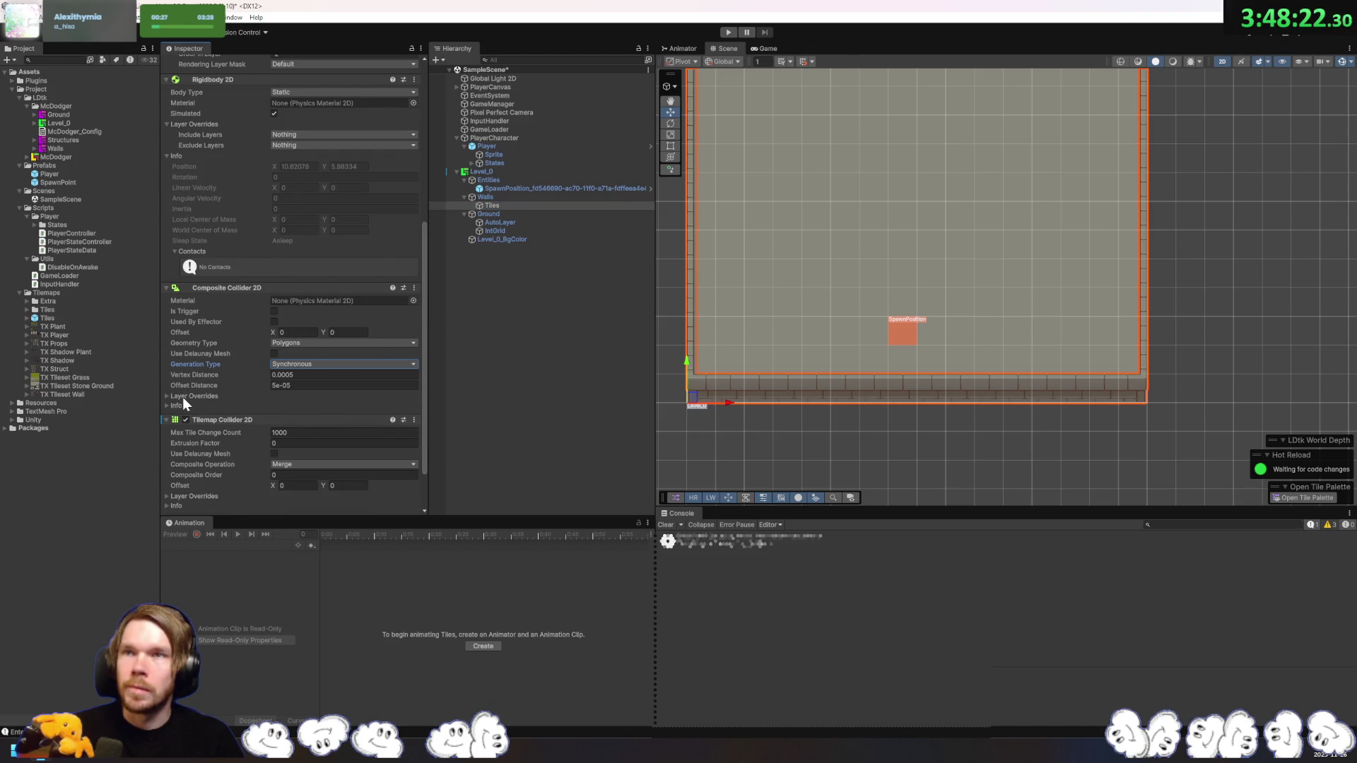
pyautogui.scroll(-2, 213, 386)
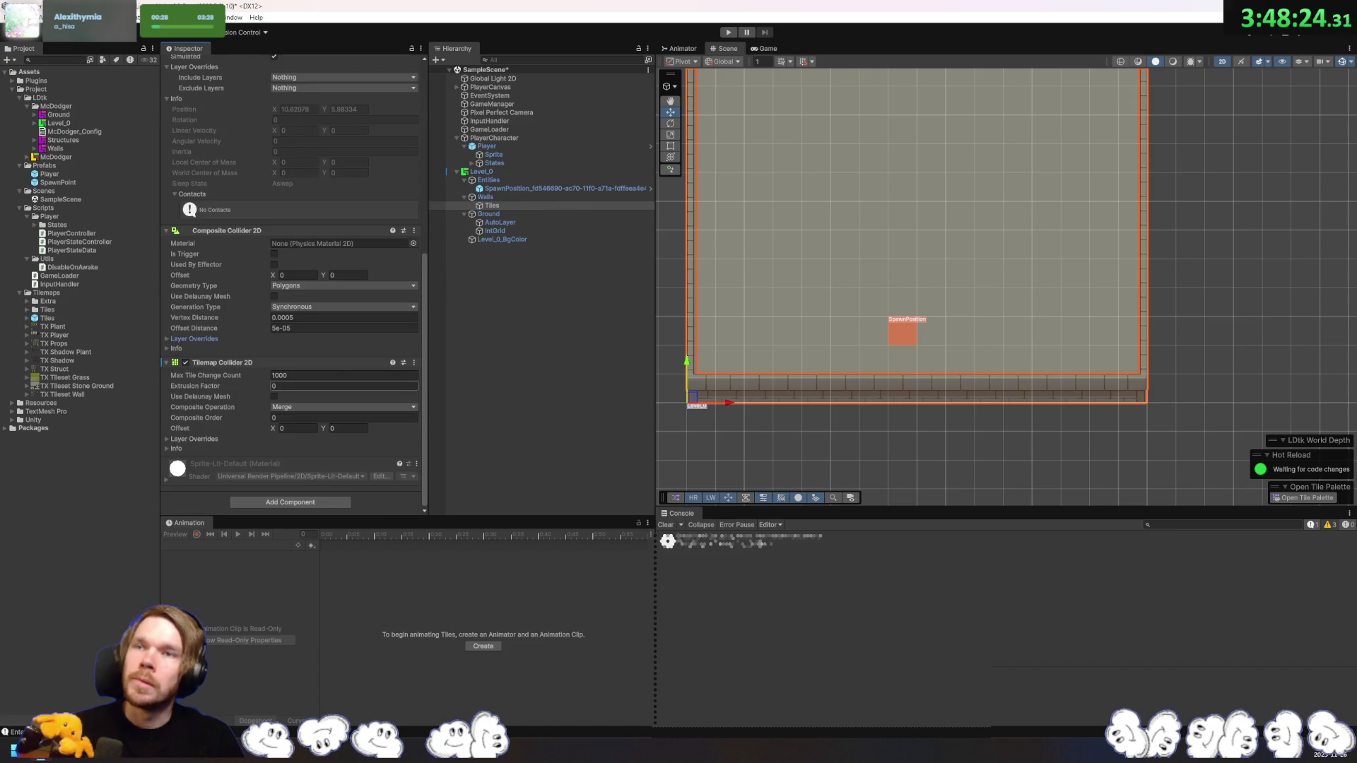
pyautogui.scroll(-3, 830, 287)
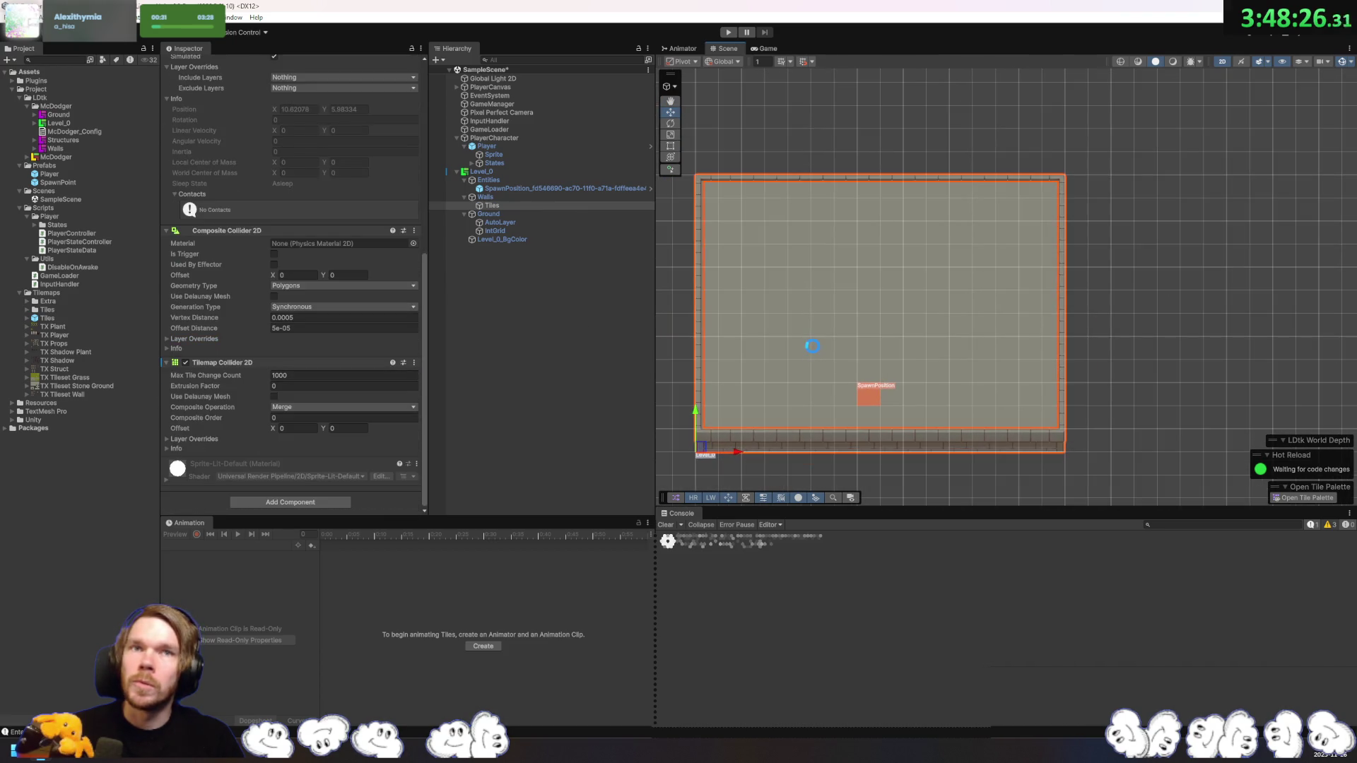
pyautogui.moveTo(748, 304); pyautogui.dragTo(782, 256)
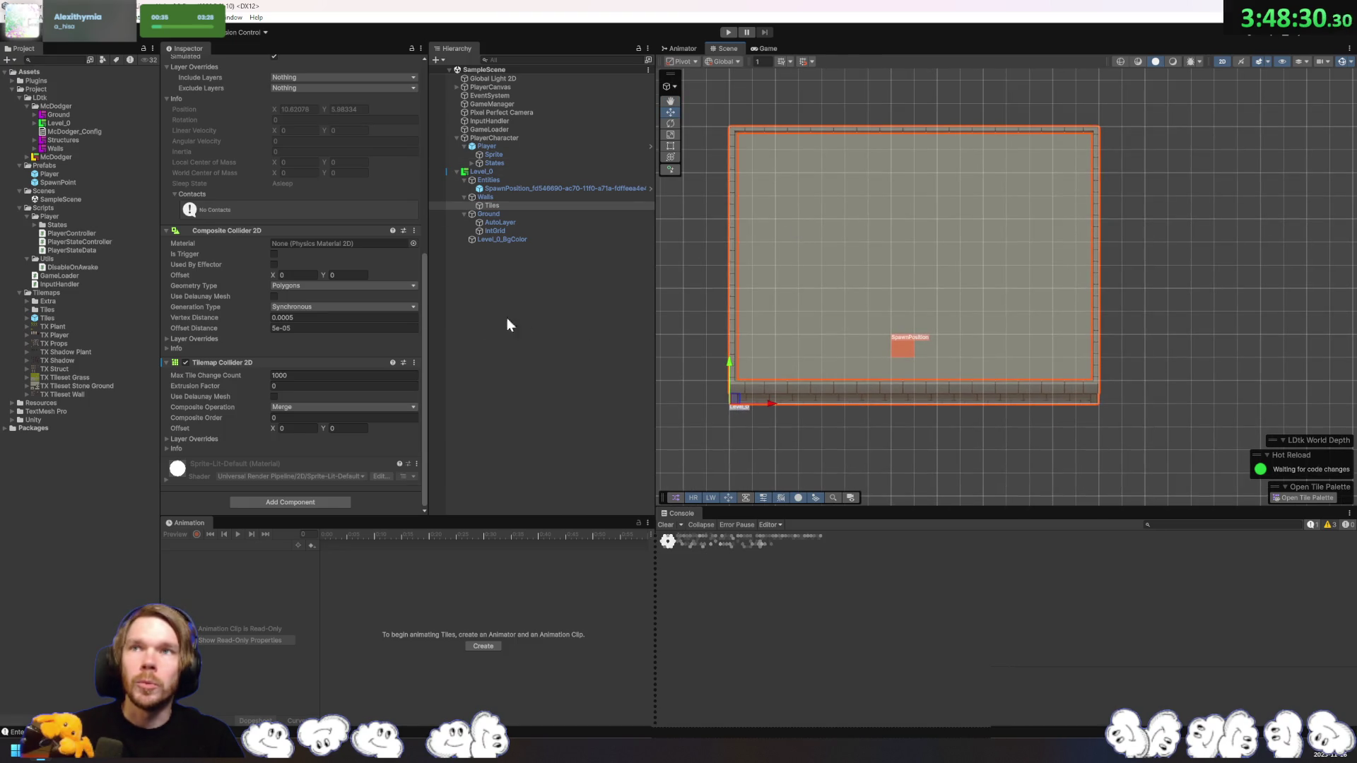
pyautogui.scroll(4, 354, 330)
pyautogui.click(633, 367)
# Step: Create a Circle sprite via 2D Object > Sprites and move it above the level
pyautogui.rightClick(592, 365)
pyautogui.moveTo(722, 559)
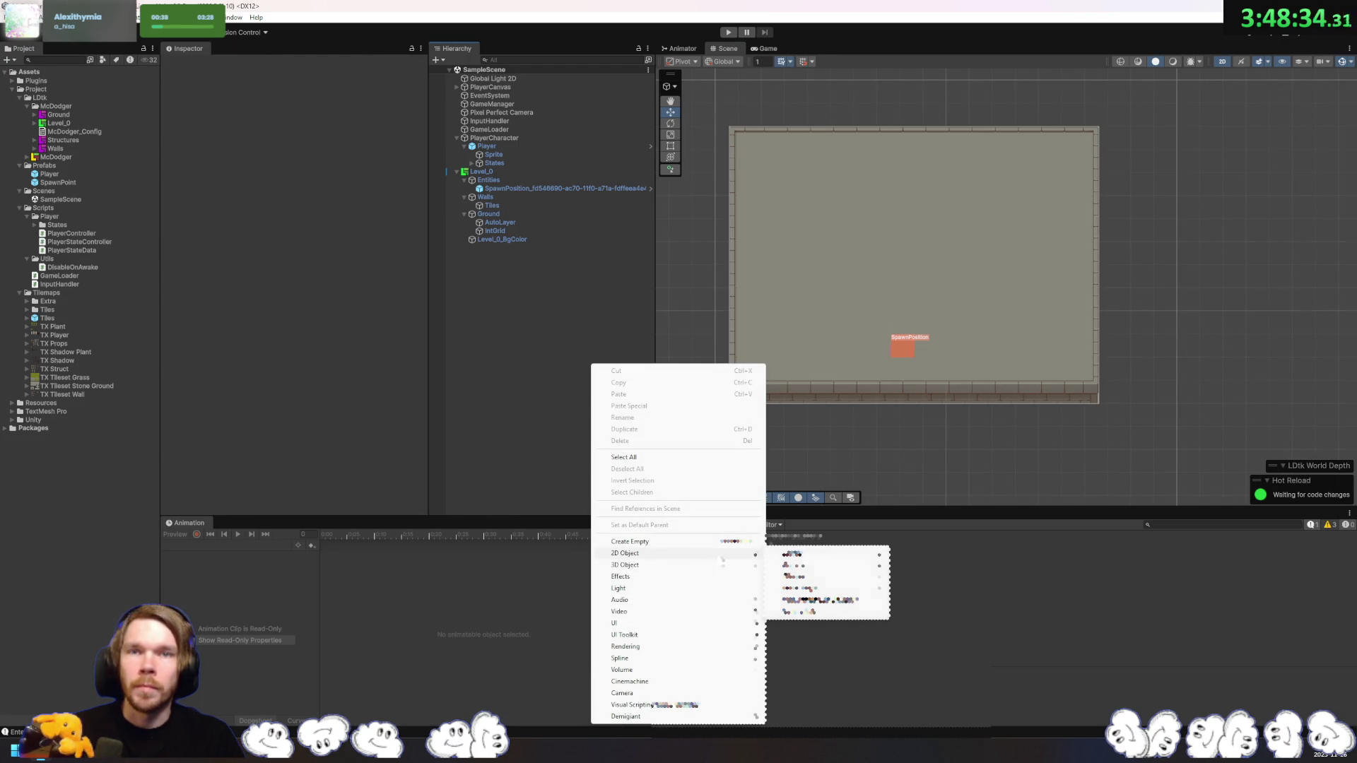
pyautogui.moveTo(869, 555)
pyautogui.click(919, 575)
pyautogui.moveTo(978, 444); pyautogui.dragTo(982, 235)
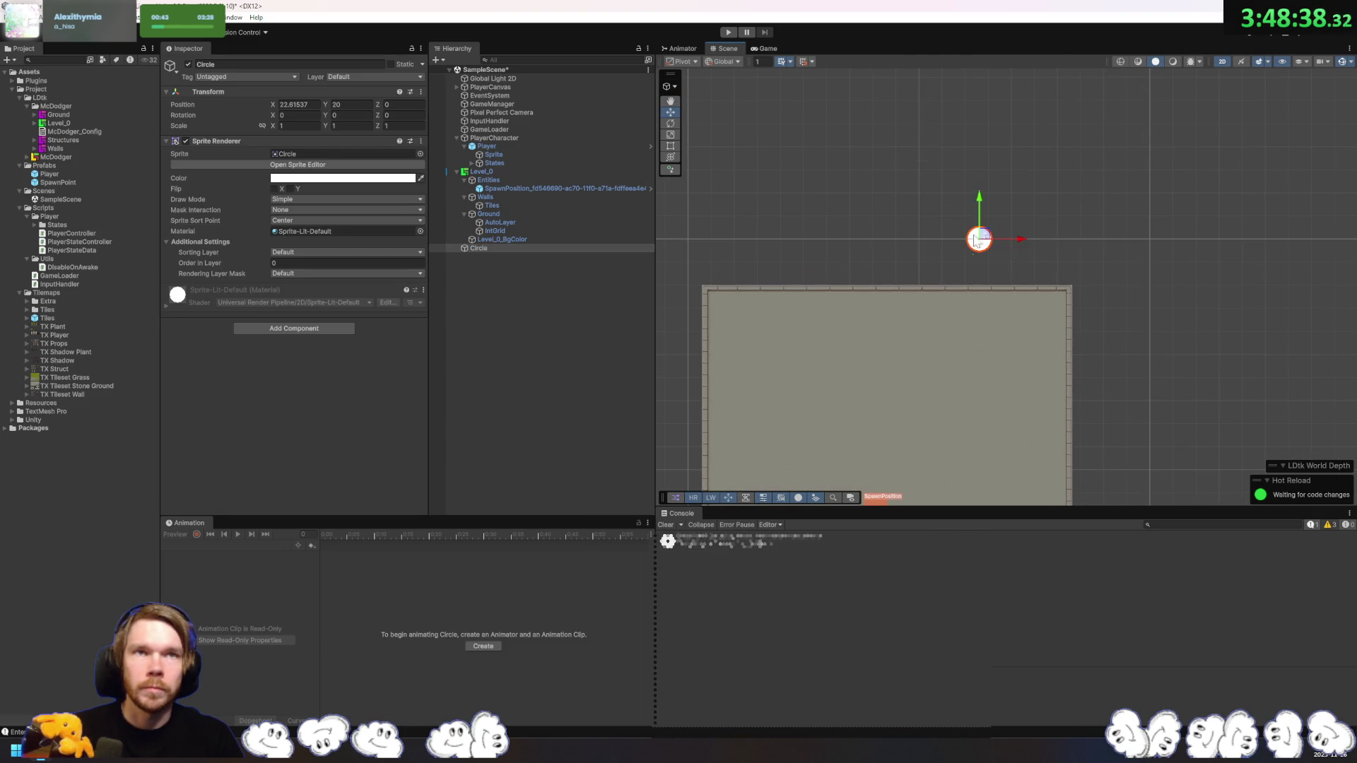
# Step: Give the circle a Circle Collider 2D and a Rigidbody 2D, then save the scene
pyautogui.click(315, 329)
pyautogui.write('circle')
pyautogui.click(303, 371)
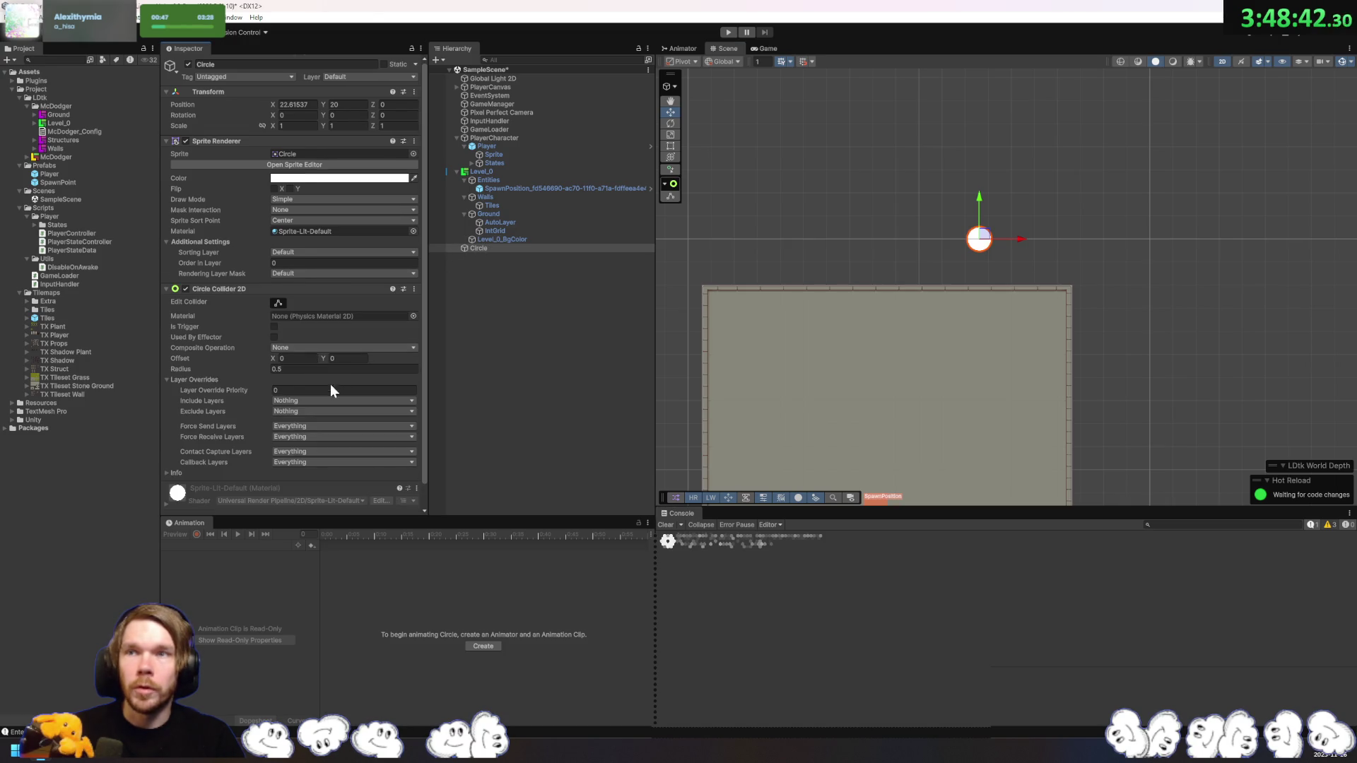
pyautogui.scroll(-1, 331, 396)
pyautogui.click(321, 499)
pyautogui.write('rigid')
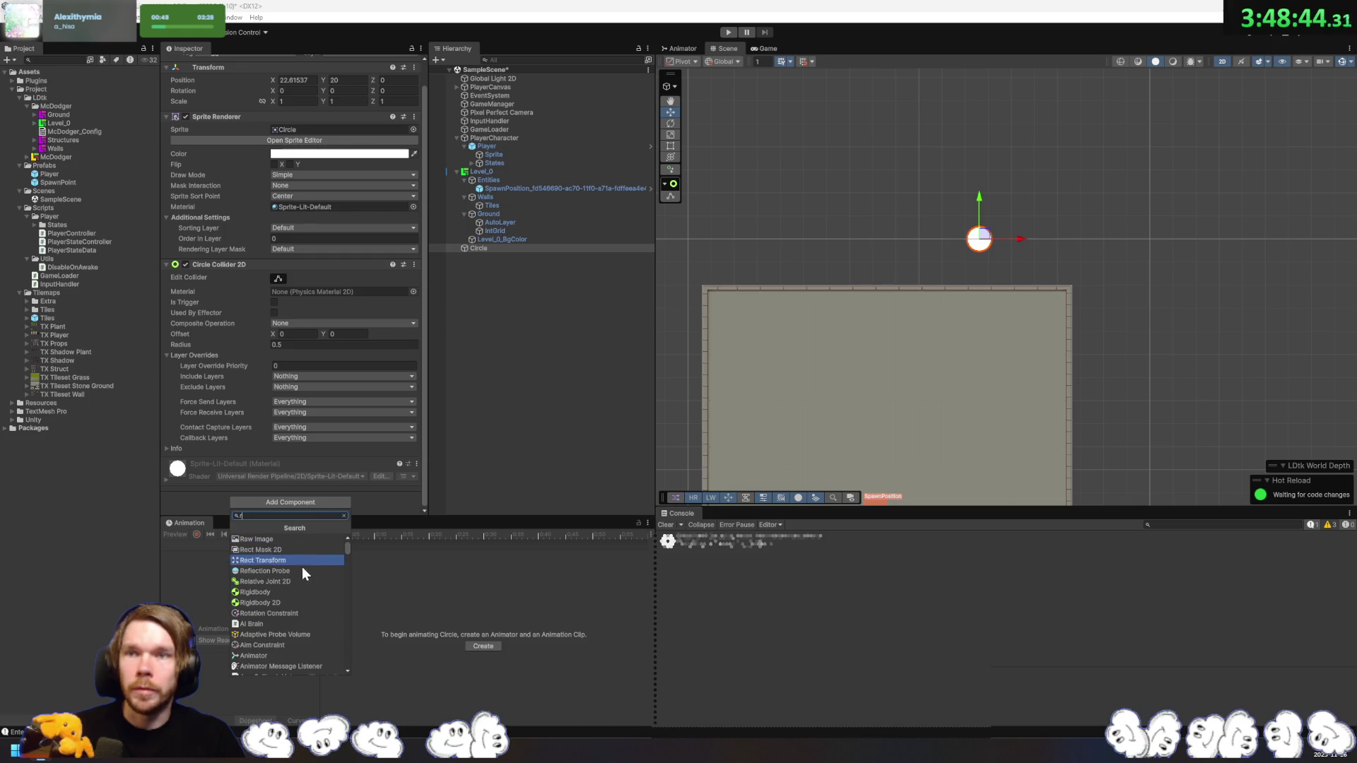
pyautogui.click(301, 604)
pyautogui.scroll(-1, 325, 383)
pyautogui.scroll(-4, 325, 383)
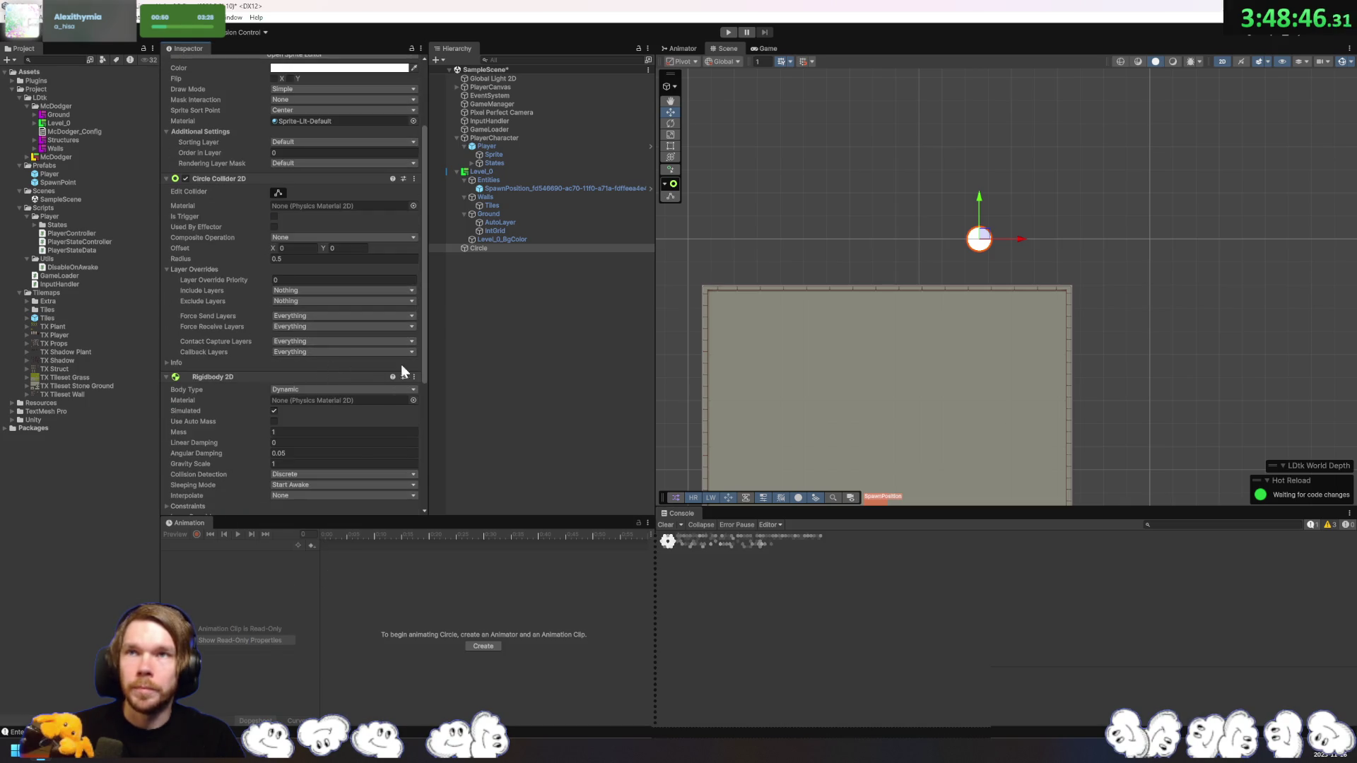
pyautogui.hotkey('ctrl', 's')
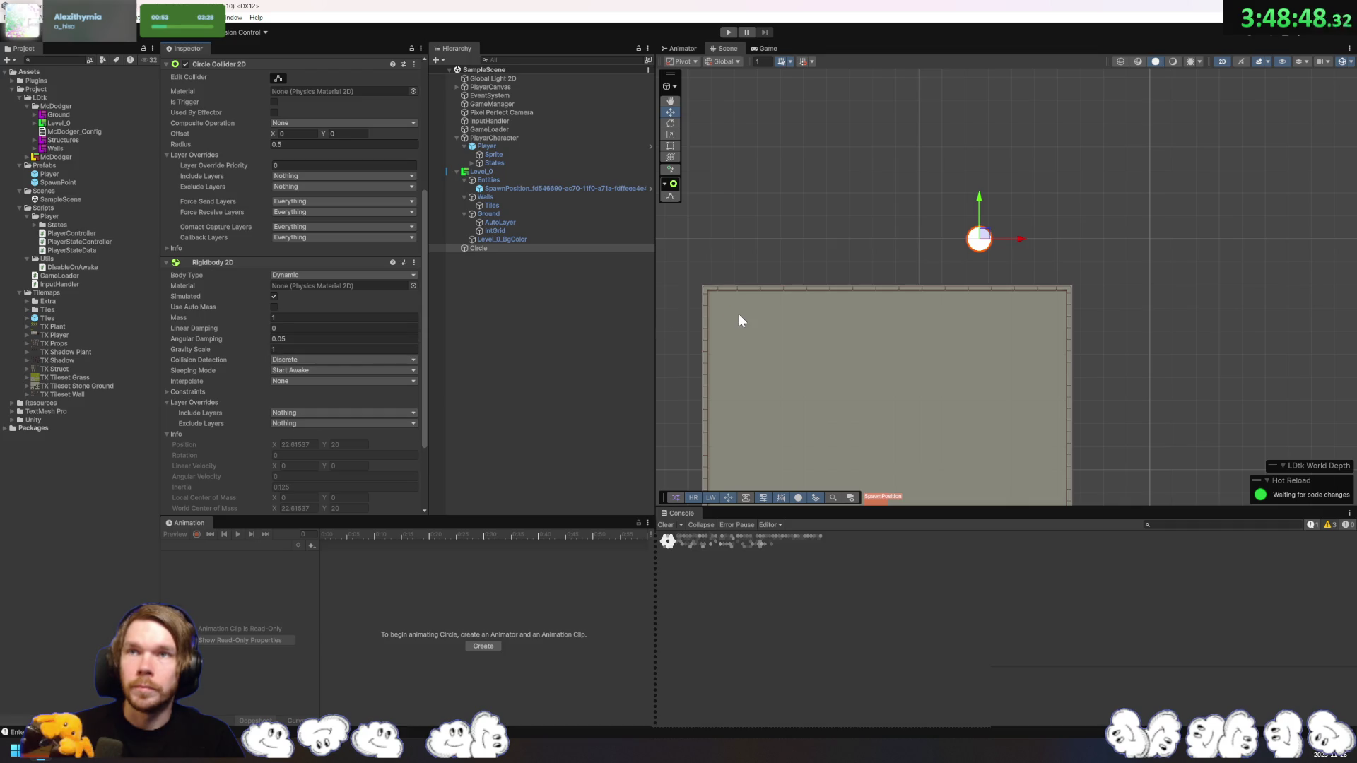
pyautogui.click(728, 32)
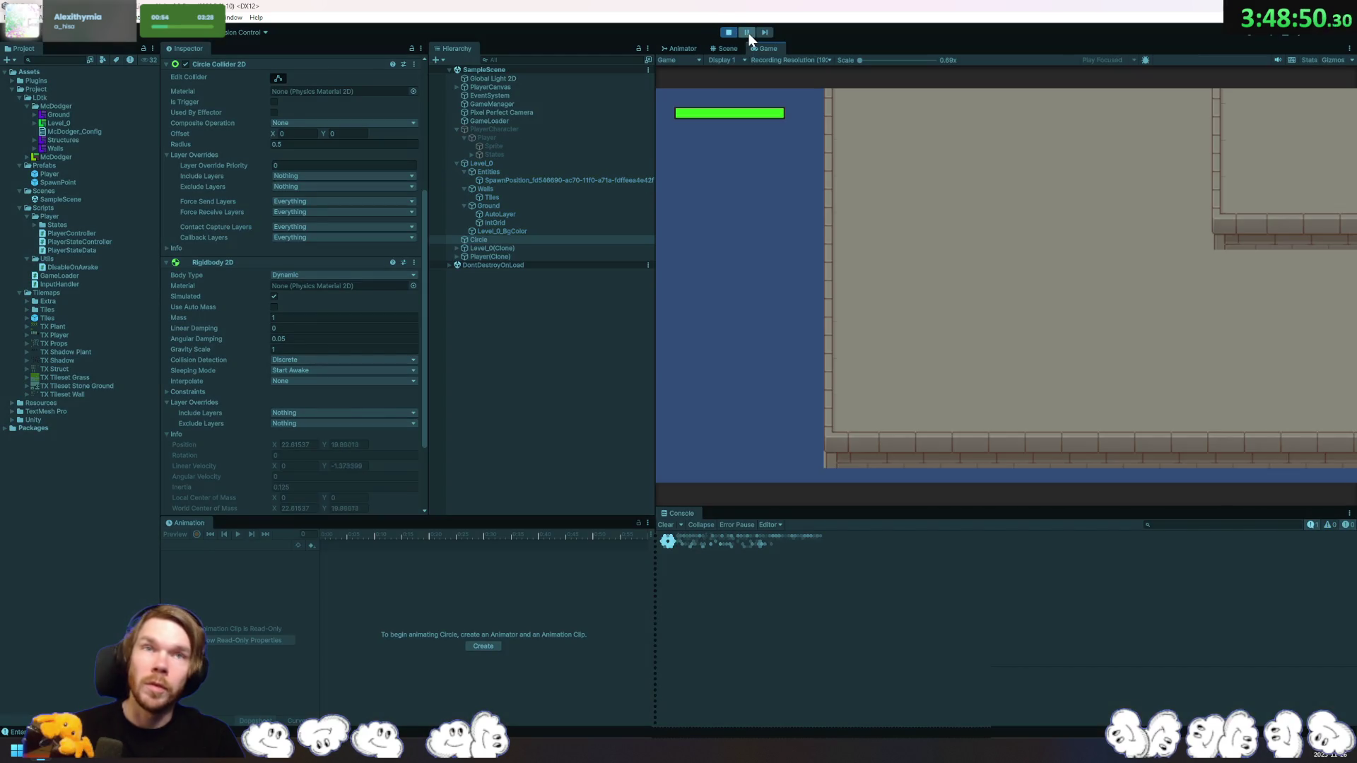
# Step: Pause and stop the first drop test, then set the circle's Collision Detection to Continuous
pyautogui.click(748, 33)
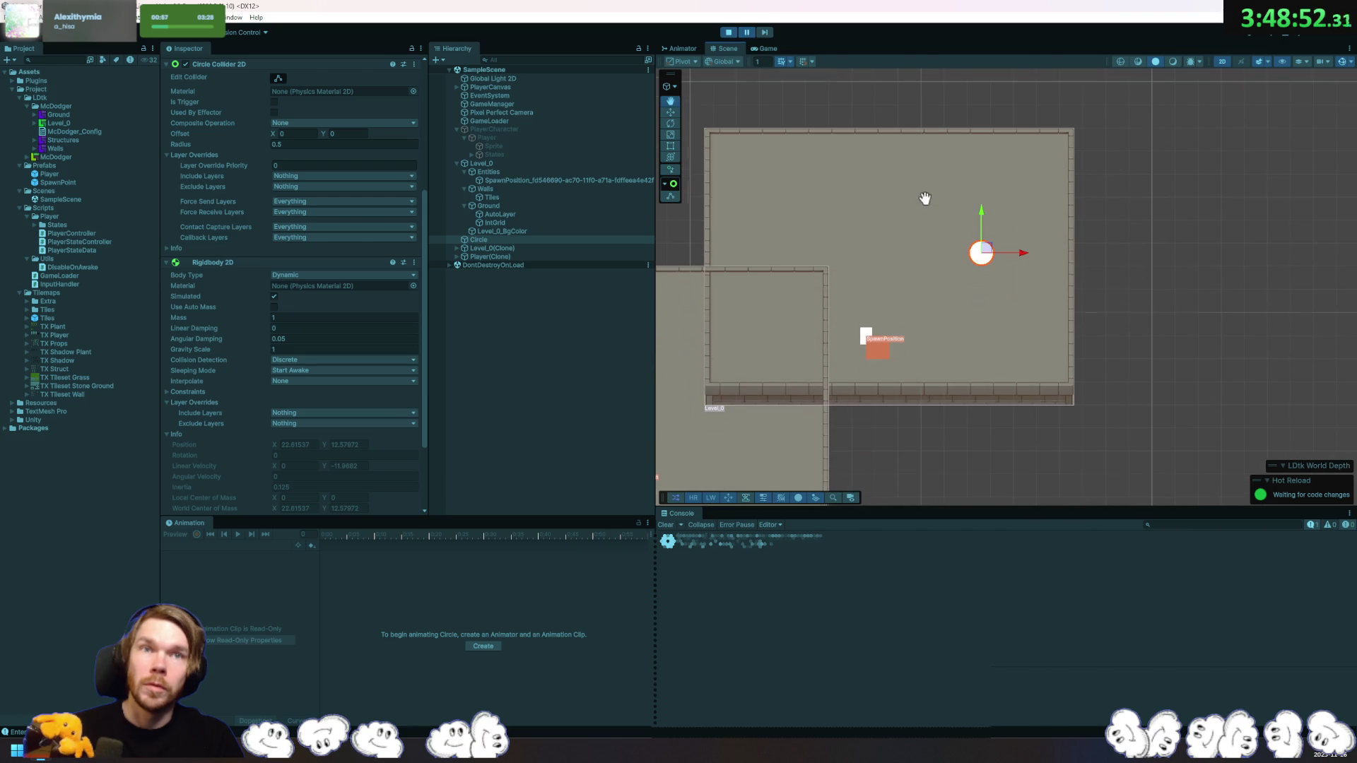
pyautogui.scroll(-5, 887, 273)
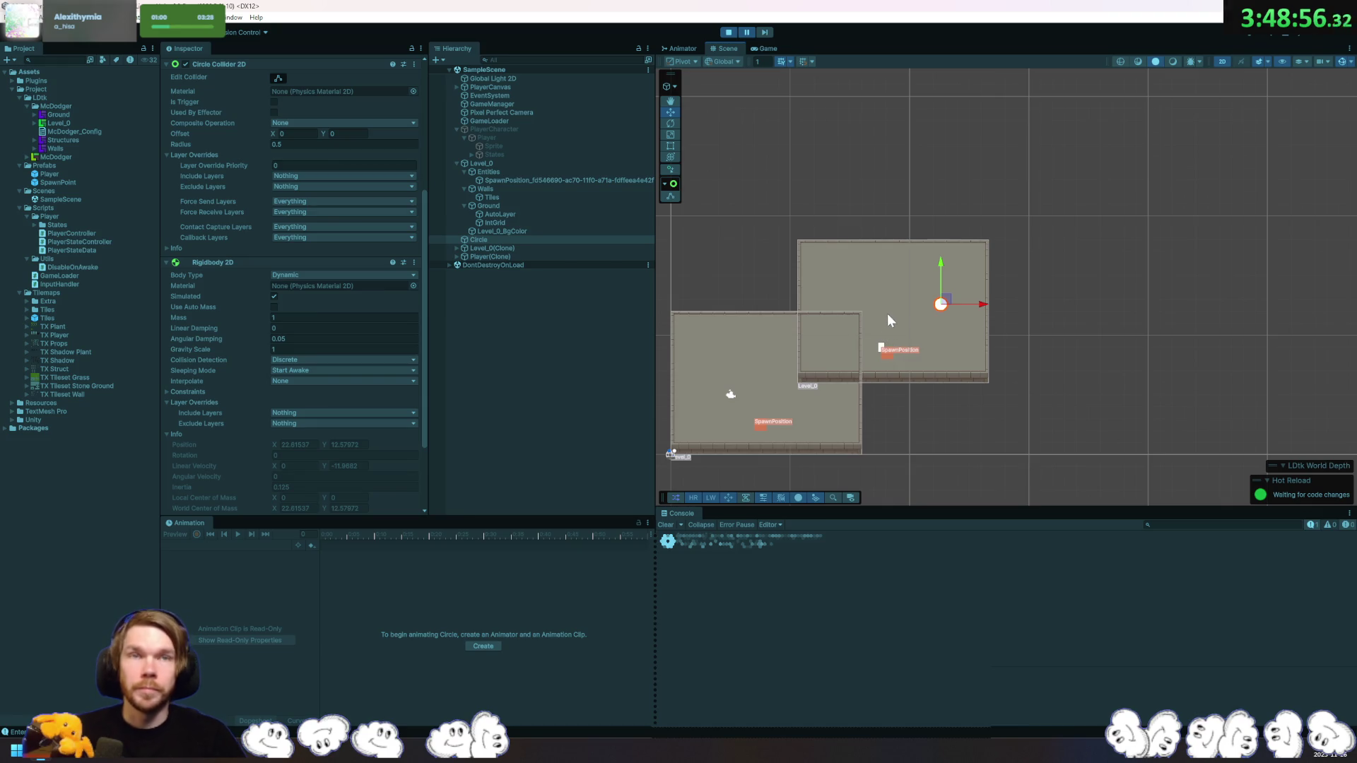
pyautogui.click(730, 31)
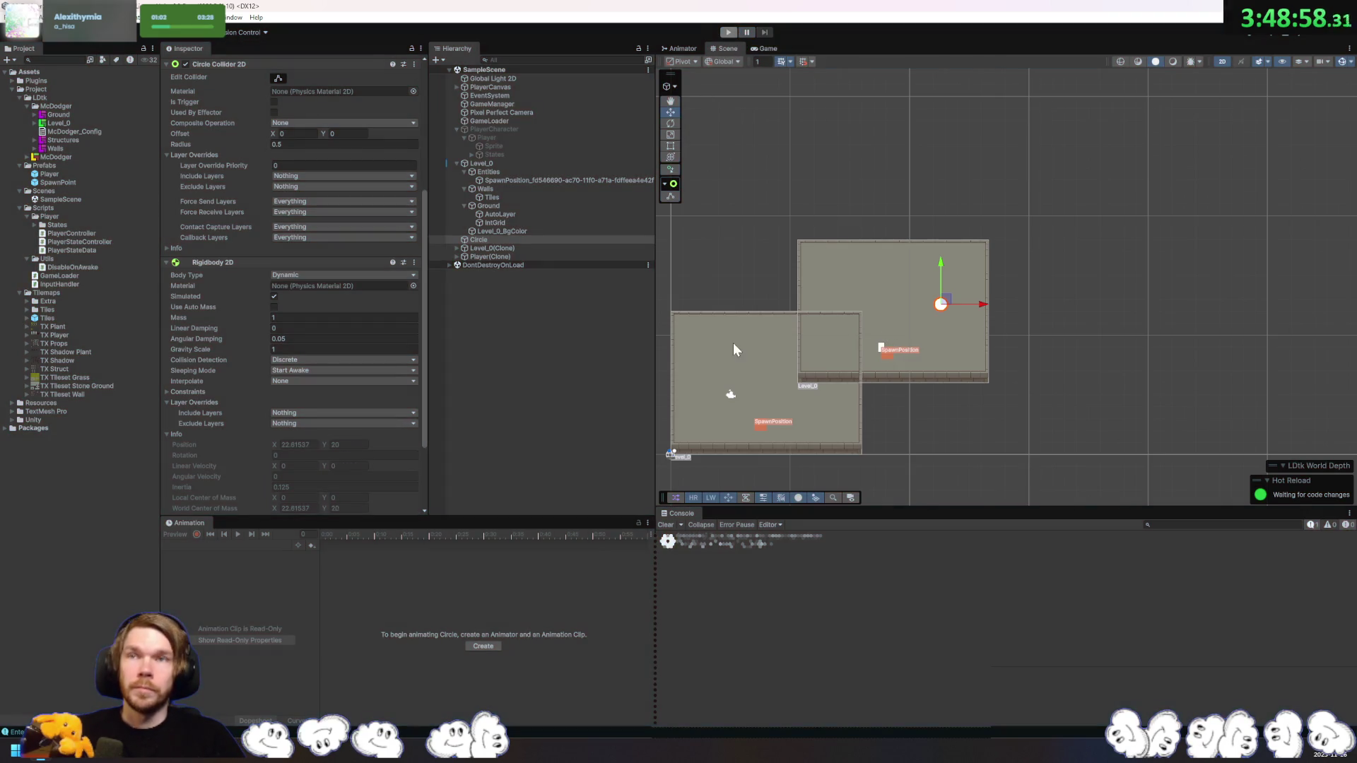
pyautogui.click(315, 360)
pyautogui.click(320, 375)
# Step: Dock the Game view beside the Scene view and rerun the drop test
pyautogui.moveTo(768, 48); pyautogui.dragTo(1248, 215)
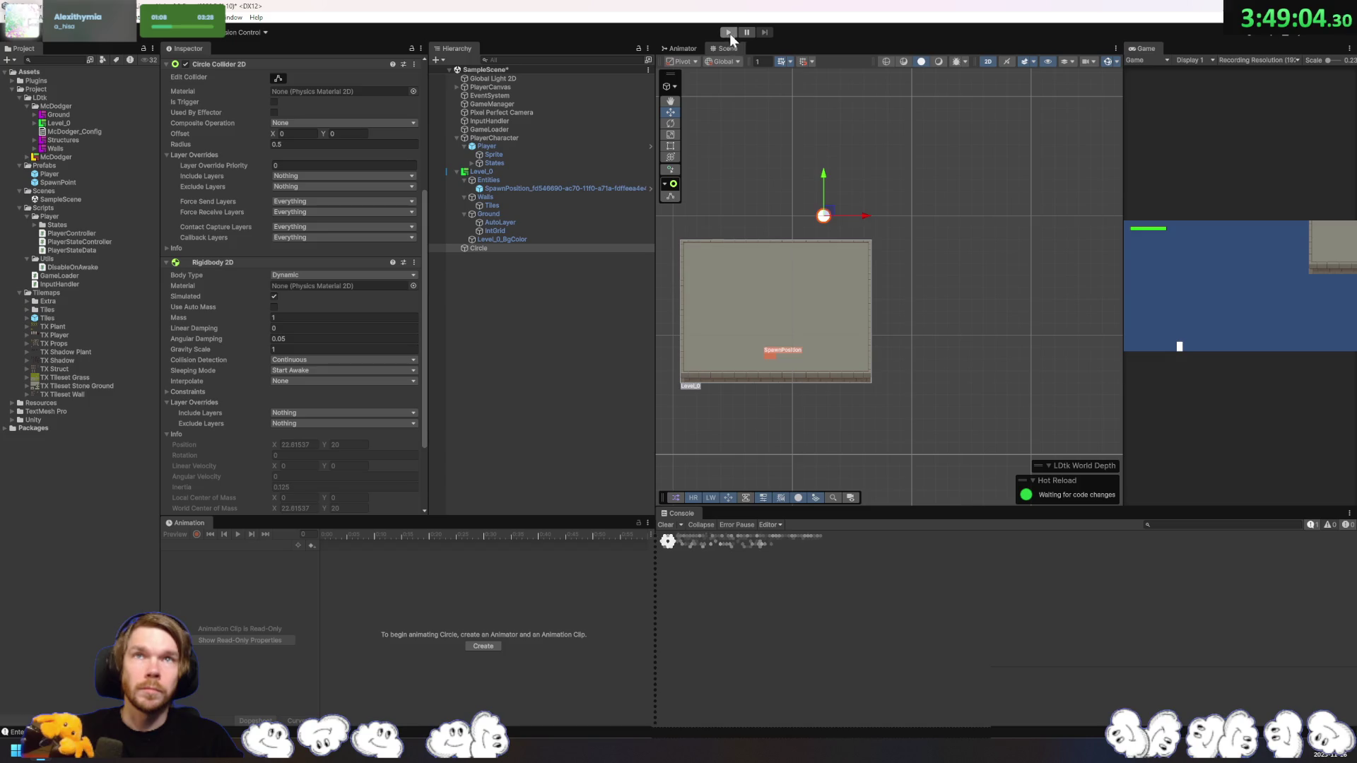
pyautogui.click(728, 33)
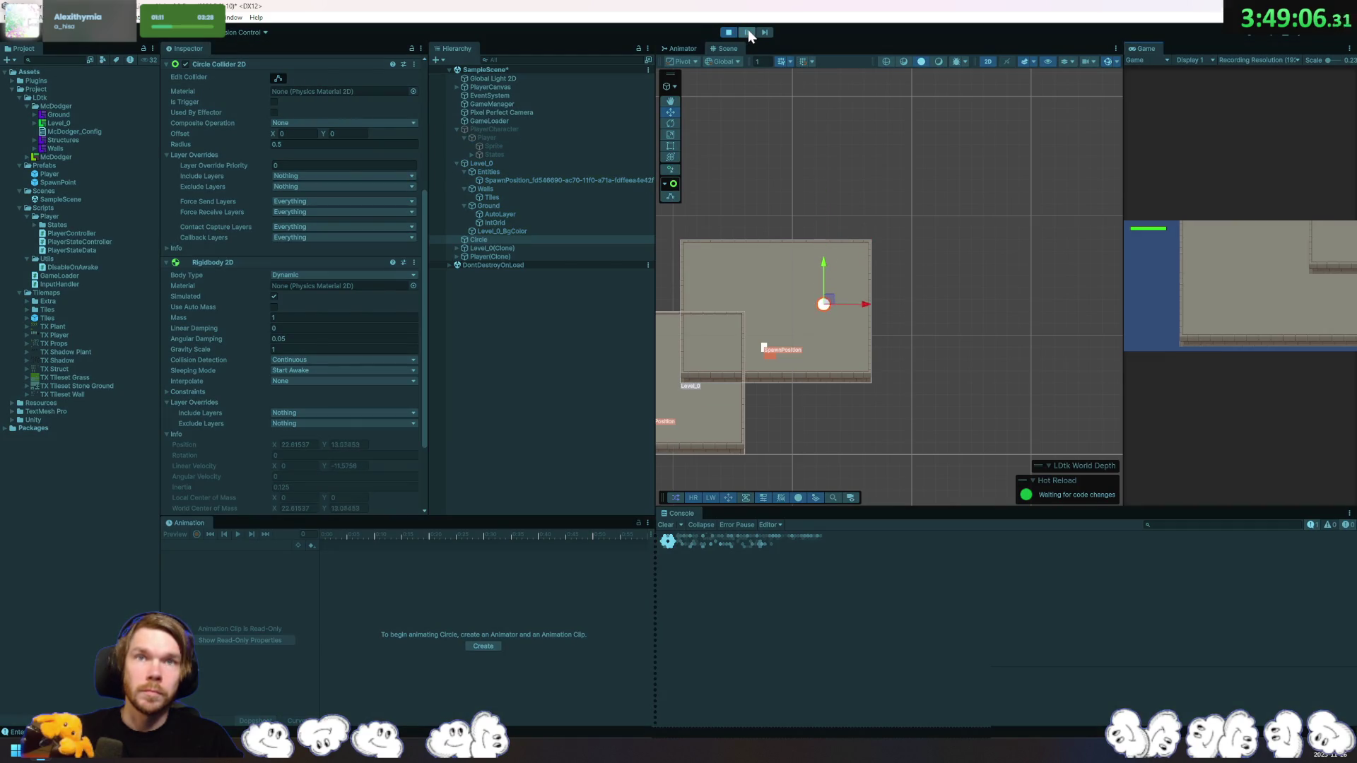
pyautogui.click(748, 28)
pyautogui.click(732, 31)
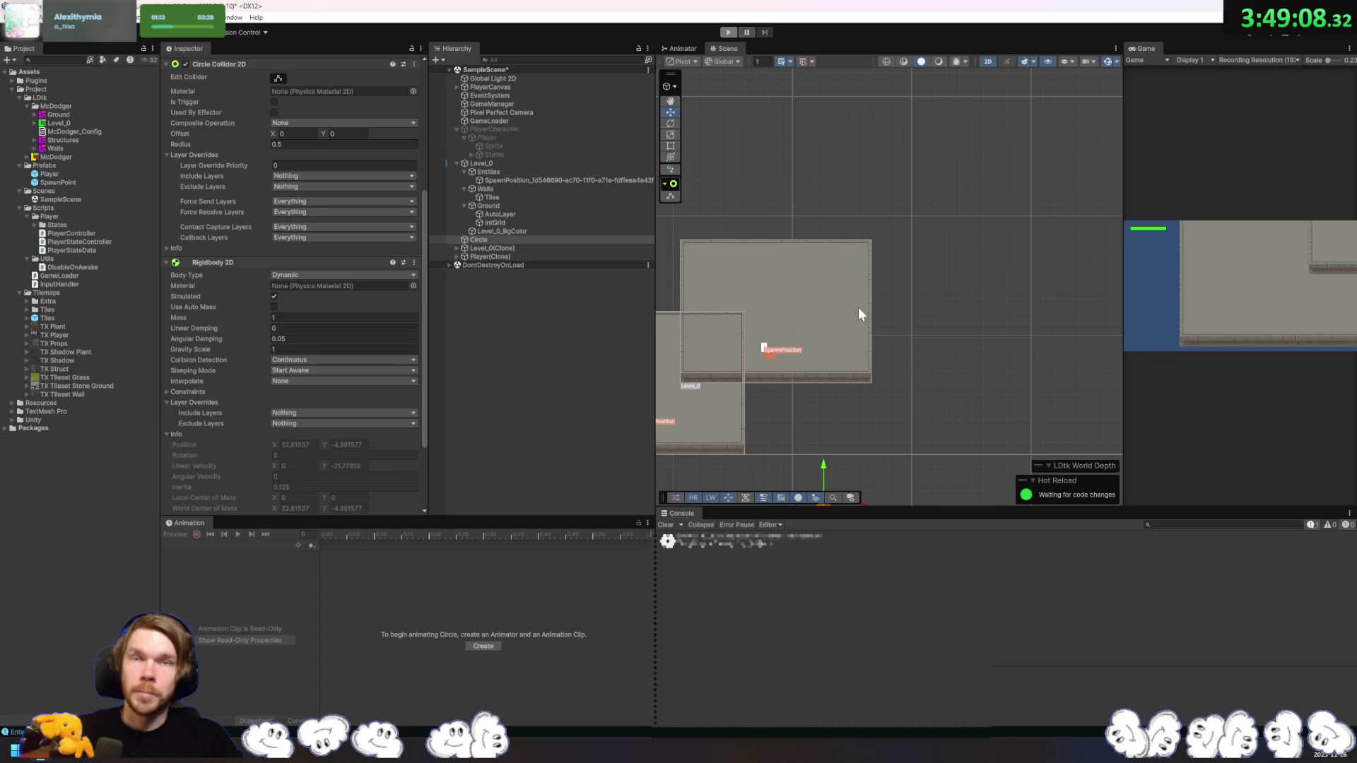
pyautogui.click(81, 393)
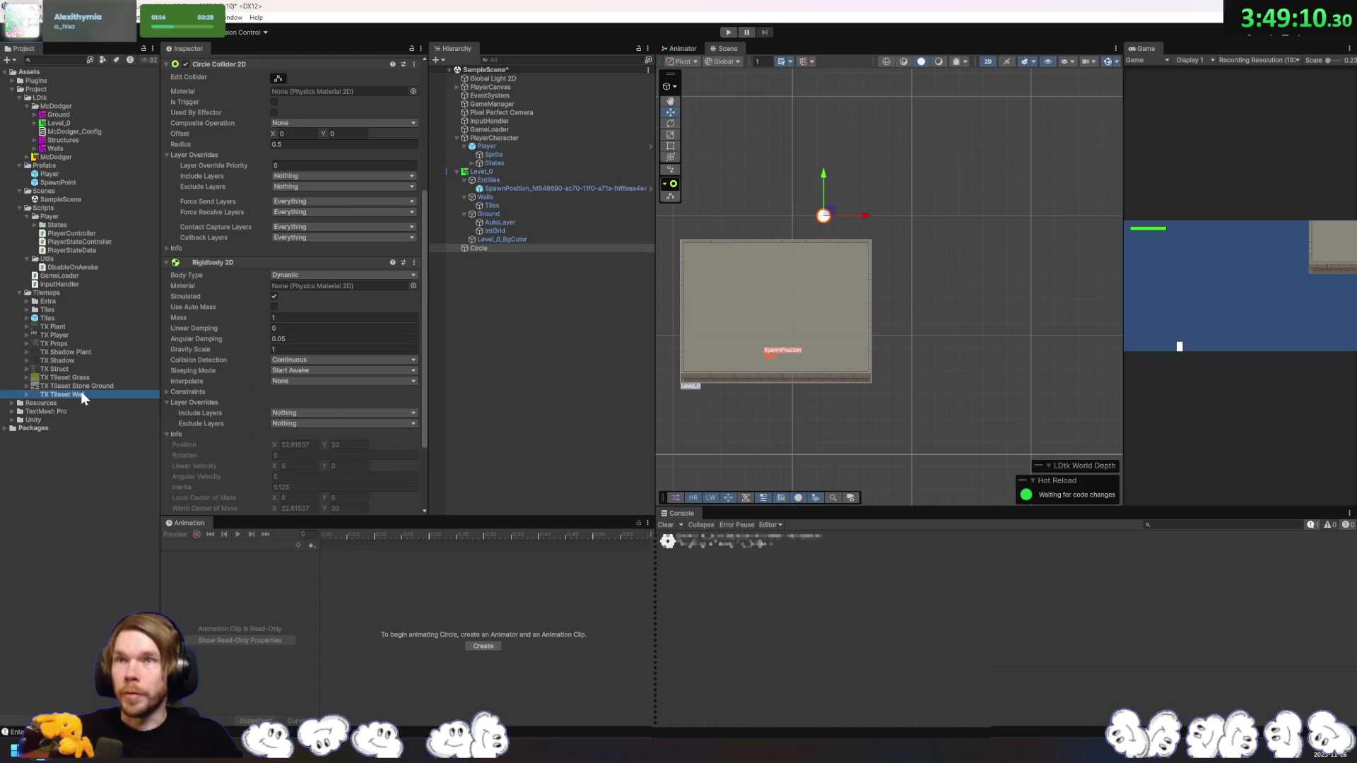
# Step: Open TX Tileset Wall in the Sprite Editor's Custom Physics Shape mode, discarding pending changes
pyautogui.click(308, 175)
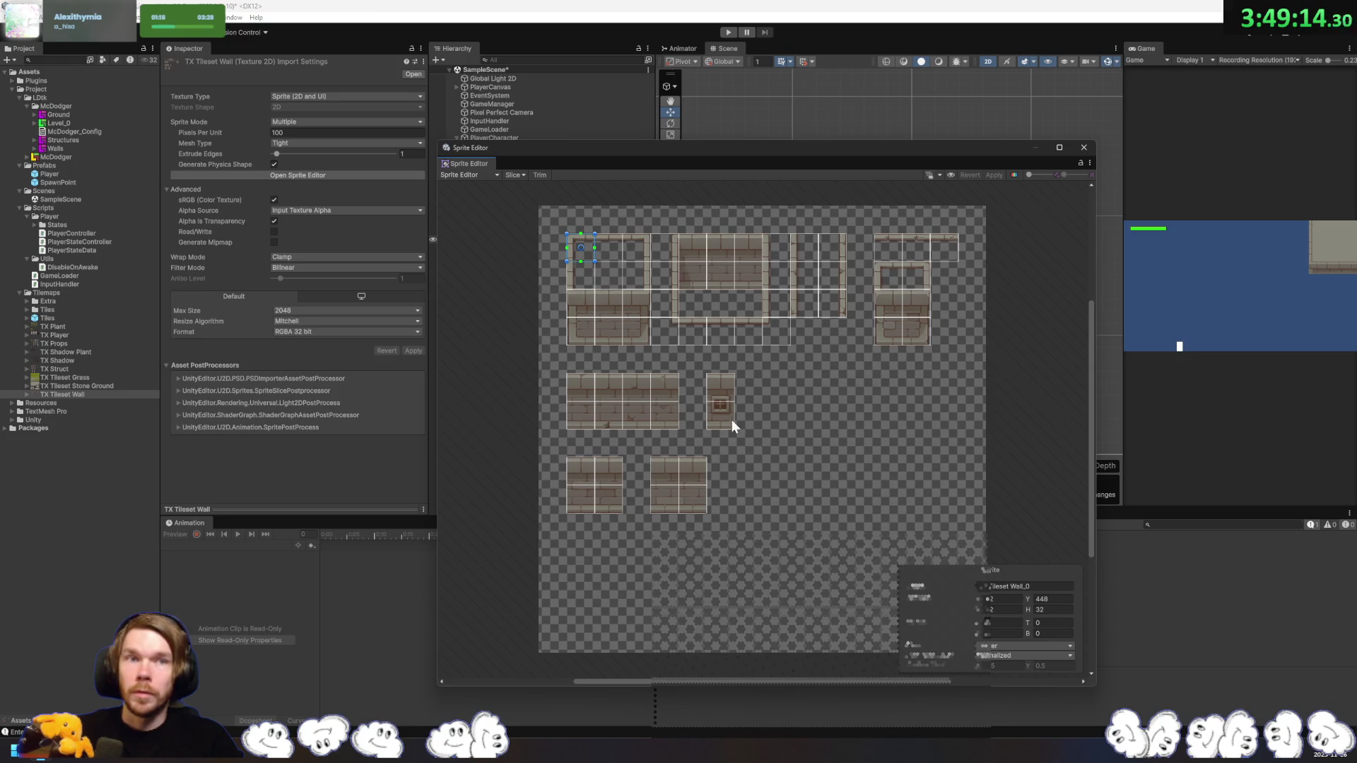
pyautogui.click(469, 176)
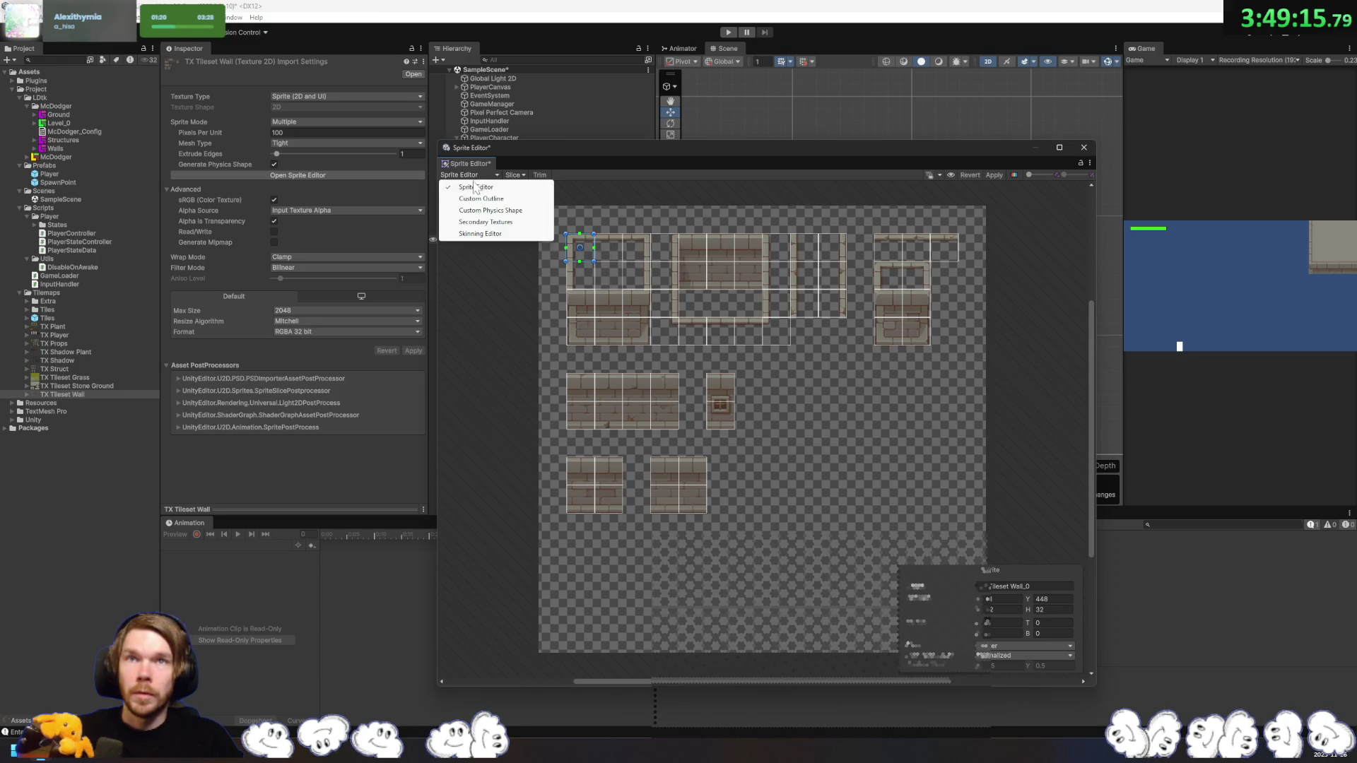
pyautogui.click(485, 234)
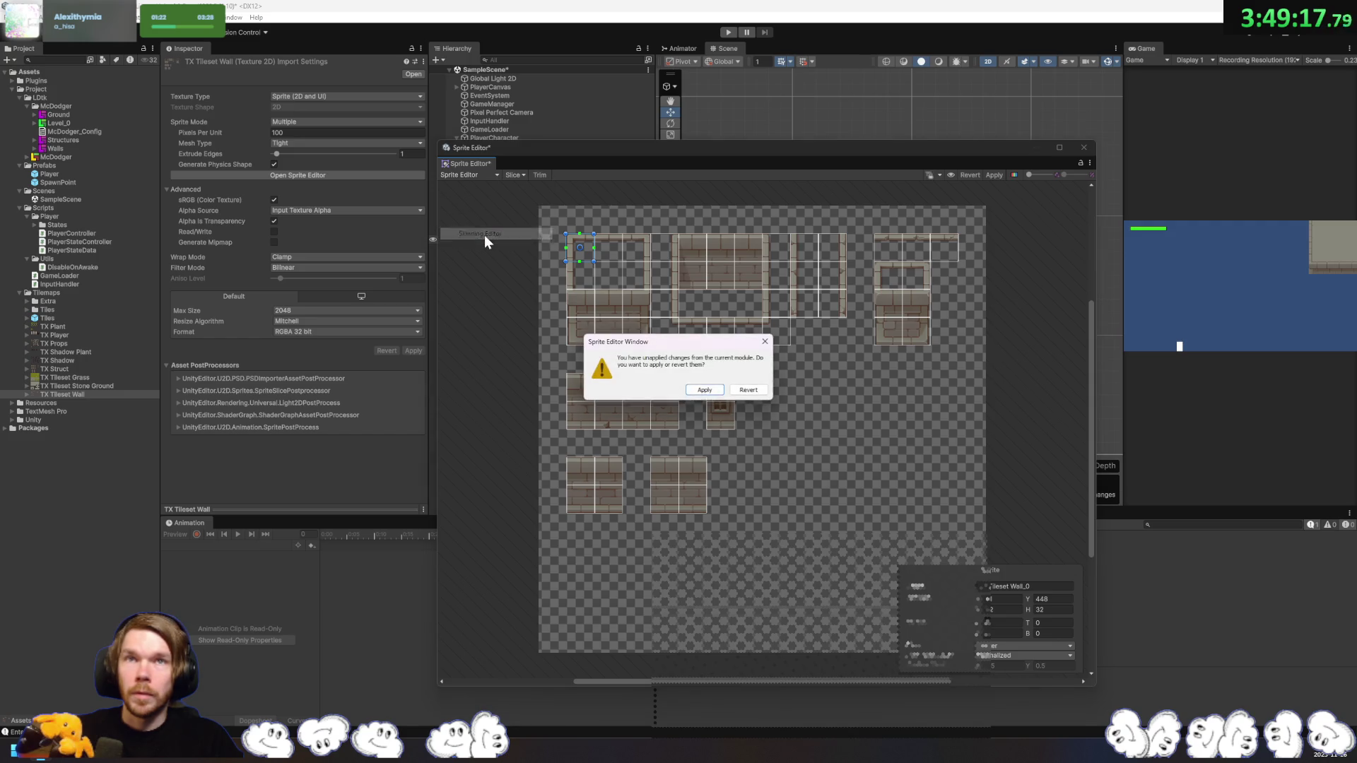
pyautogui.click(758, 397)
pyautogui.click(468, 173)
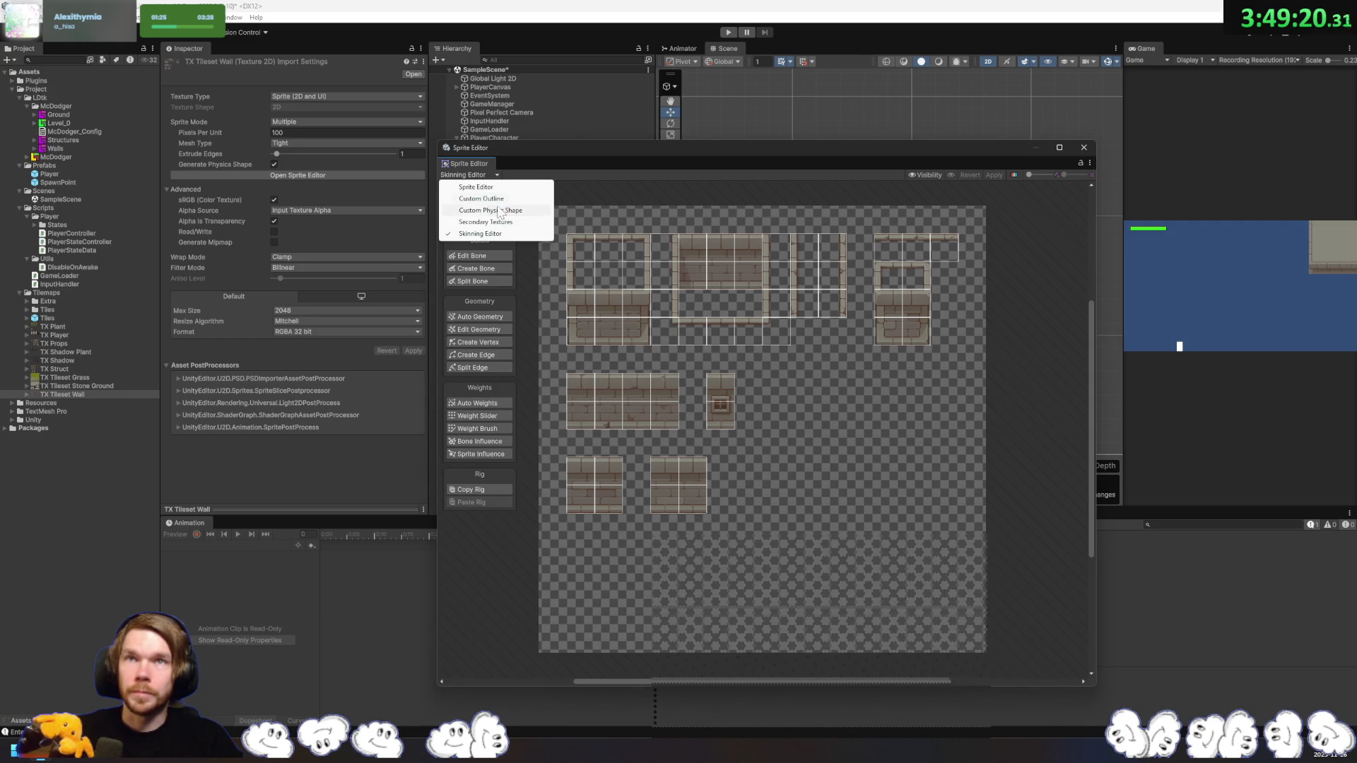
pyautogui.click(490, 209)
# Step: Inspect the wall tile sprites' physics outlines, ending on the bottom wall tile
pyautogui.click(614, 357)
pyautogui.scroll(5, 653, 419)
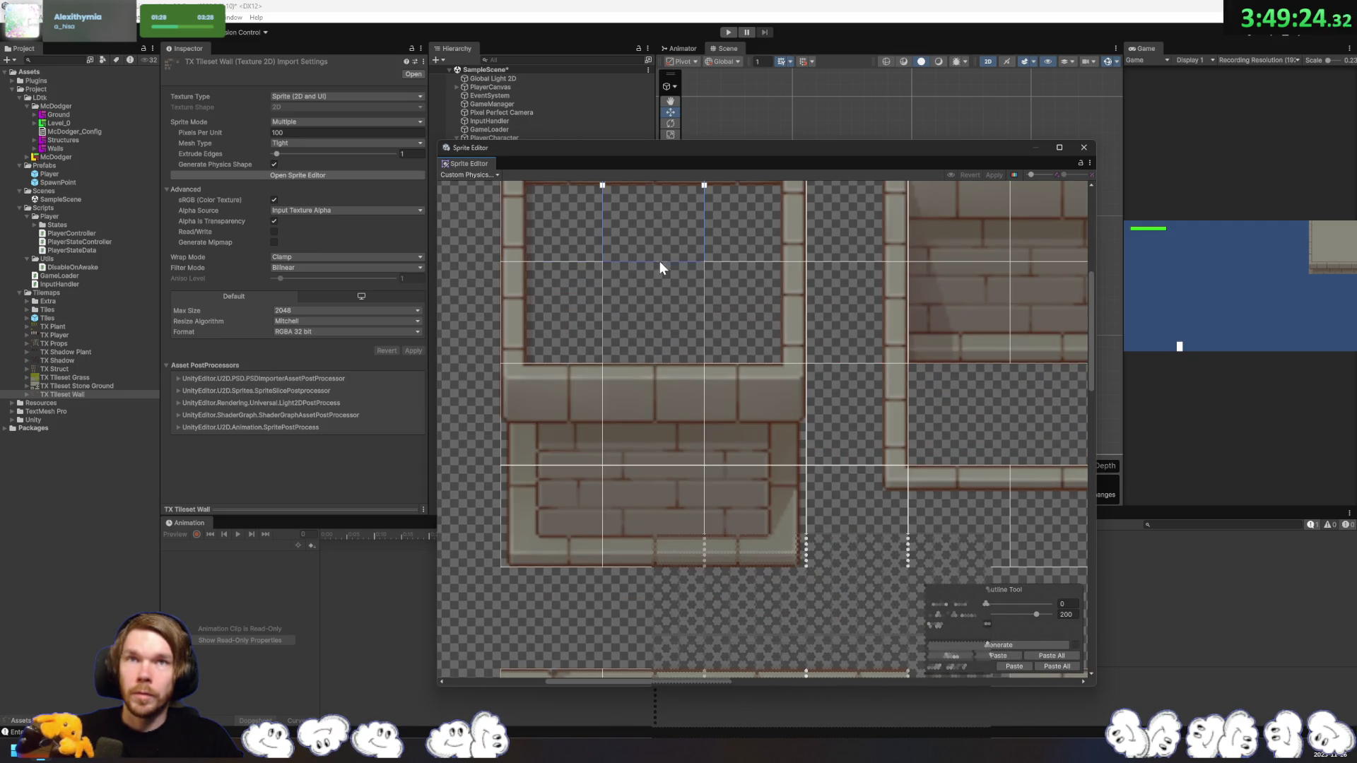
pyautogui.click(737, 334)
pyautogui.click(760, 421)
pyautogui.moveTo(797, 466); pyautogui.dragTo(702, 417)
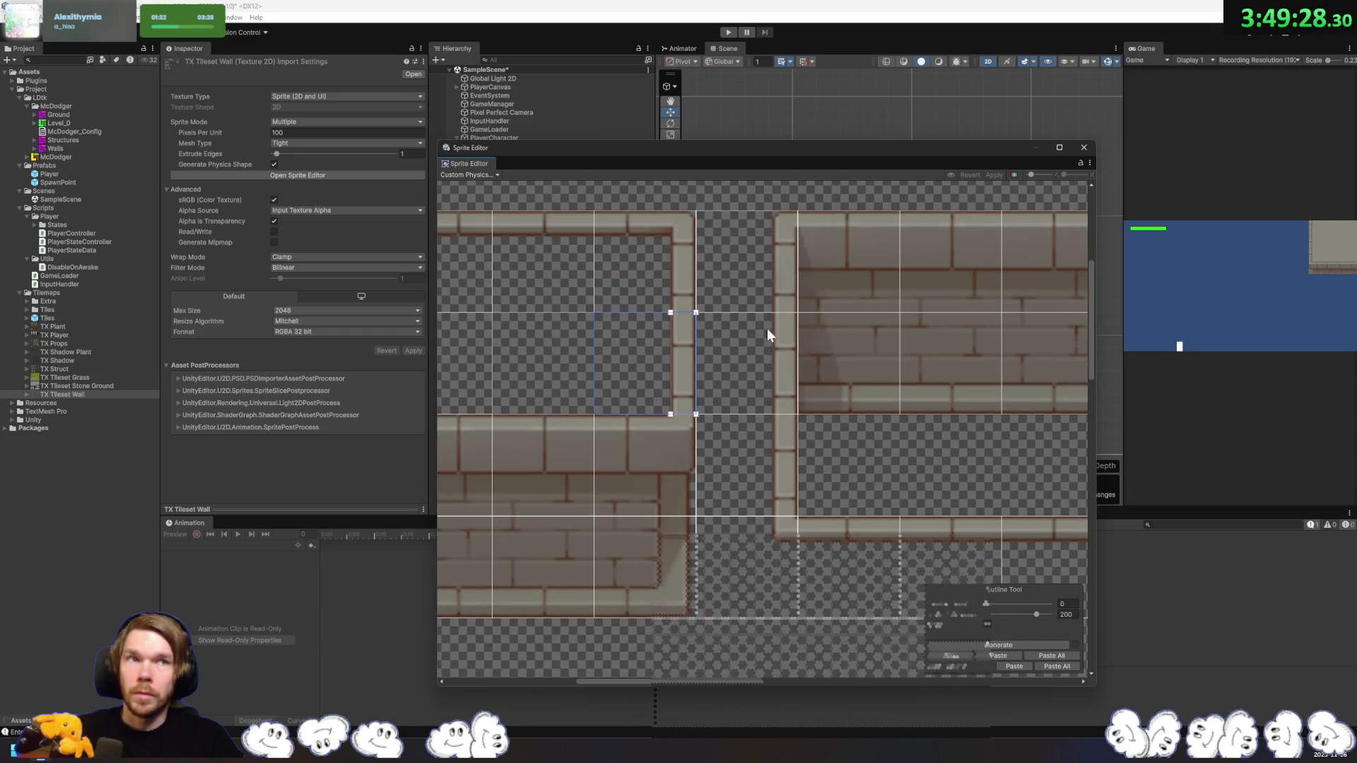
pyautogui.click(664, 546)
pyautogui.click(657, 485)
pyautogui.click(659, 561)
pyautogui.click(658, 475)
pyautogui.click(662, 550)
# Step: Push the bottom tiles' outline corners slightly outward, apply the shapes, and close the Sprite Editor
pyautogui.moveTo(689, 516); pyautogui.dragTo(696, 516)
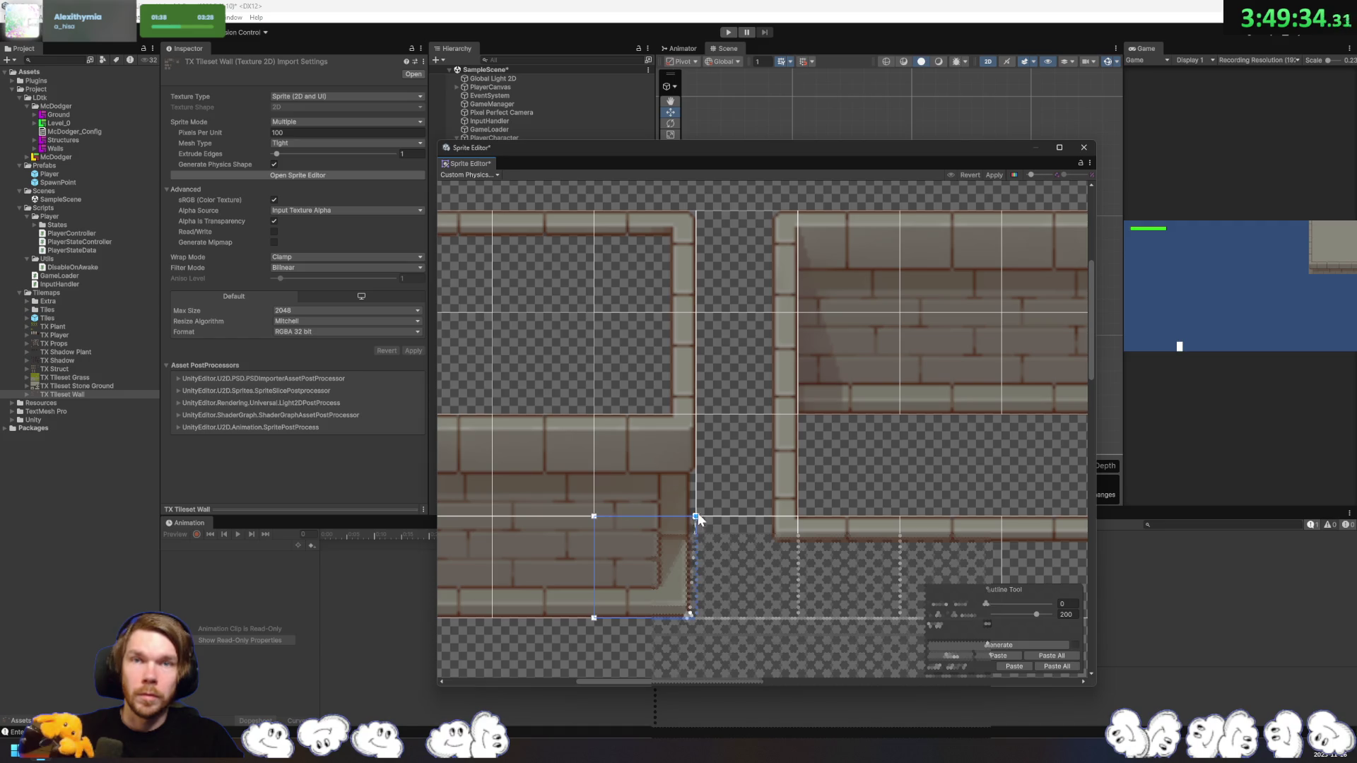
pyautogui.moveTo(689, 617); pyautogui.dragTo(696, 618)
pyautogui.hscroll(-5, 650, 618)
pyautogui.click(599, 561)
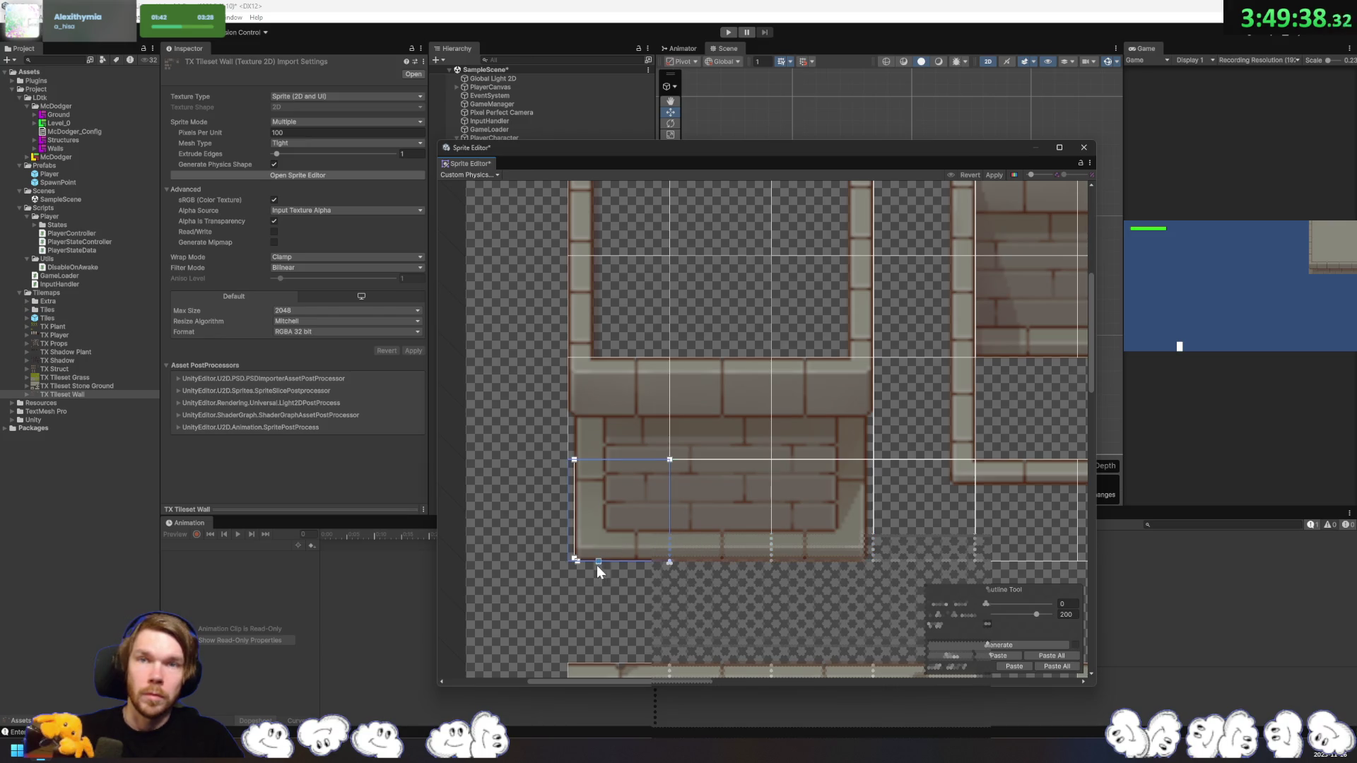
pyautogui.moveTo(578, 562); pyautogui.dragTo(566, 561)
pyautogui.click(574, 460)
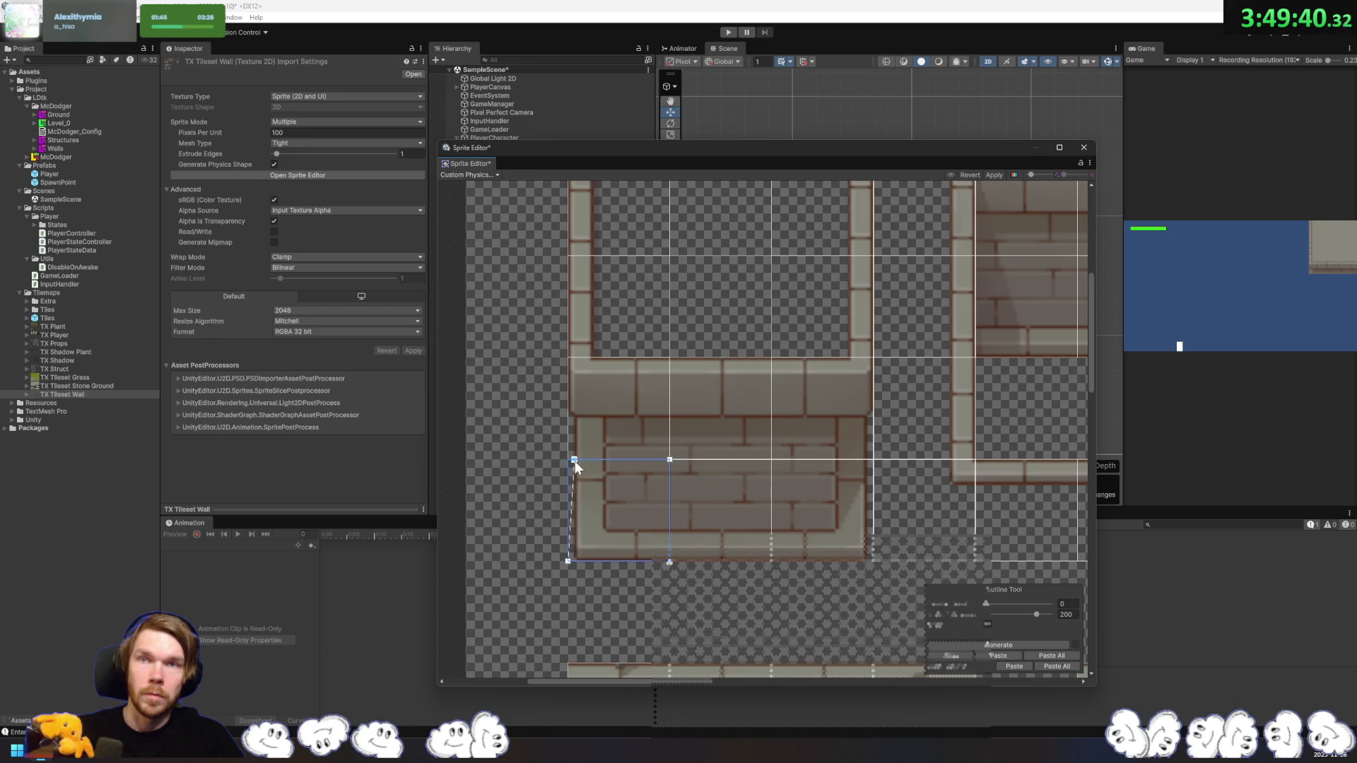
pyautogui.click(619, 430)
pyautogui.scroll(-5, 844, 497)
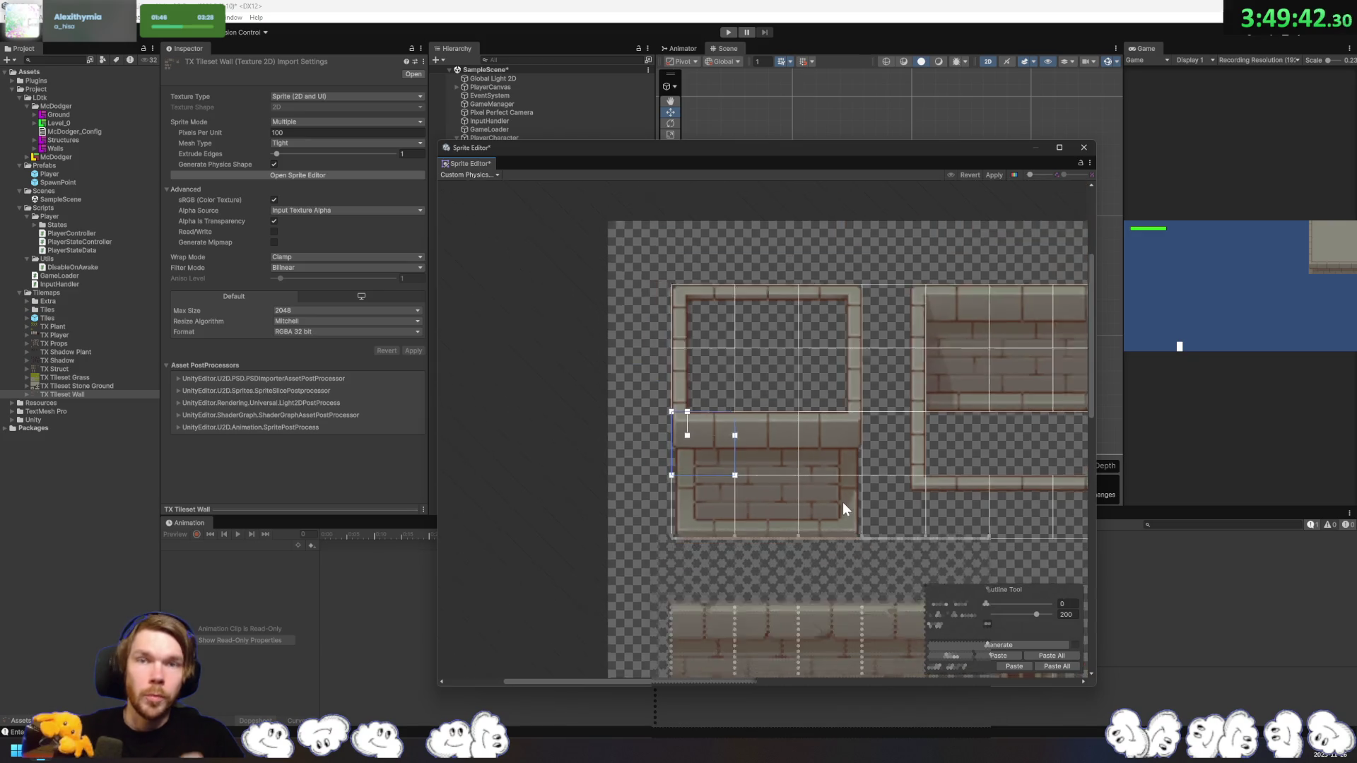
pyautogui.click(651, 508)
pyautogui.click(795, 511)
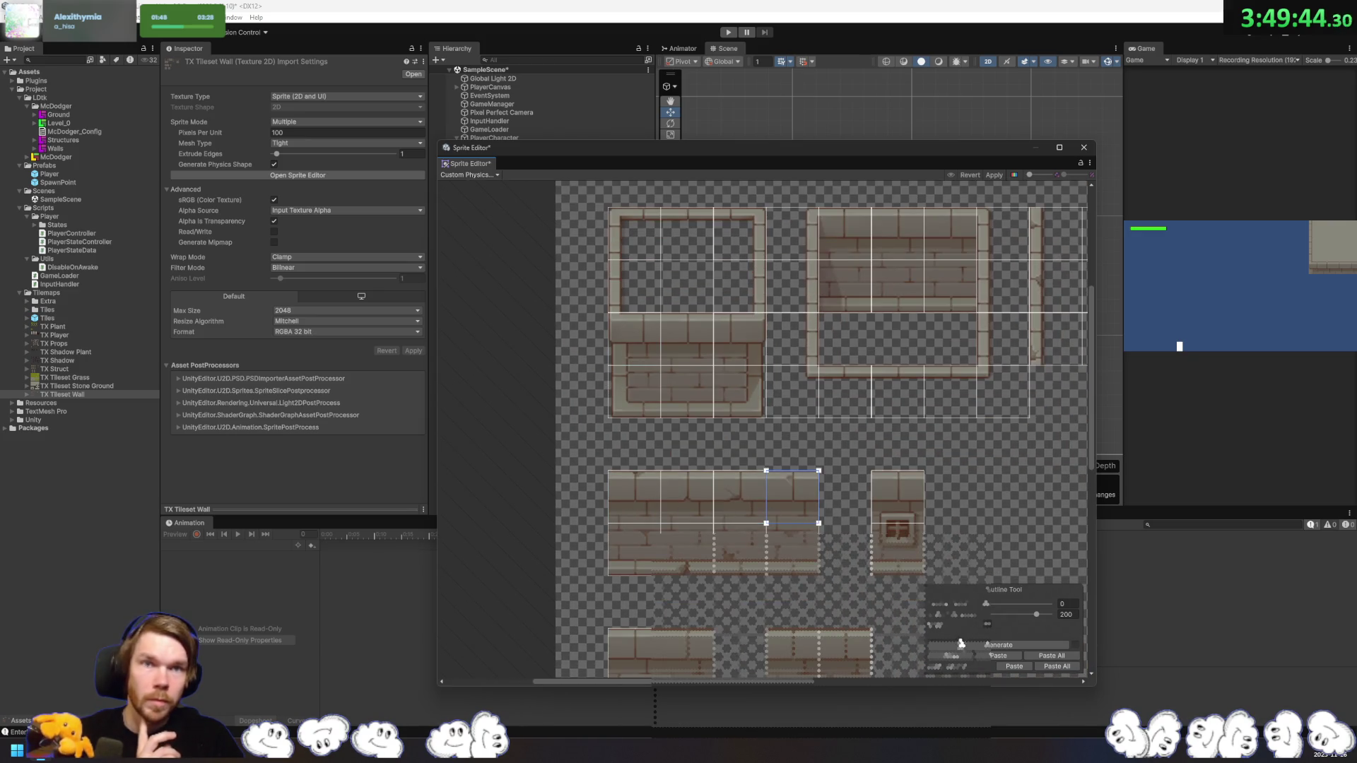
pyautogui.click(990, 174)
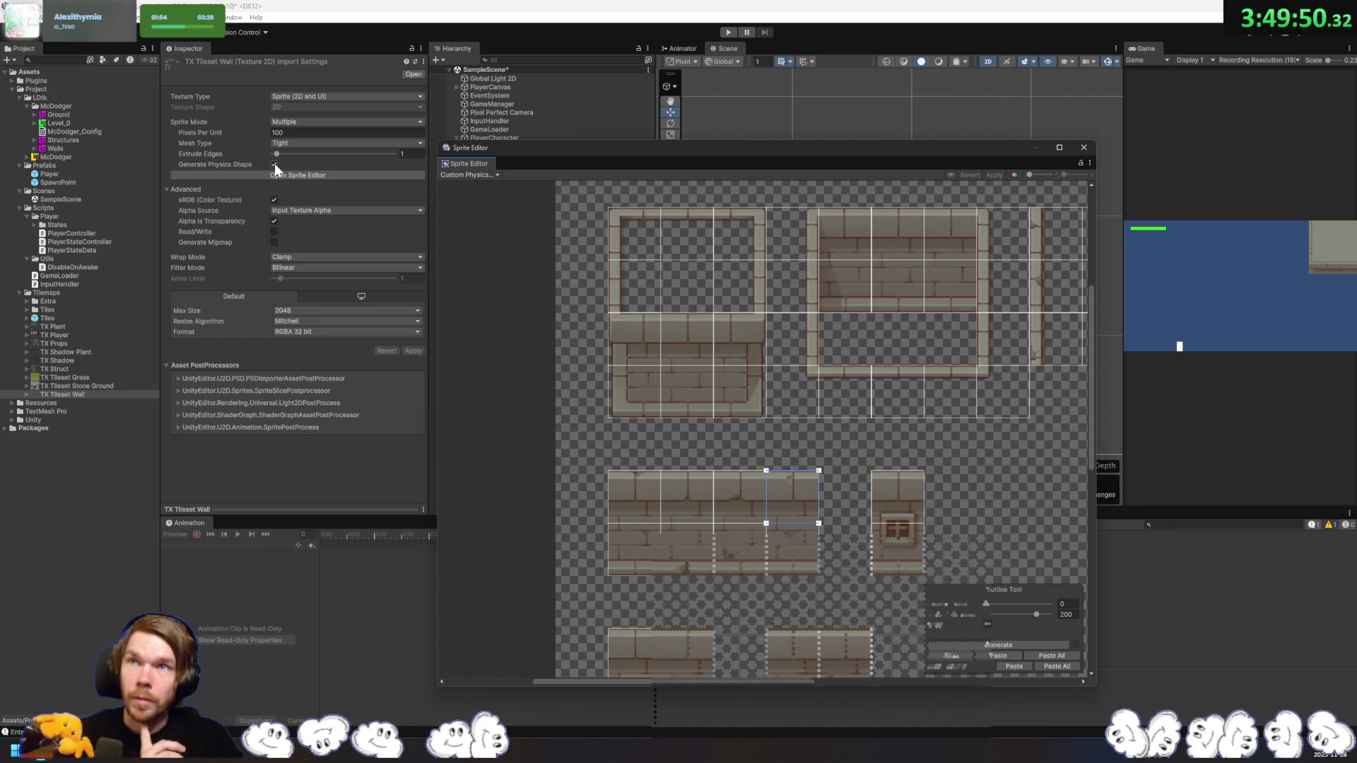
pyautogui.middleClick(474, 163)
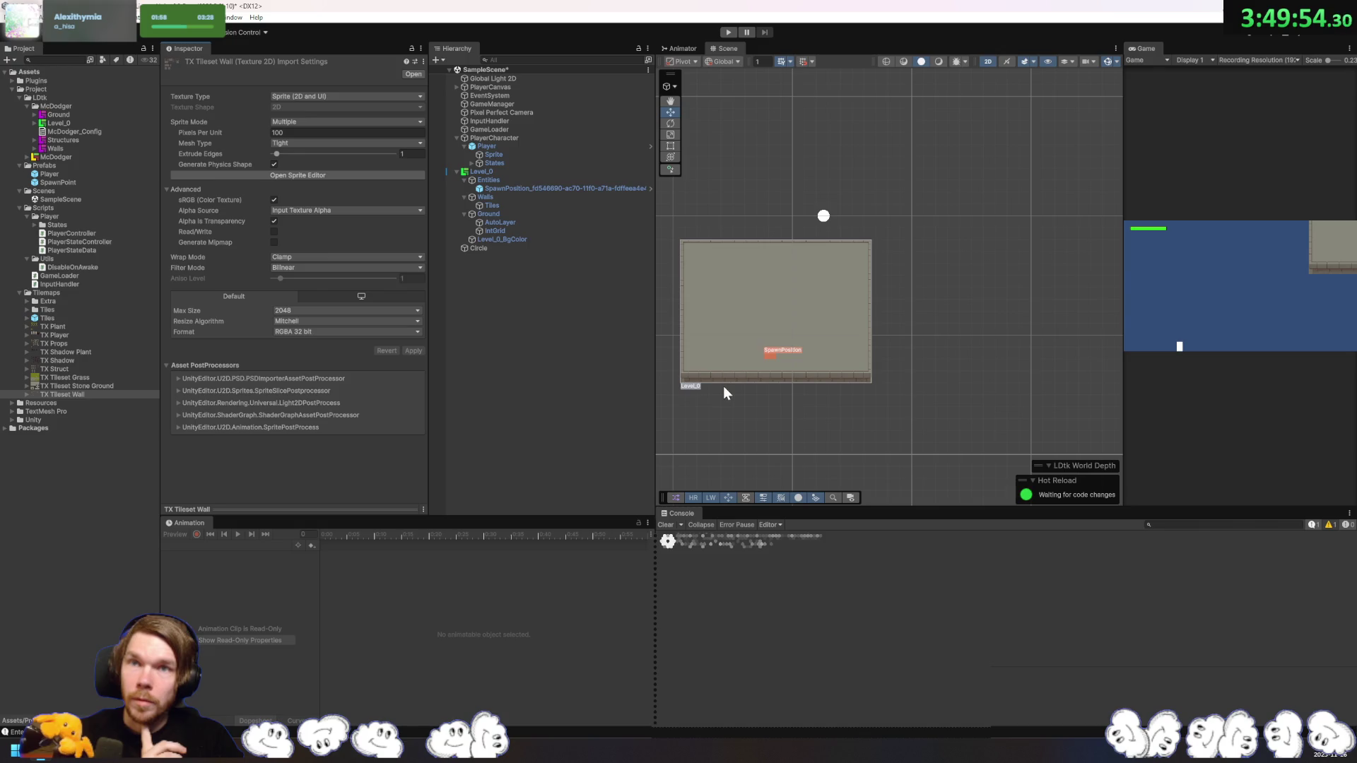
# Step: Inspect the IntGrid and AutoLayer tilemaps, then select Walls Tiles to view its colliders
pyautogui.moveTo(719, 397)
pyautogui.mouseDown()
pyautogui.moveTo(819, 347)
pyautogui.moveTo(817, 358)
pyautogui.moveTo(784, 373)
pyautogui.moveTo(788, 336)
pyautogui.mouseUp()
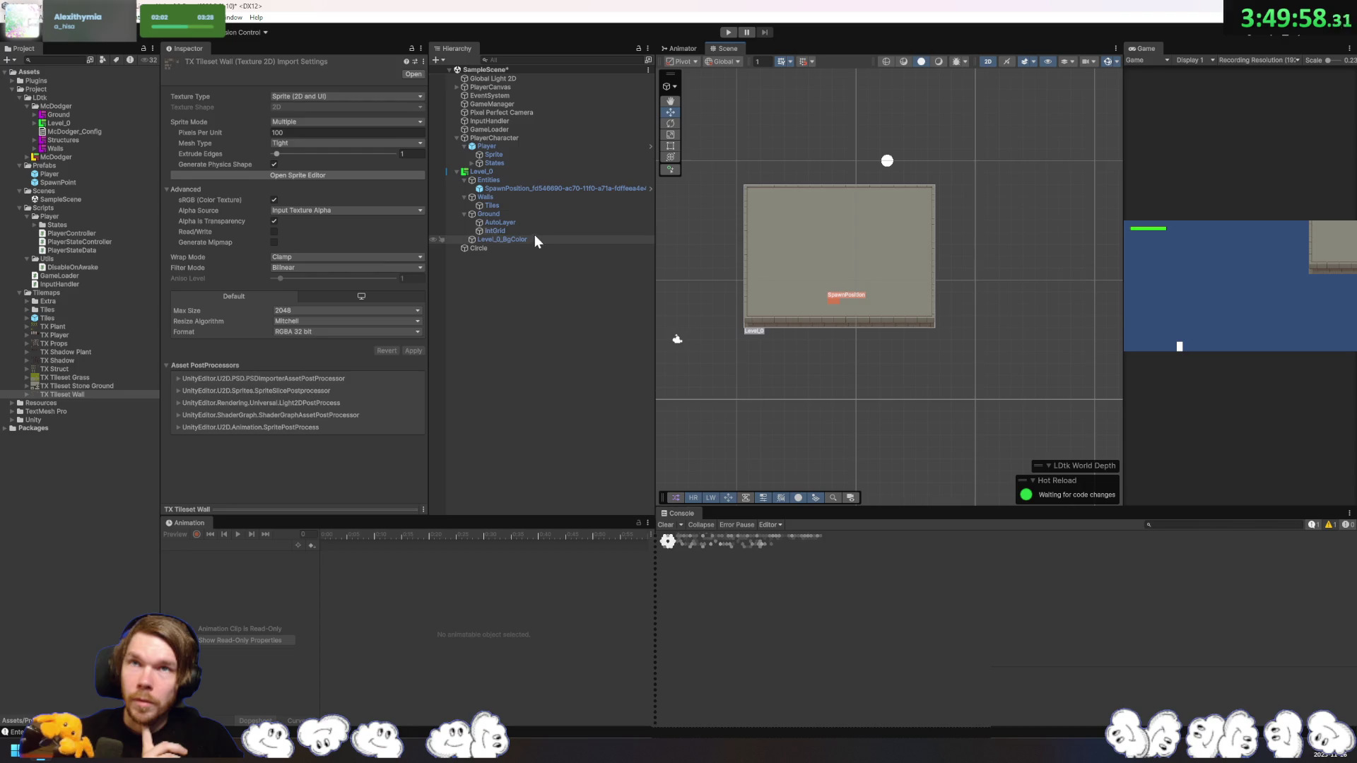
pyautogui.click(513, 230)
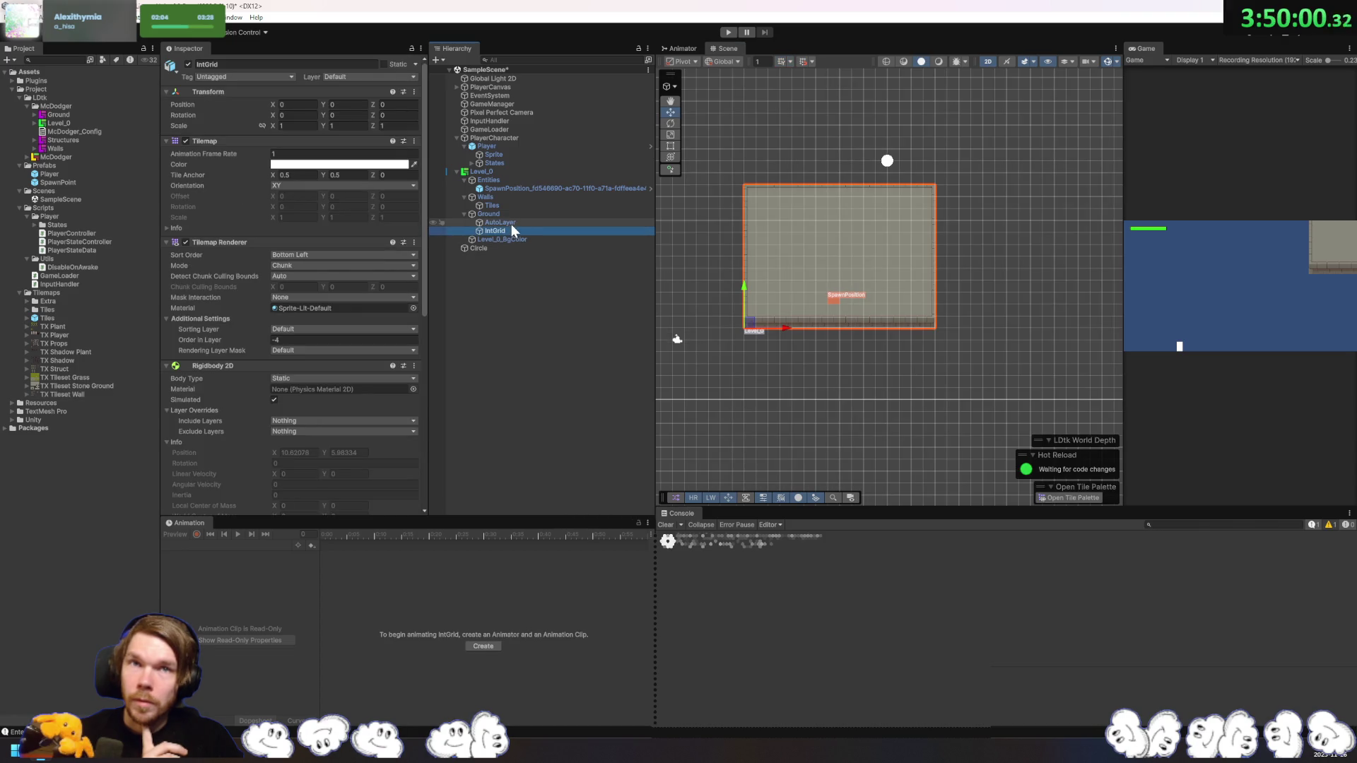
pyautogui.click(511, 223)
pyautogui.scroll(-5, 366, 299)
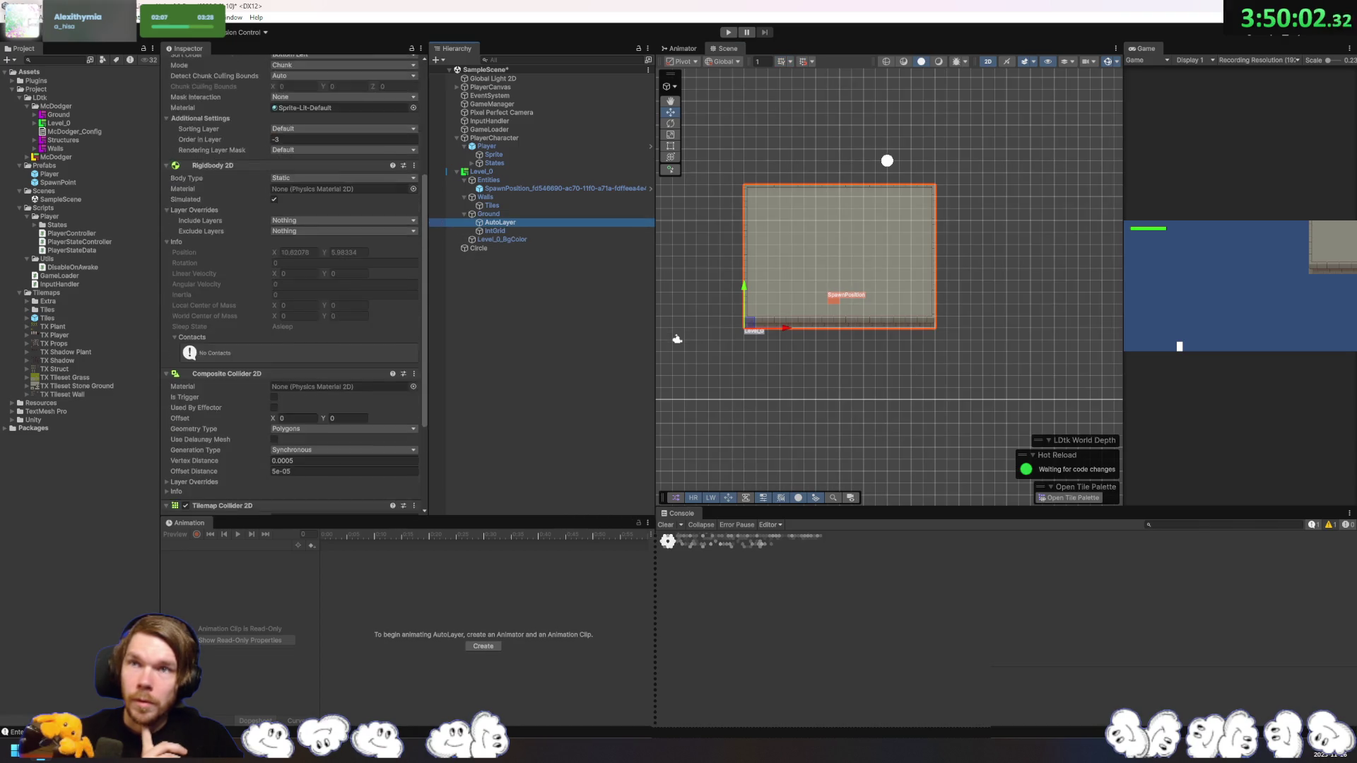
pyautogui.click(517, 232)
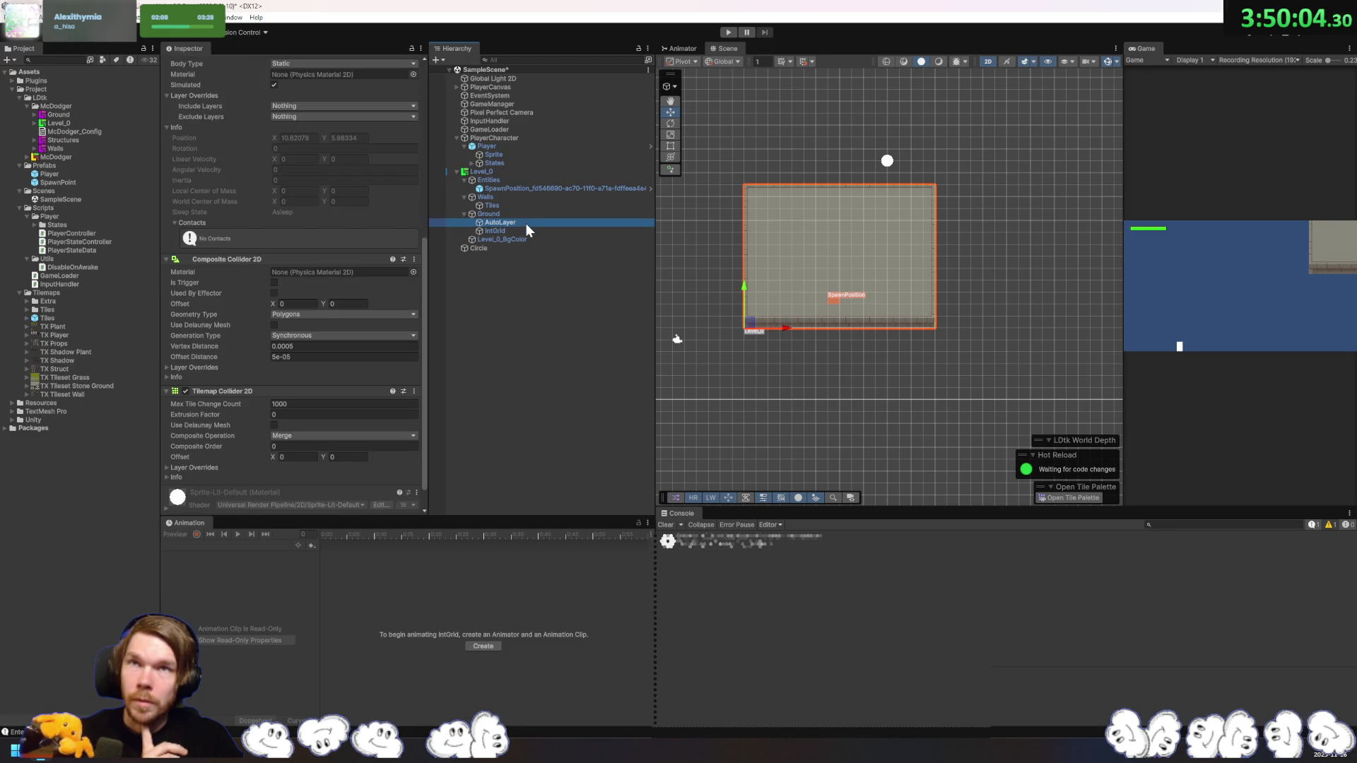
pyautogui.click(523, 205)
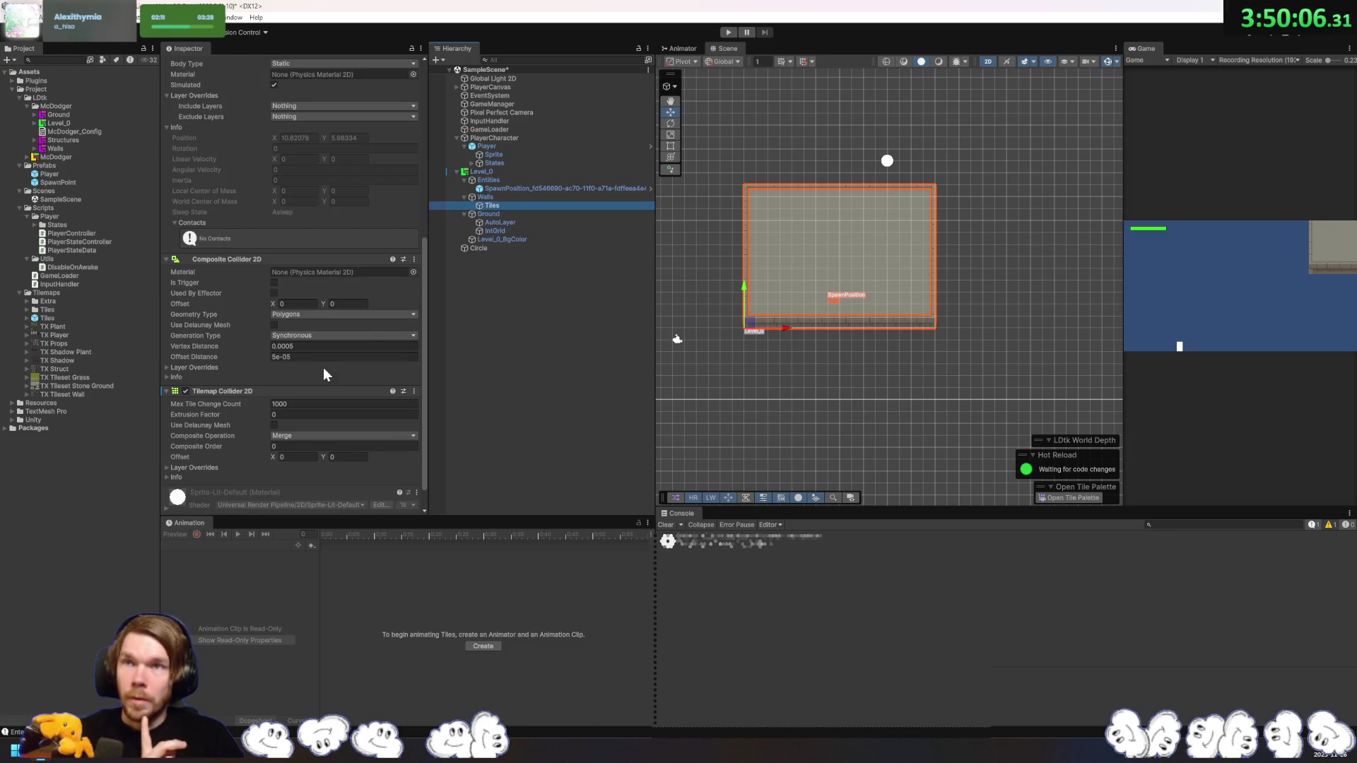
pyautogui.scroll(-2, 324, 367)
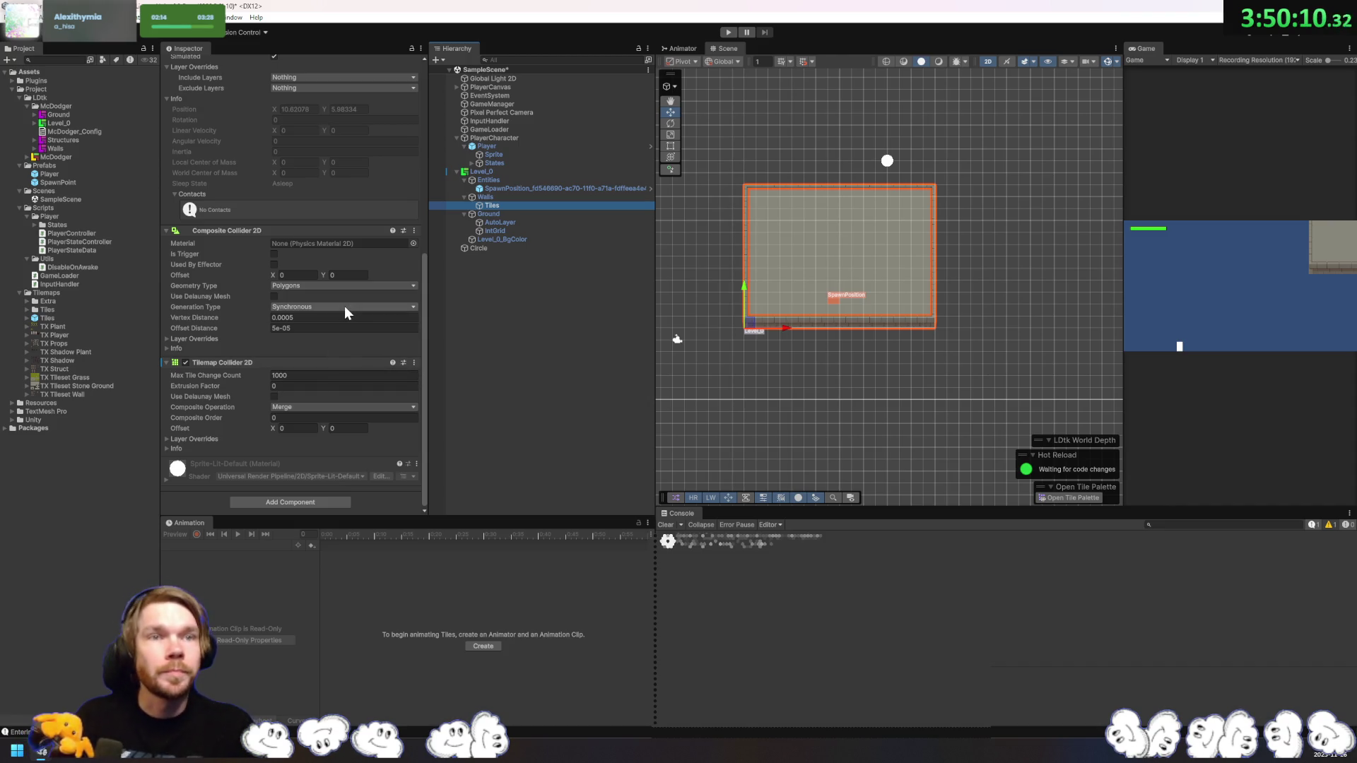
# Step: Remove the stray Polygon Collider 2D from the wall Tiles tilemap
pyautogui.click(320, 501)
pyautogui.write('r')
pyautogui.press('BackSpace')
pyautogui.press('Escape')
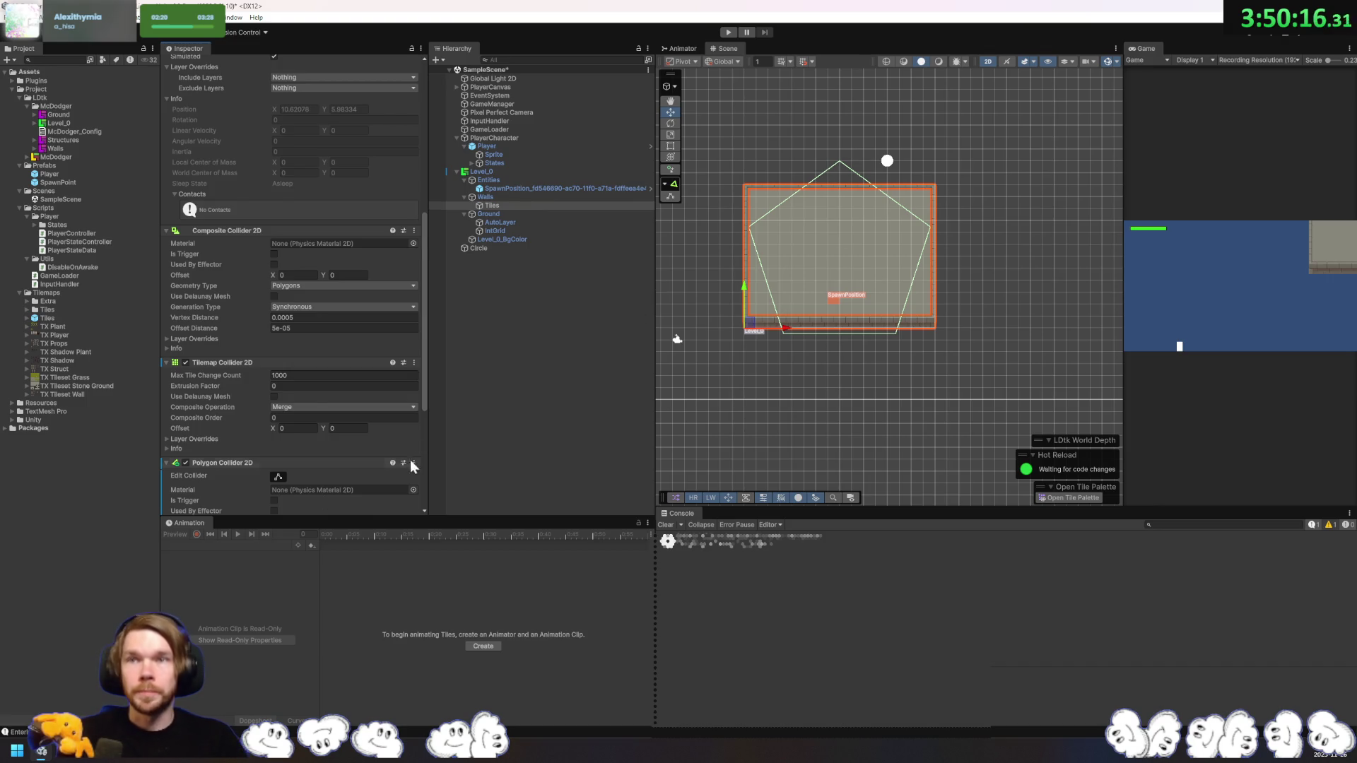
pyautogui.scroll(-5, 395, 465)
pyautogui.click(414, 262)
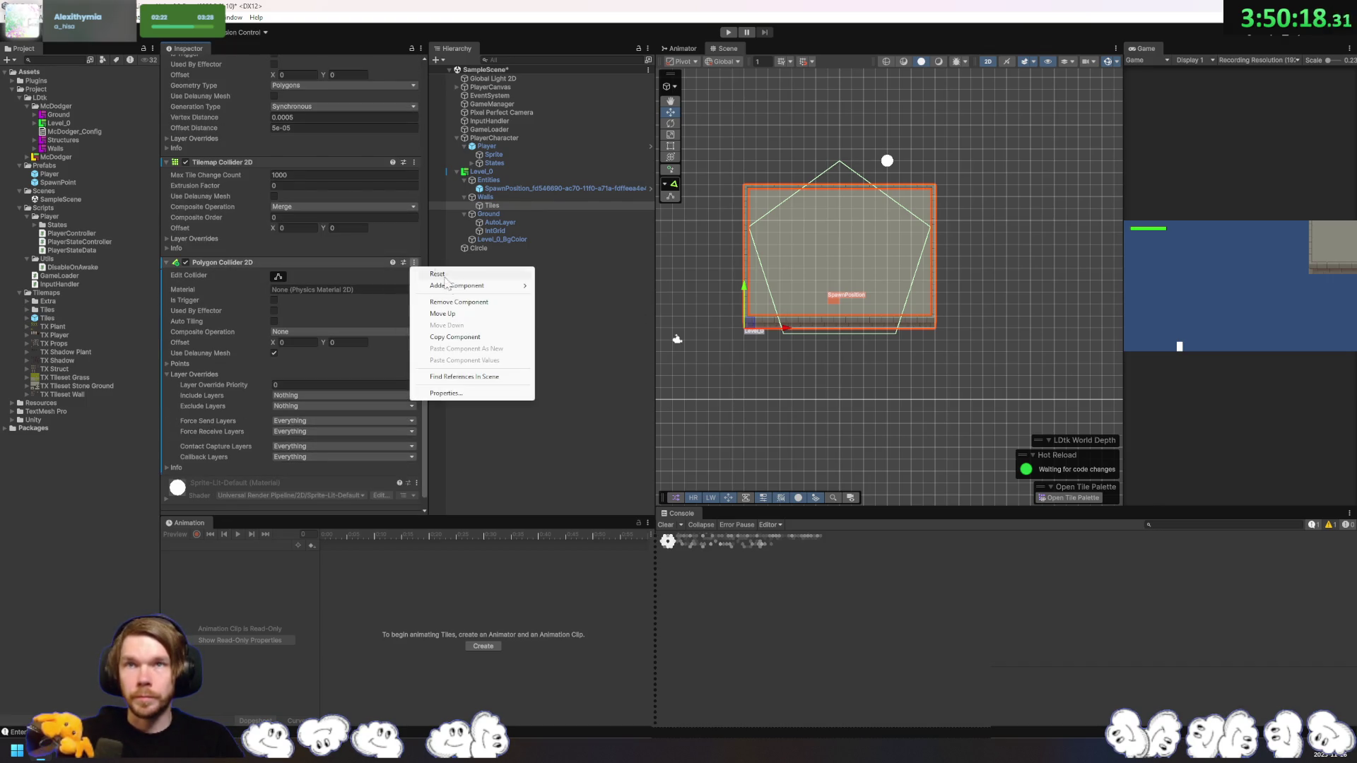
pyautogui.click(416, 264)
pyautogui.click(415, 264)
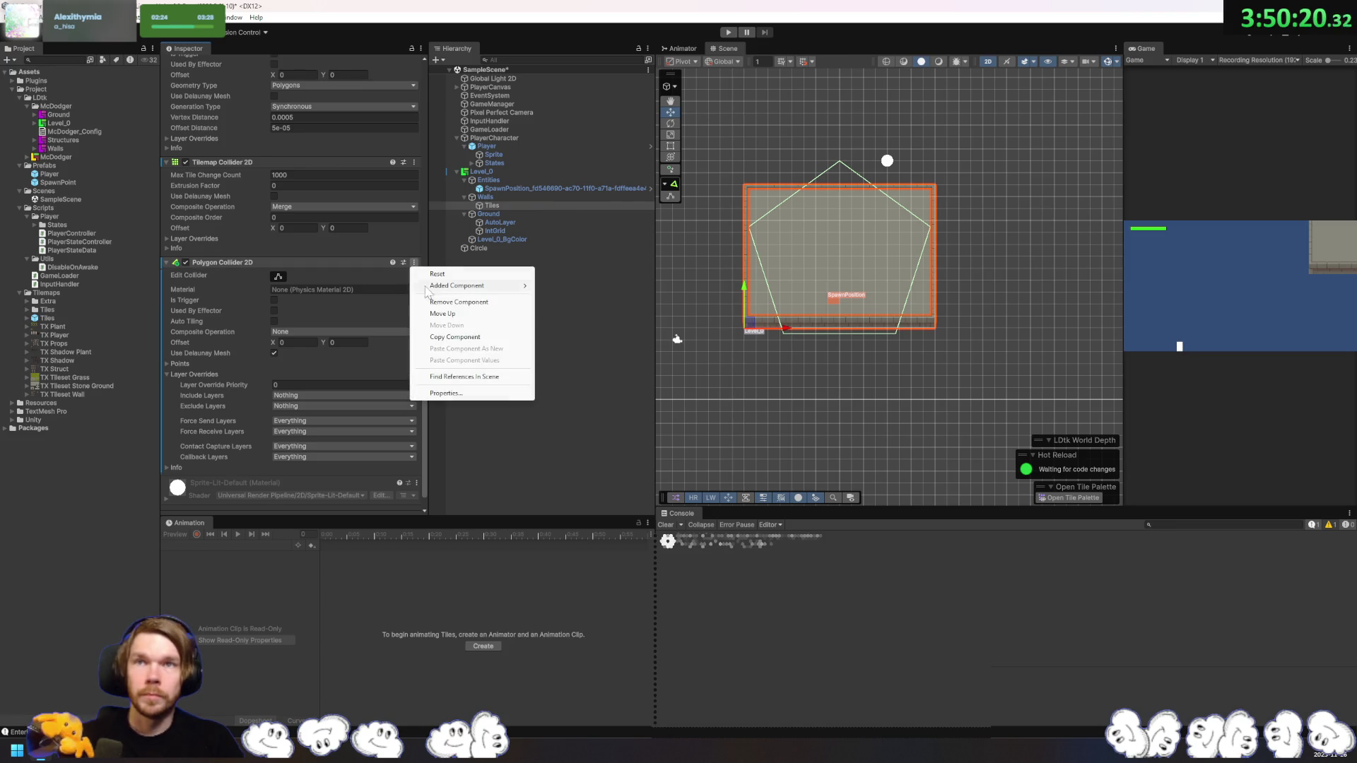
pyautogui.click(460, 302)
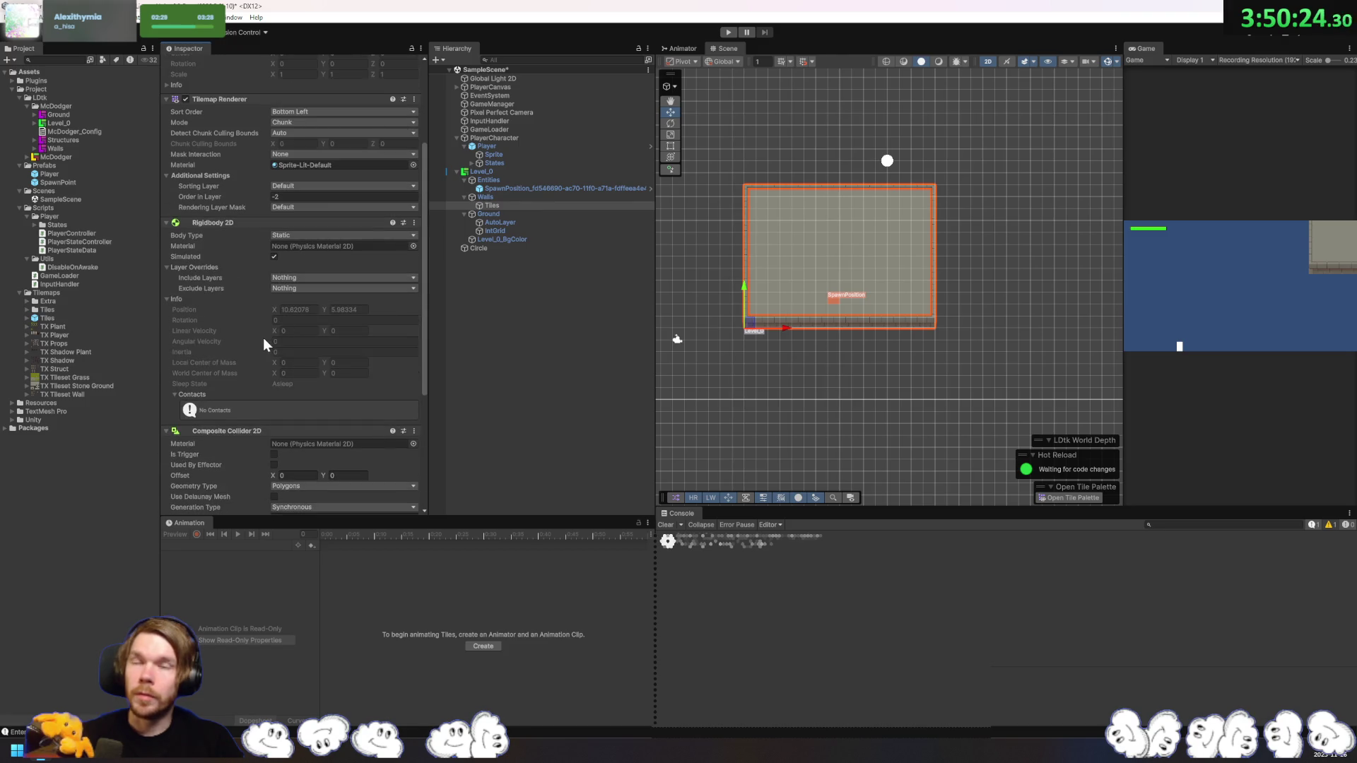
# Step: Check the Composite Collider 2D options, then show the Walls tileset texture's import settings
pyautogui.click(413, 231)
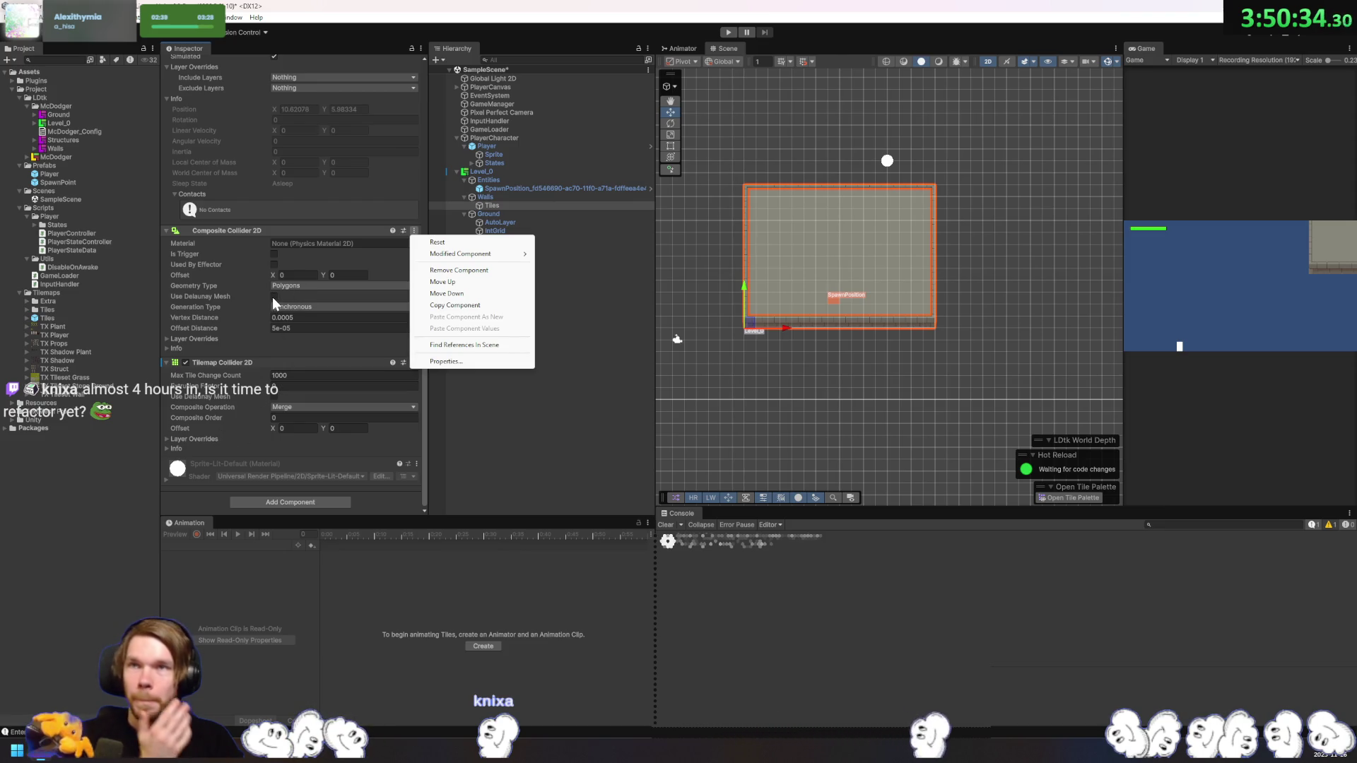
pyautogui.click(246, 358)
pyautogui.scroll(3, 248, 355)
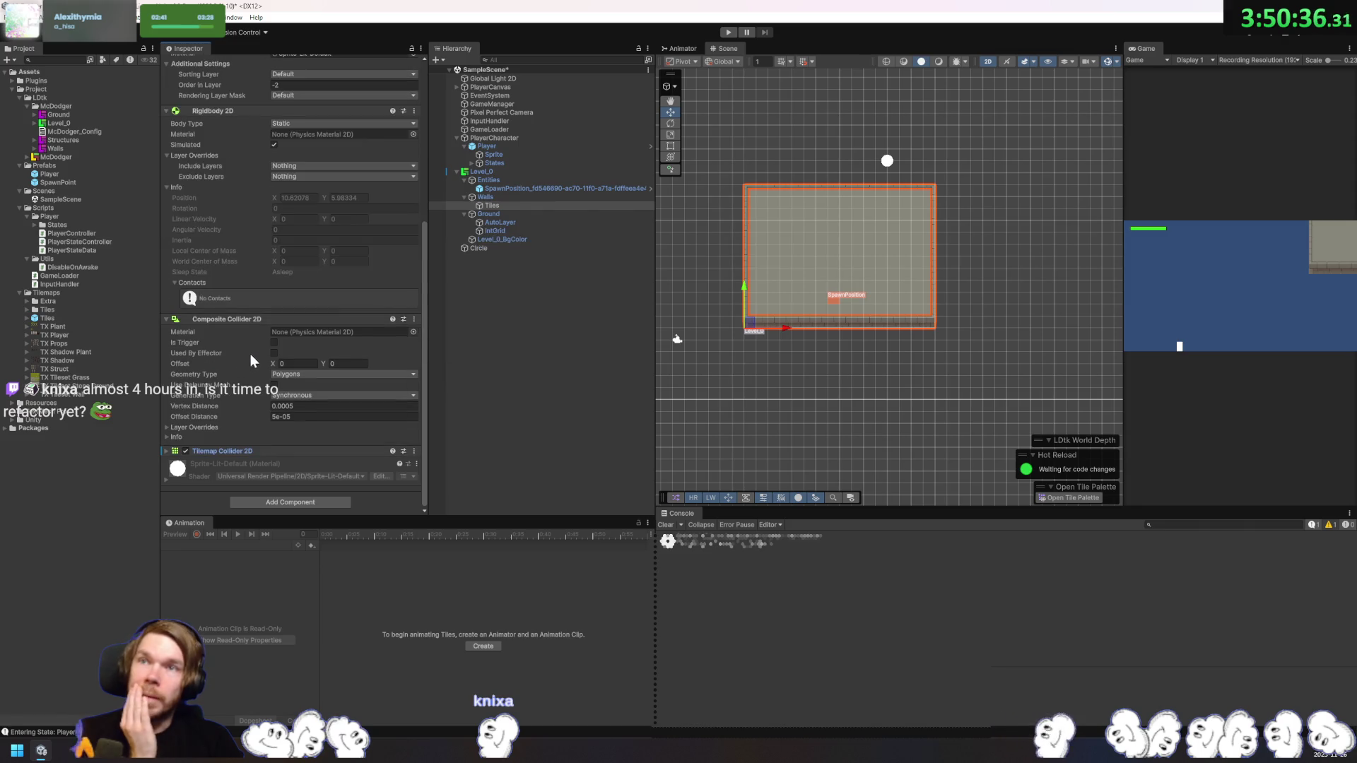
pyautogui.scroll(6, 251, 449)
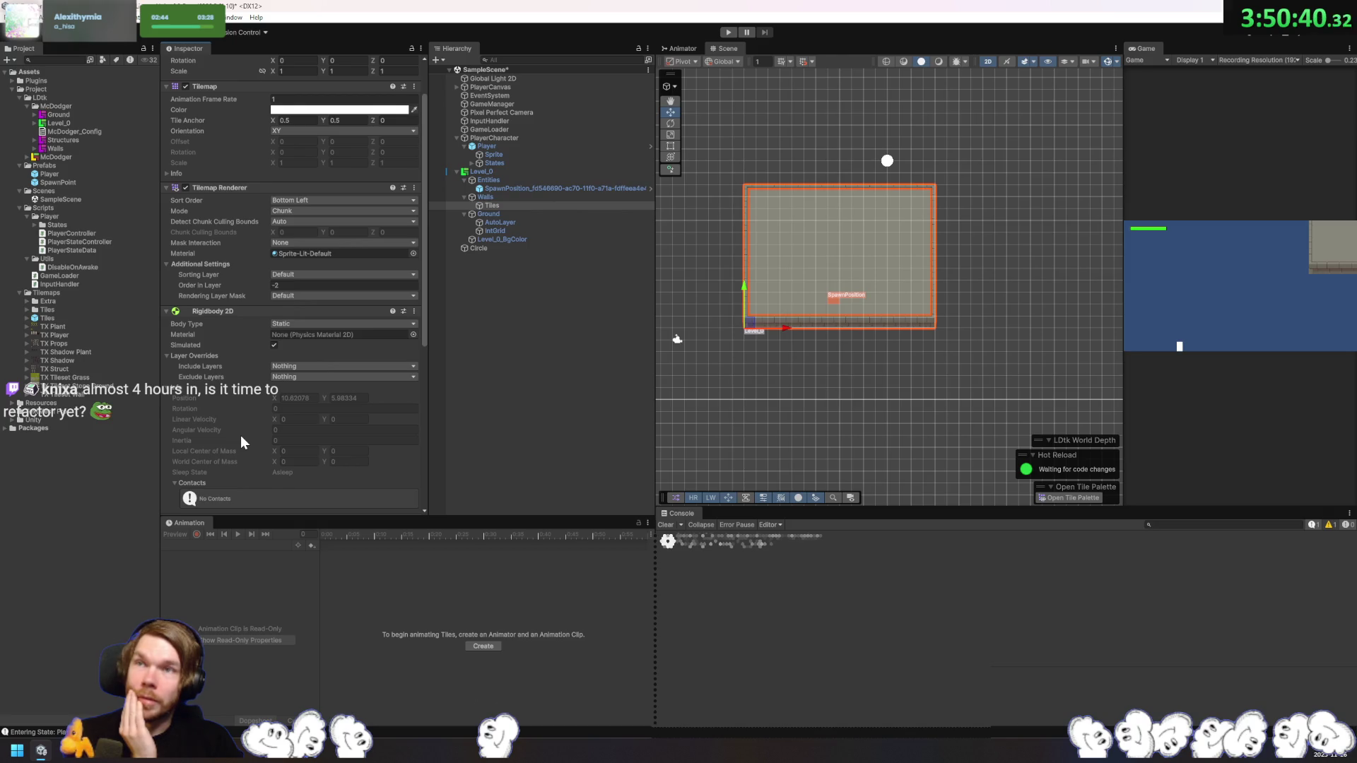
pyautogui.scroll(-8, 240, 436)
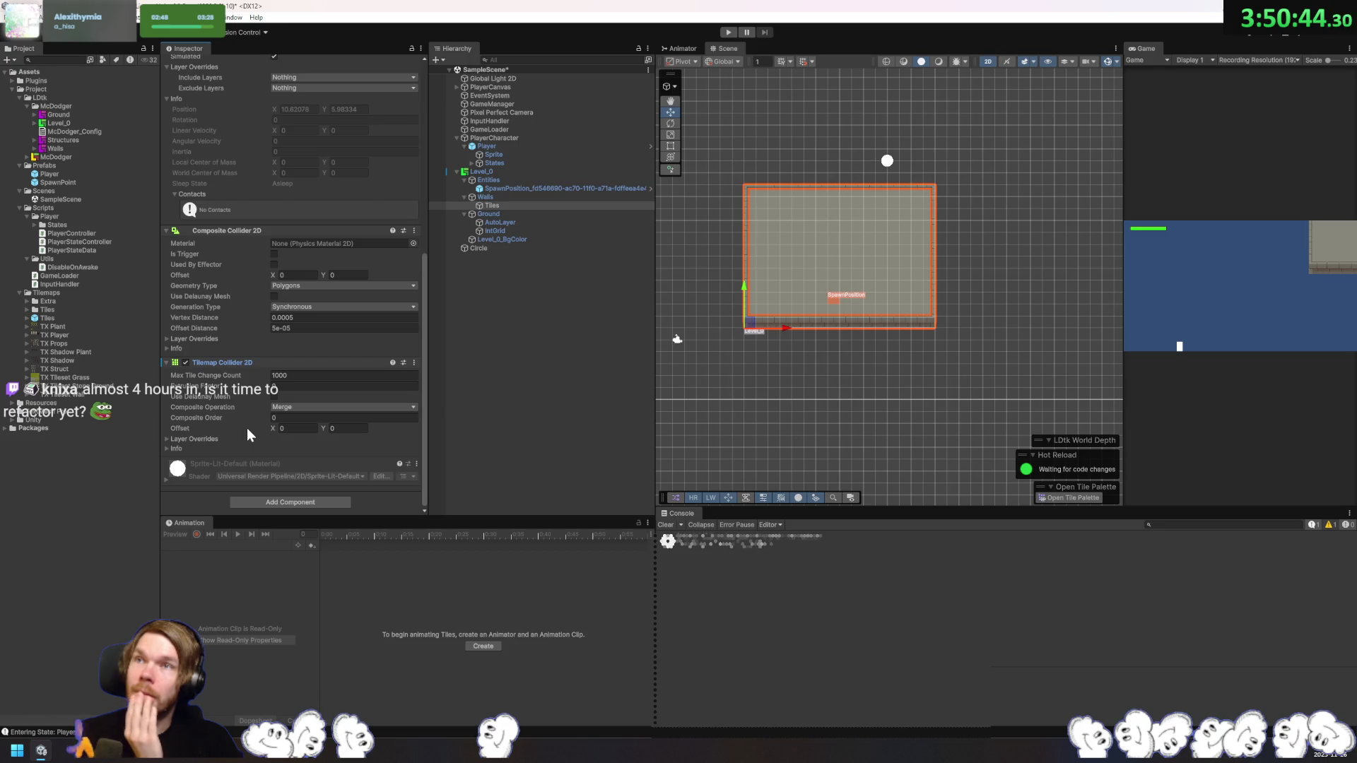
pyautogui.click(63, 149)
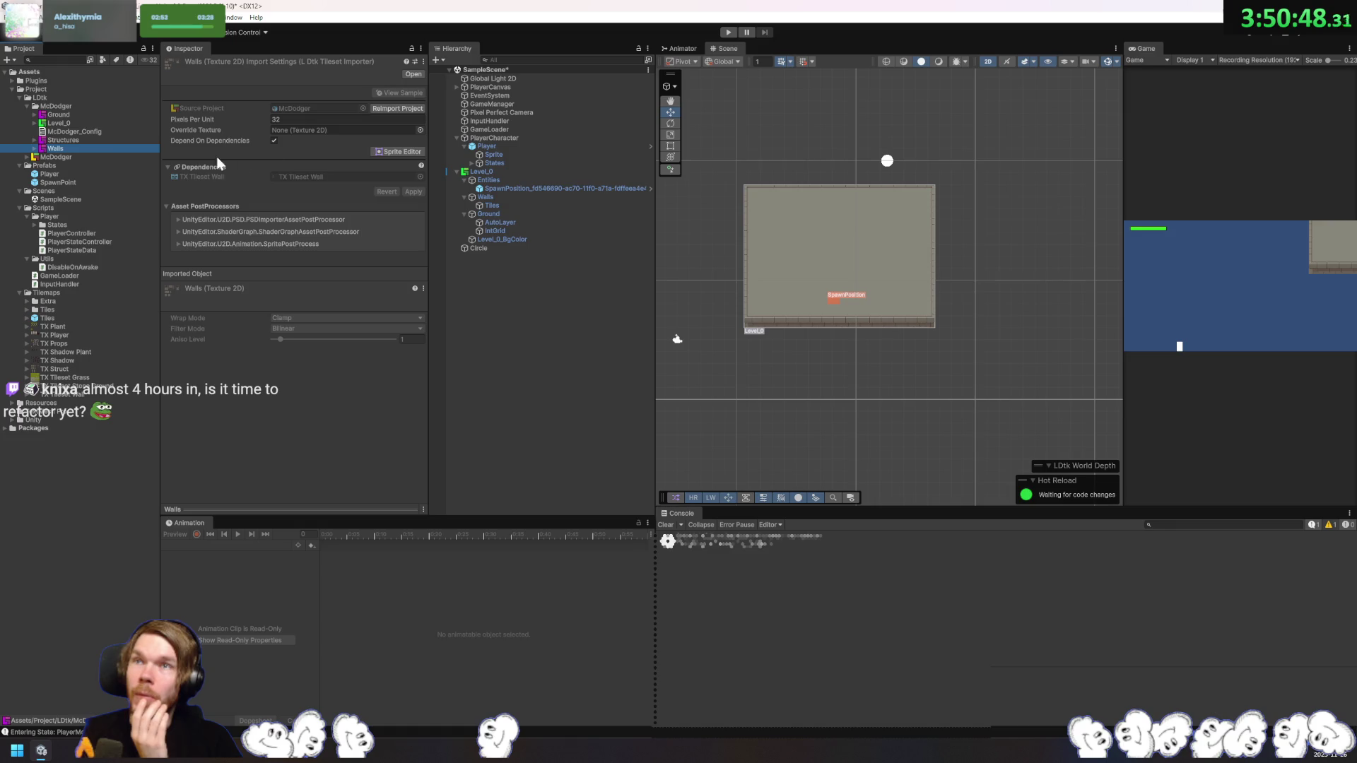
# Step: Open the Walls tileset in Custom Physics Shape mode and generate outlines for the first tiles
pyautogui.click(409, 152)
pyautogui.click(592, 249)
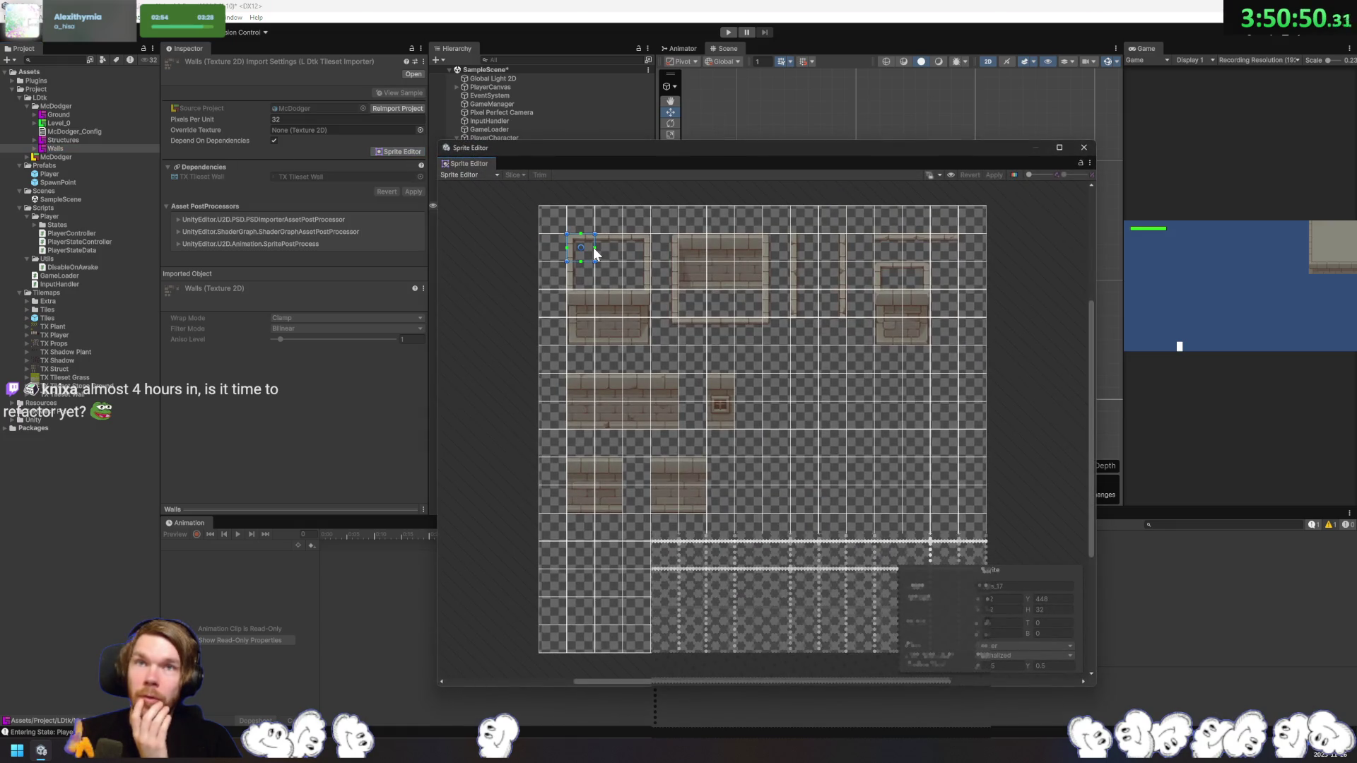
pyautogui.click(484, 176)
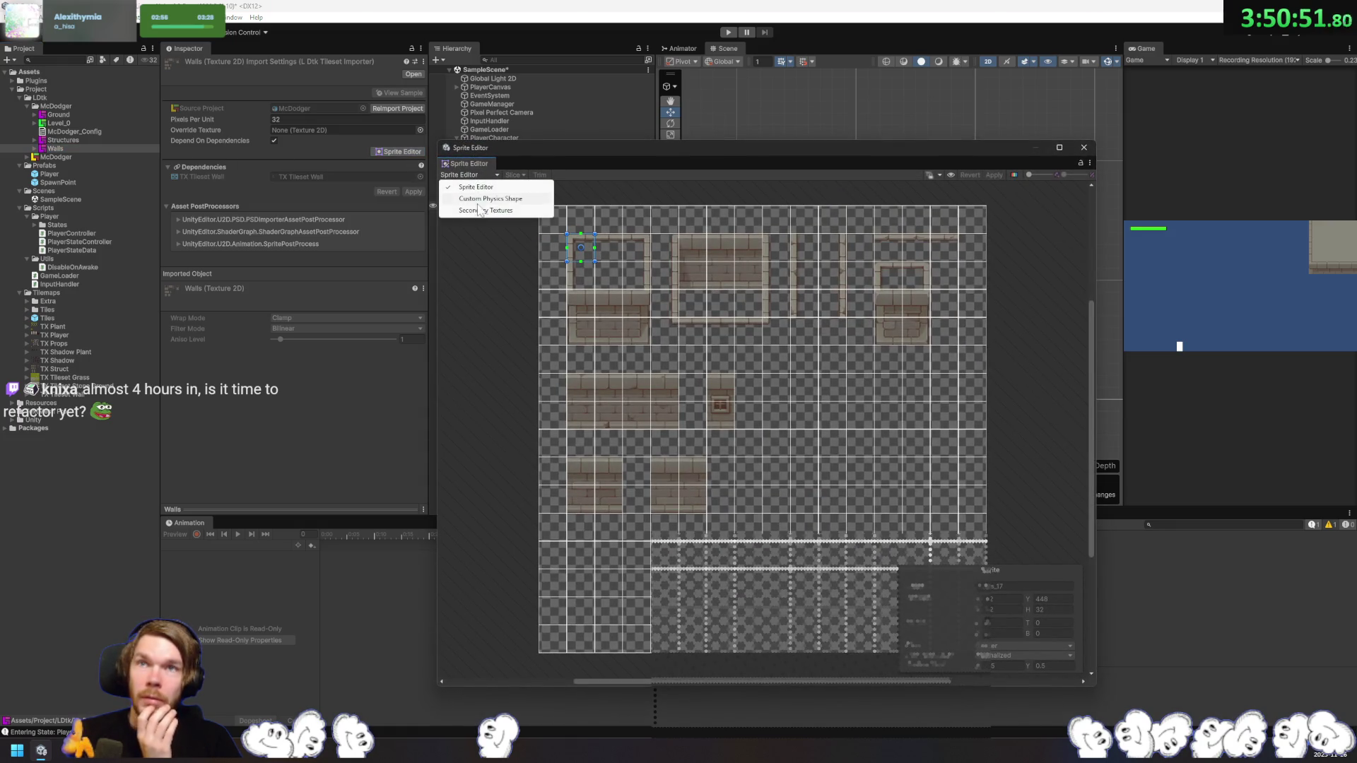
pyautogui.click(523, 202)
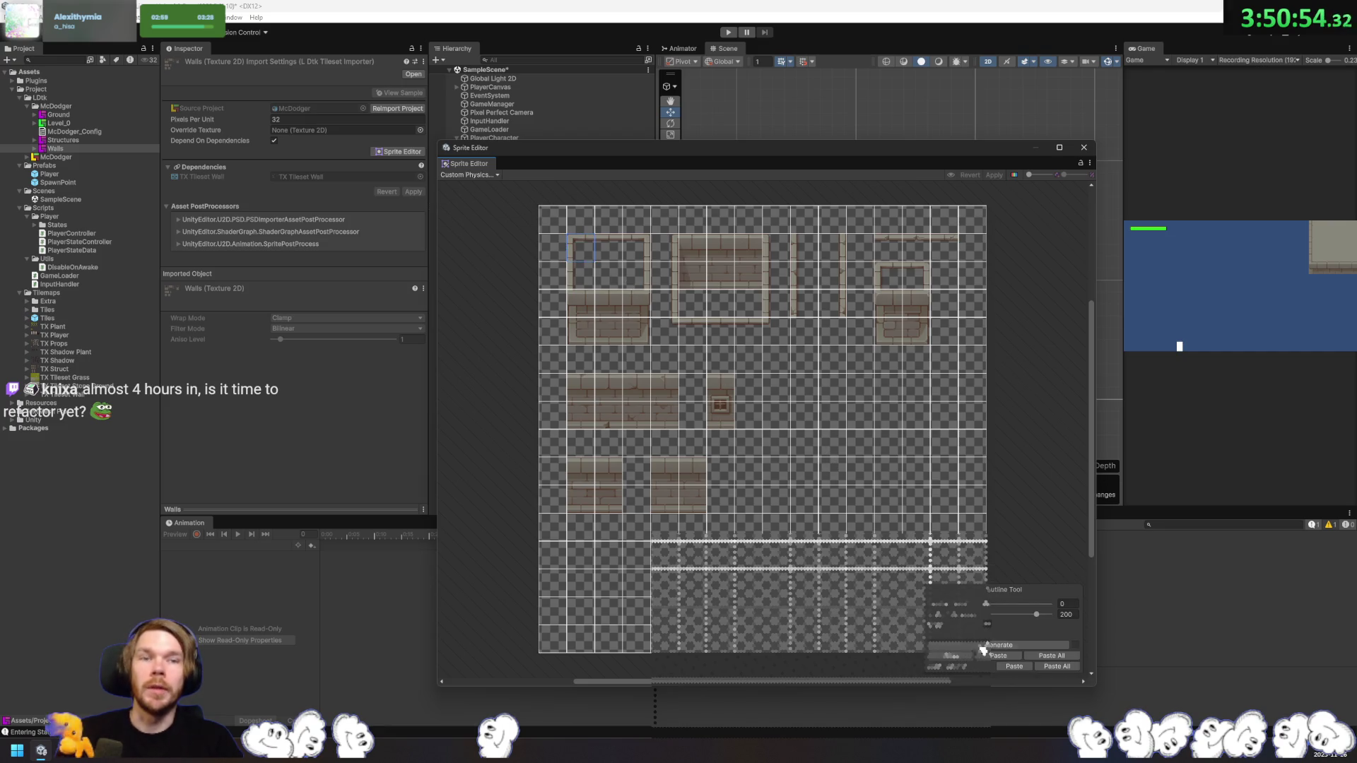
pyautogui.click(1012, 643)
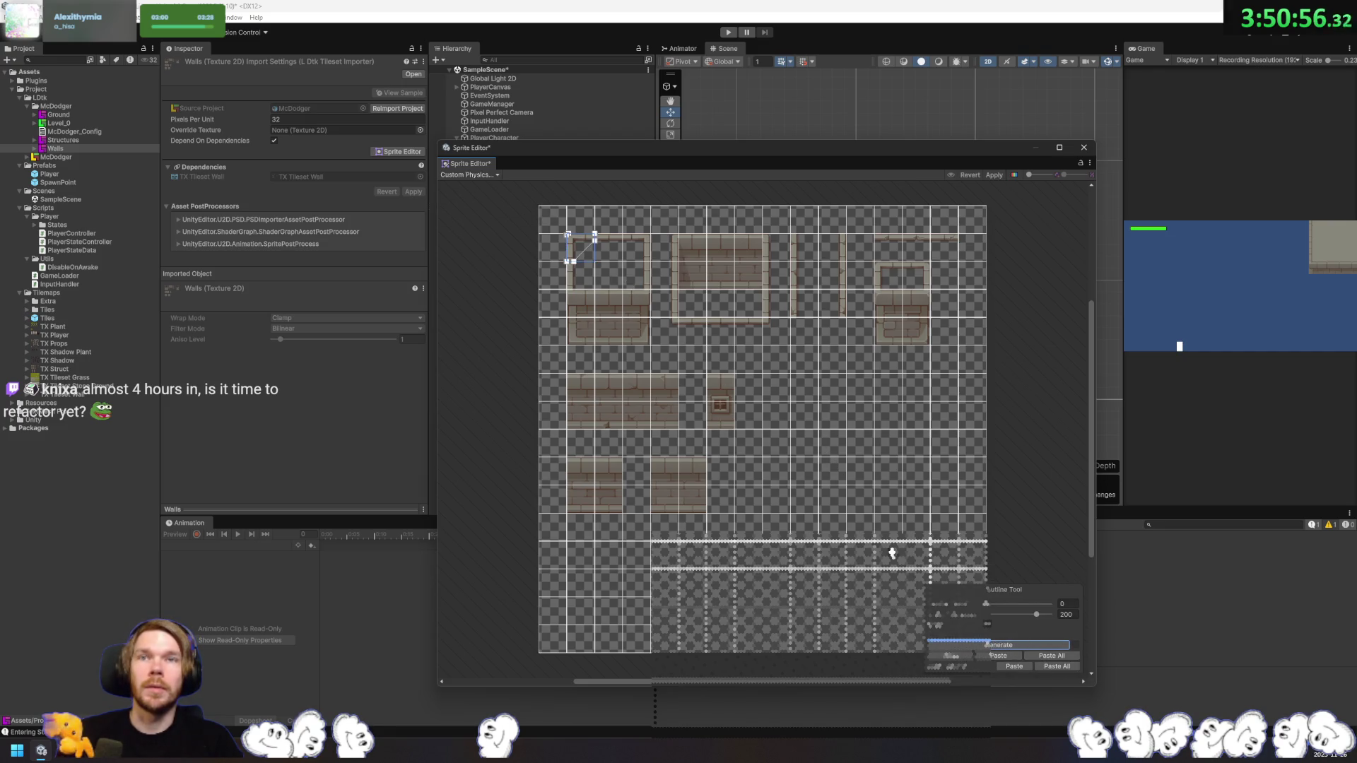
pyautogui.click(888, 554)
pyautogui.click(1024, 647)
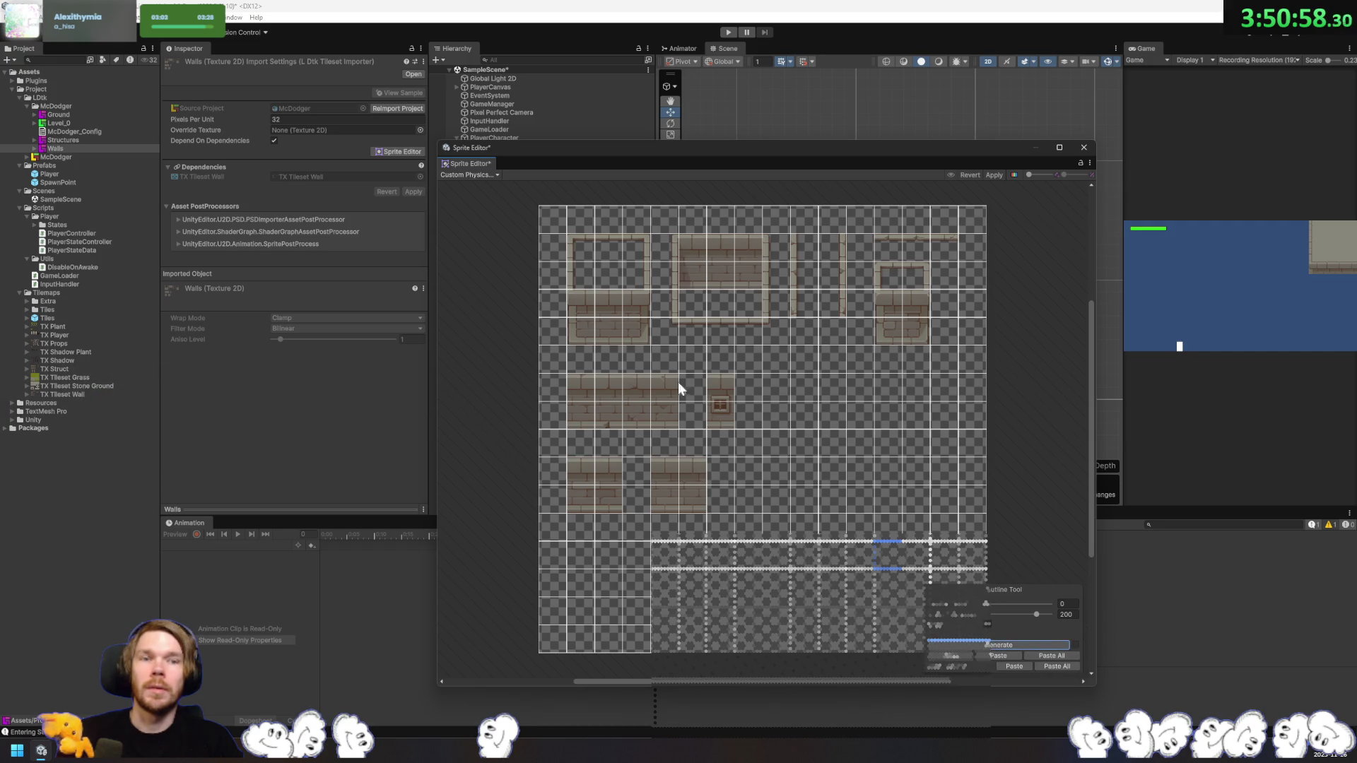
# Step: Select further upper-left and lower wall tiles and generate their physics outline
pyautogui.click(604, 253)
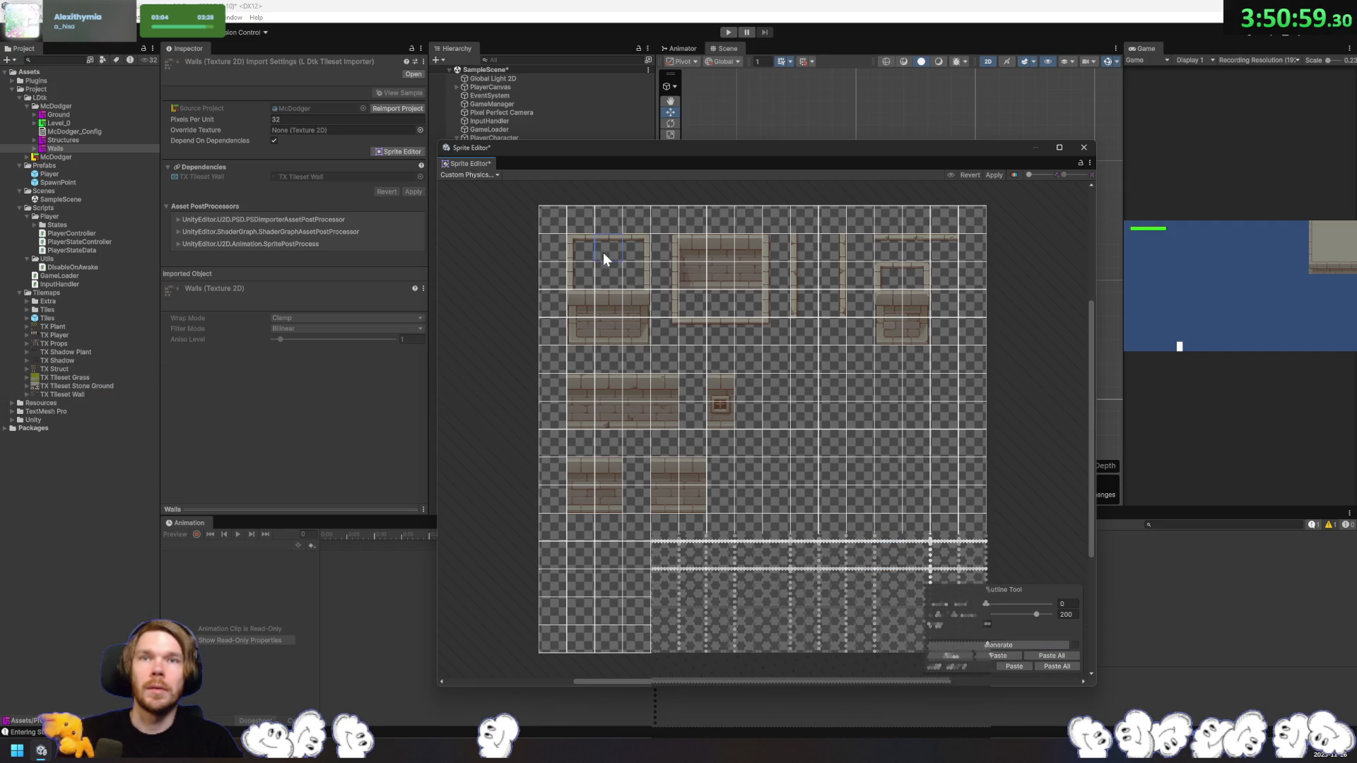
pyautogui.click(858, 523)
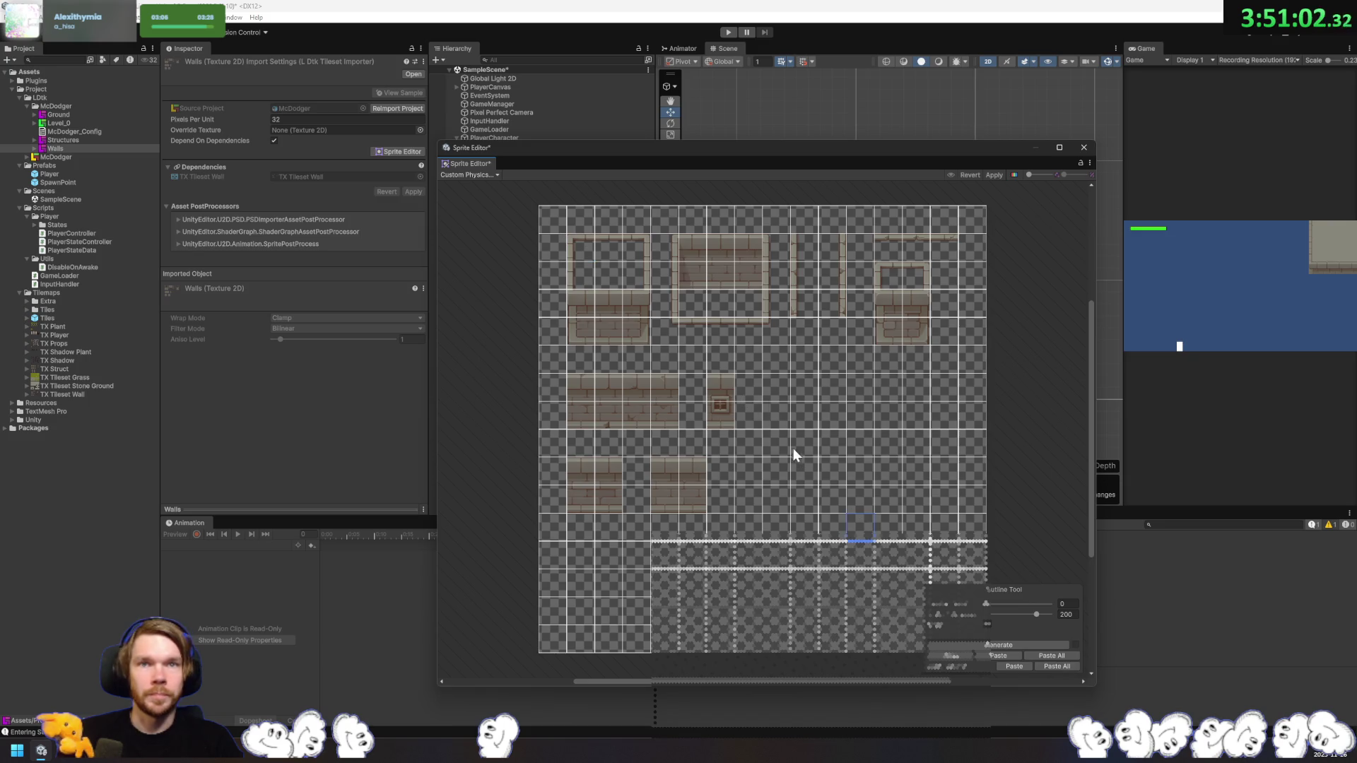
pyautogui.click(584, 251)
pyautogui.click(887, 503)
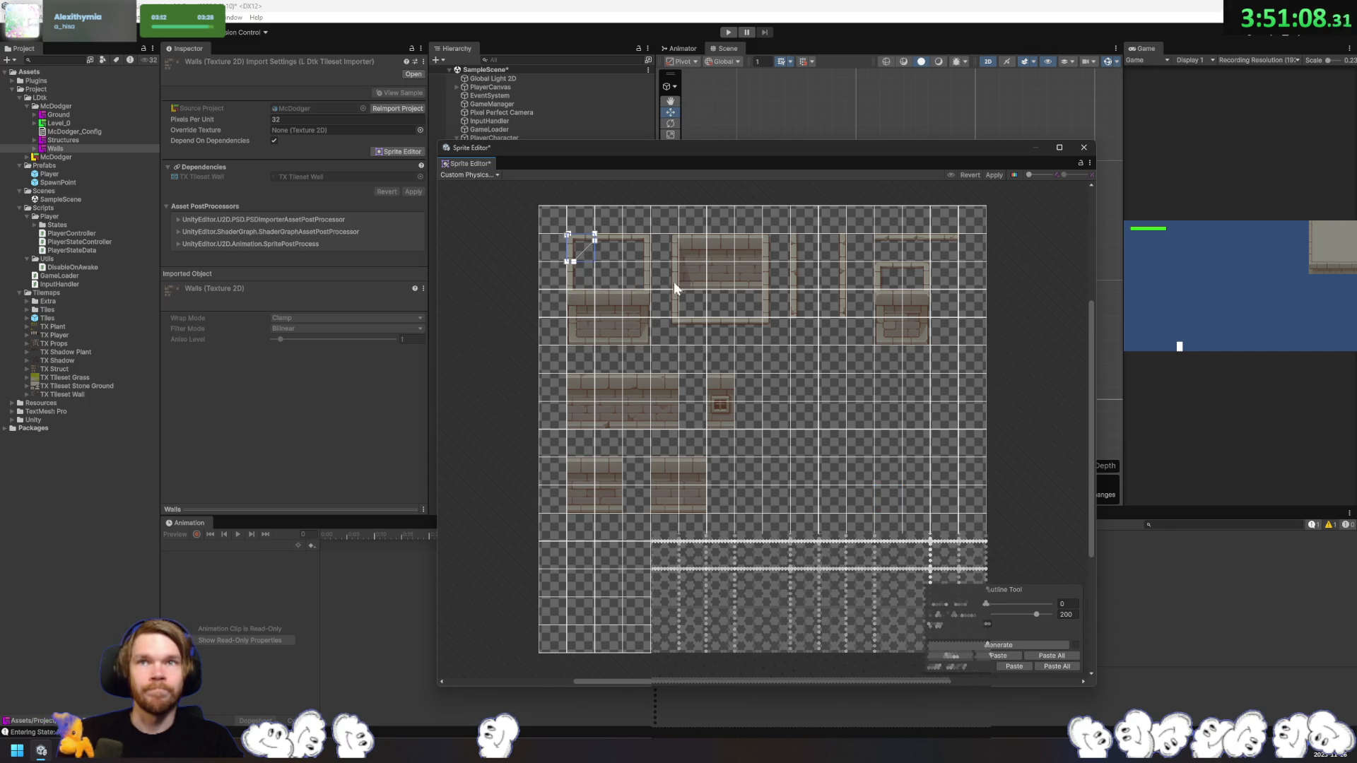
pyautogui.click(605, 247)
pyautogui.click(1011, 646)
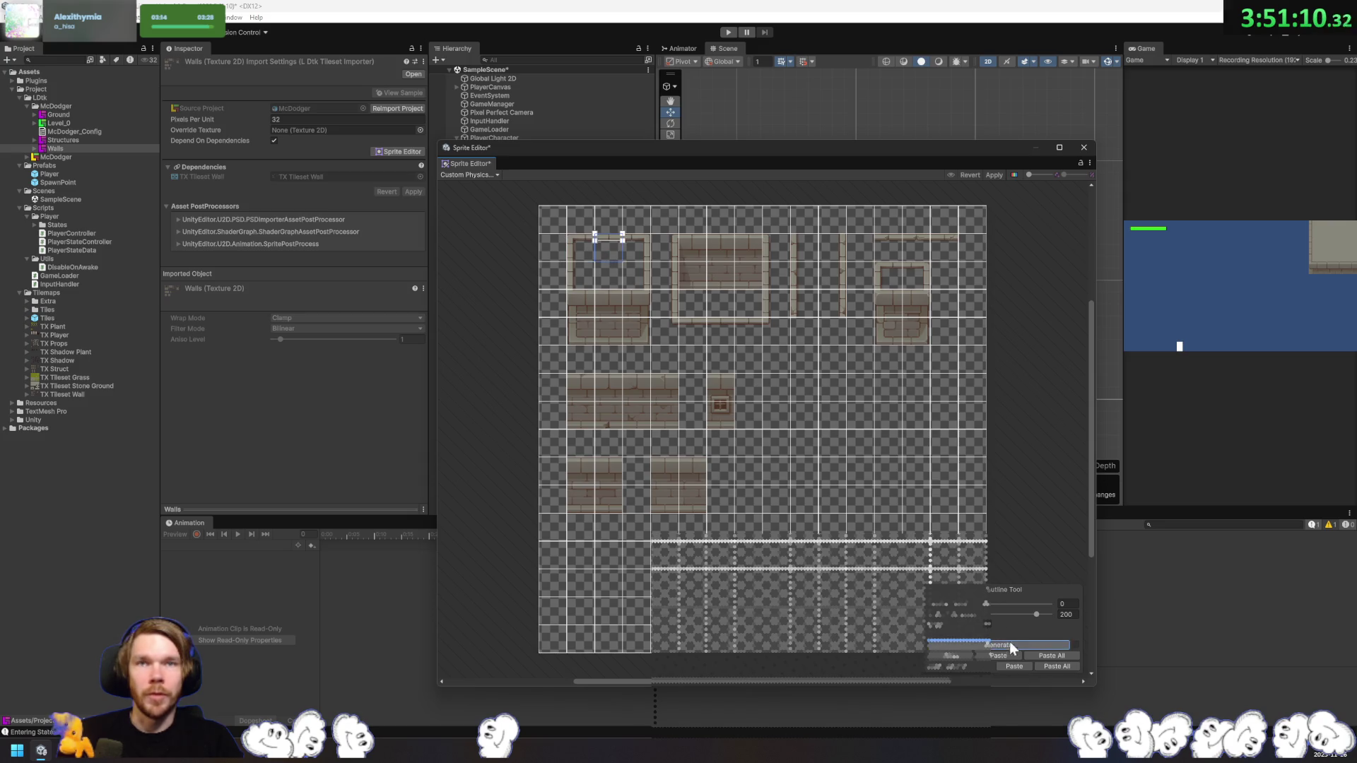
# Step: Generate physics outlines for the first several brick wall tiles in the Walls tileset
pyautogui.scroll(5, 600, 284)
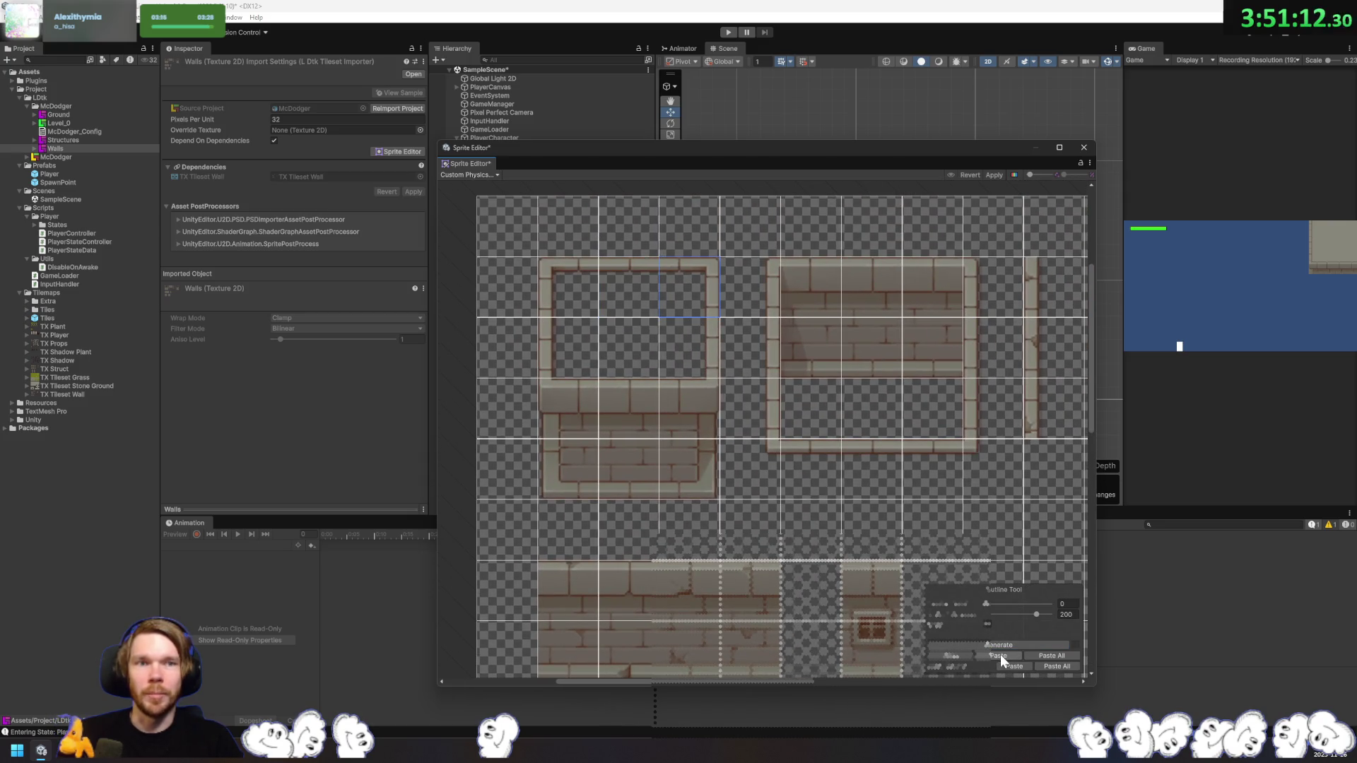
pyautogui.click(703, 332)
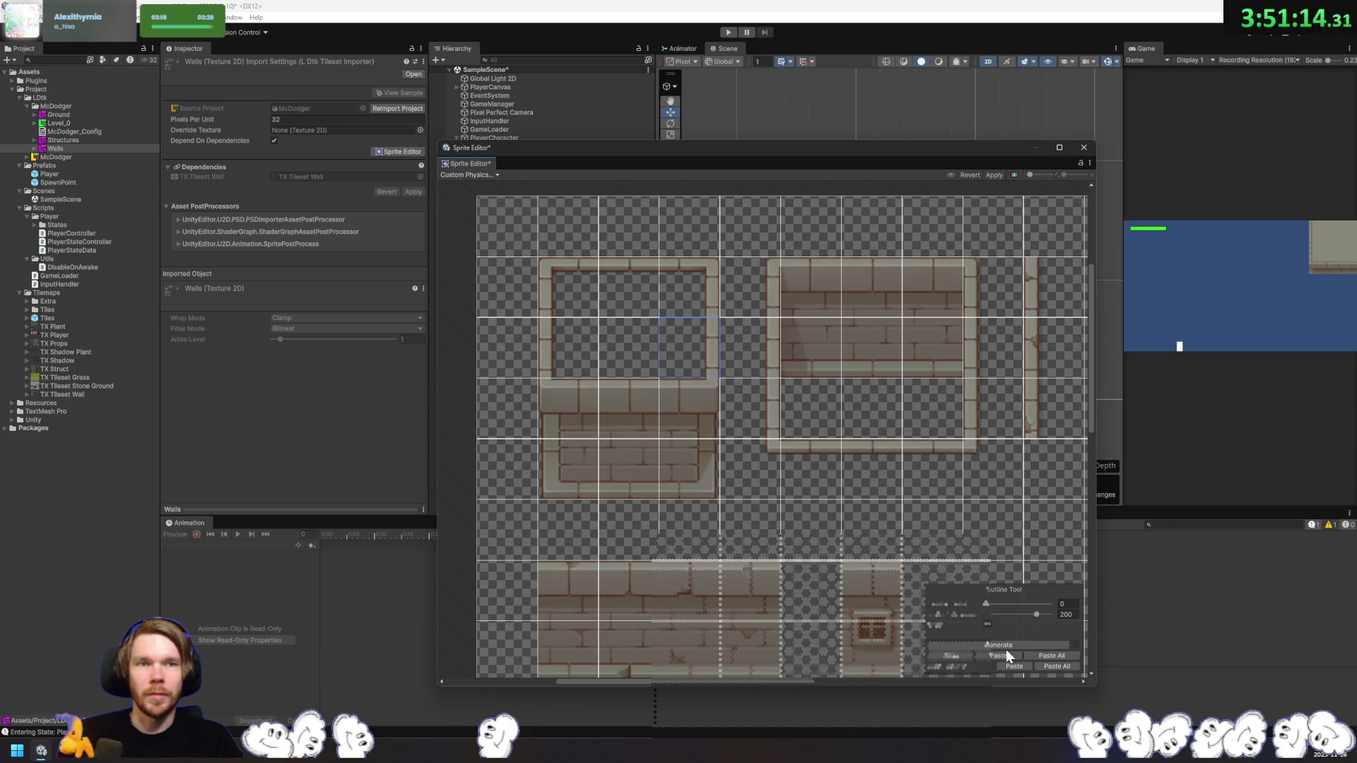
pyautogui.click(693, 417)
pyautogui.click(989, 645)
pyautogui.click(711, 493)
pyautogui.click(999, 643)
pyautogui.click(652, 491)
pyautogui.click(975, 643)
pyautogui.click(623, 427)
# Step: Generate physics outlines for the left brick wall tiles and the wall tile above them
pyautogui.click(569, 408)
pyautogui.click(989, 645)
pyautogui.click(569, 466)
pyautogui.click(588, 431)
pyautogui.click(1050, 644)
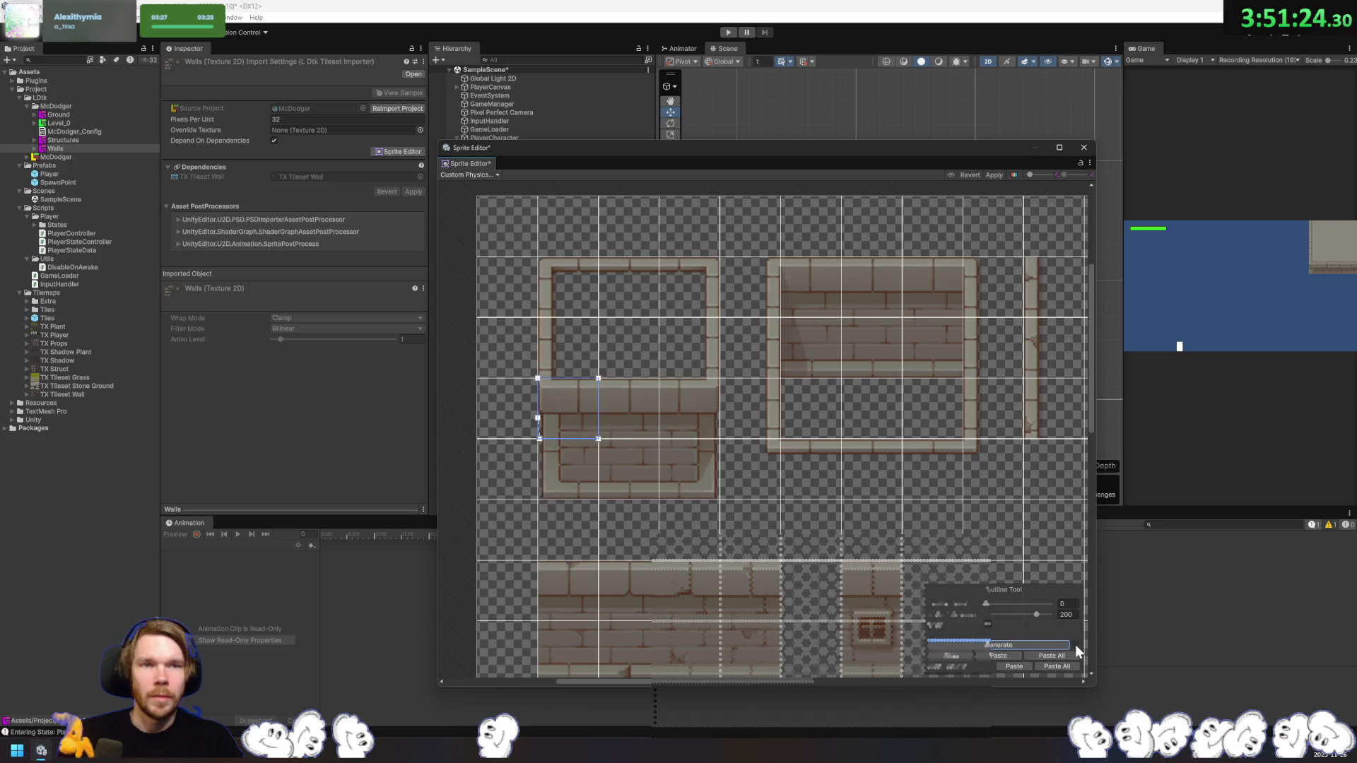
pyautogui.click(545, 363)
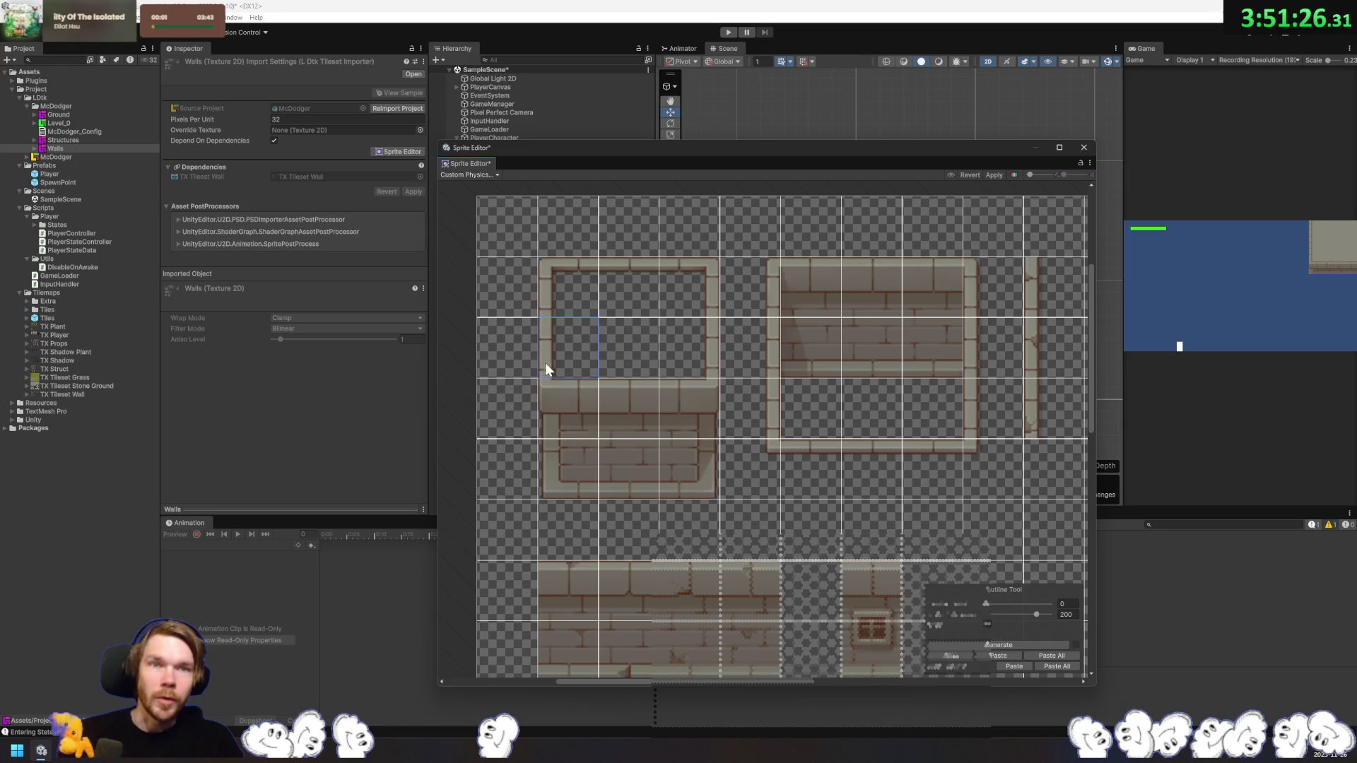
pyautogui.click(1053, 643)
# Step: Snap the bottom-right outline corners of the middle-right and lower brick tiles to the tile edges
pyautogui.click(547, 292)
pyautogui.click(695, 294)
pyautogui.click(685, 366)
pyautogui.click(650, 363)
pyautogui.click(698, 421)
pyautogui.moveTo(717, 439)
pyautogui.mouseDown()
pyautogui.moveTo(726, 424)
pyautogui.moveTo(719, 432)
pyautogui.mouseUp()
pyautogui.click(713, 491)
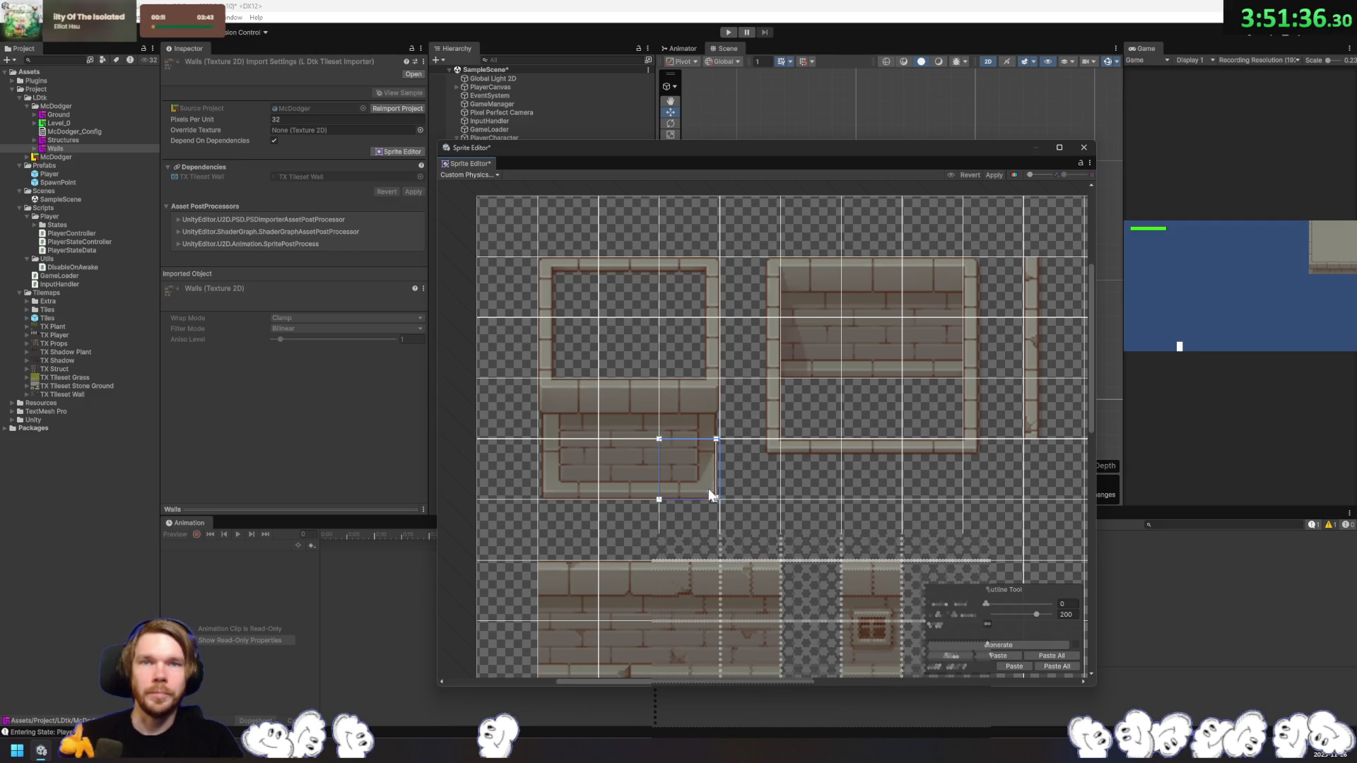
pyautogui.moveTo(716, 499); pyautogui.dragTo(719, 496)
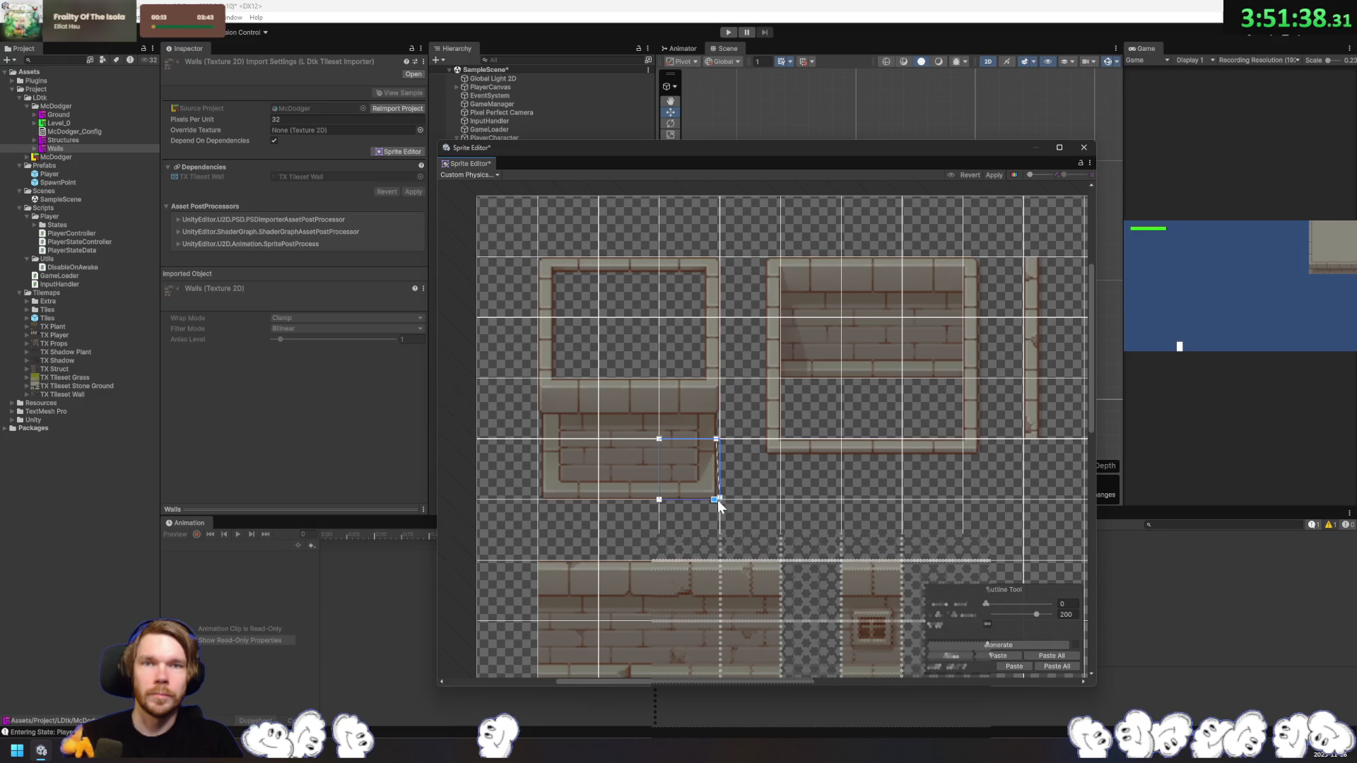
# Step: Move the wall tile outline's top-left corner down to the wall top so it fits the brick ledge
pyautogui.click(701, 416)
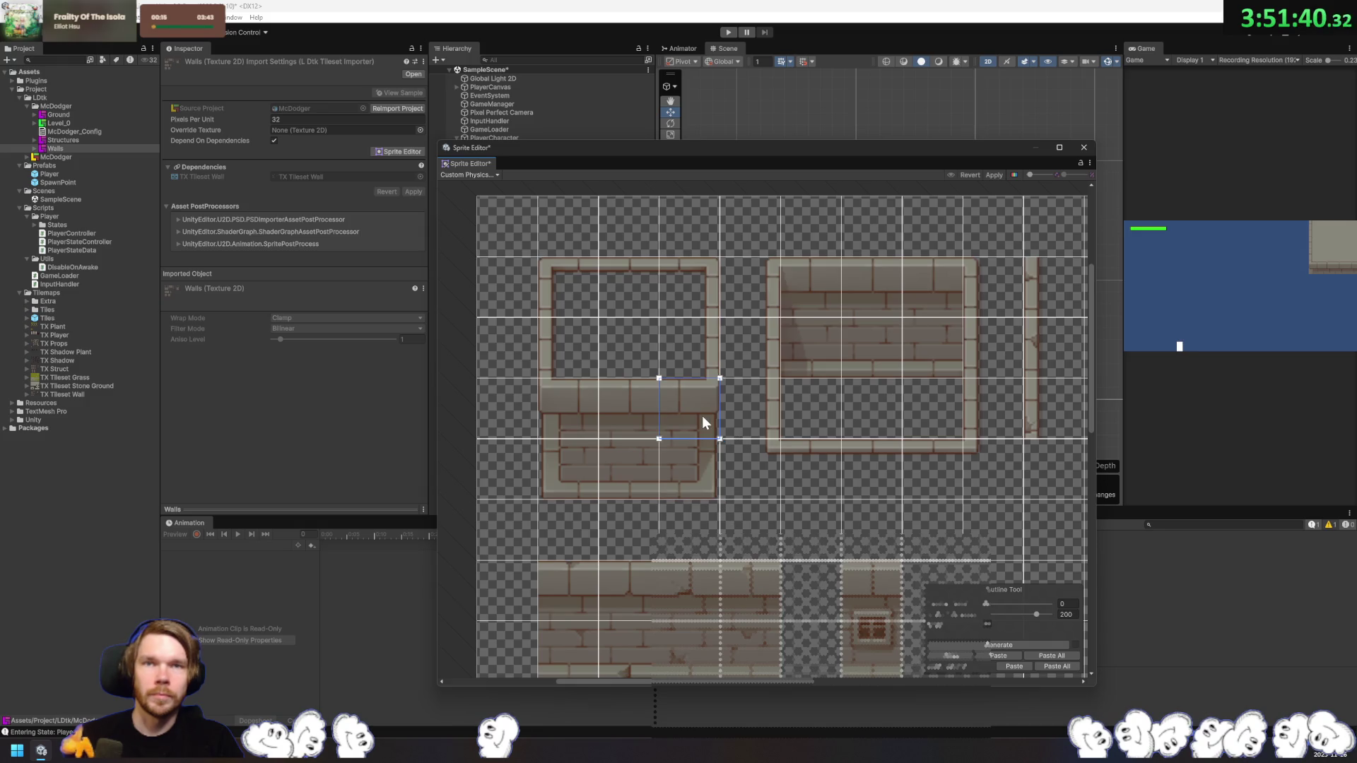
pyautogui.click(706, 349)
pyautogui.scroll(3, 706, 349)
pyautogui.click(724, 474)
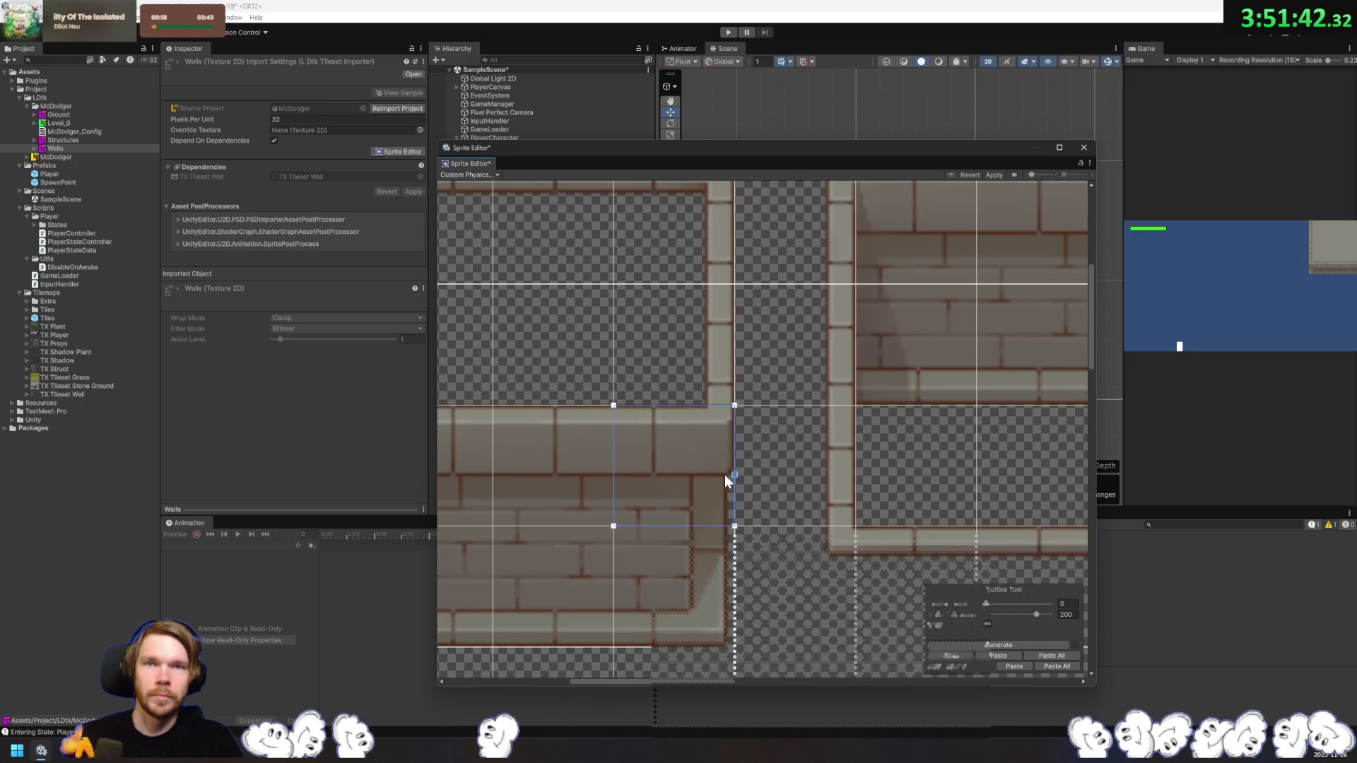
pyautogui.click(714, 378)
pyautogui.click(714, 417)
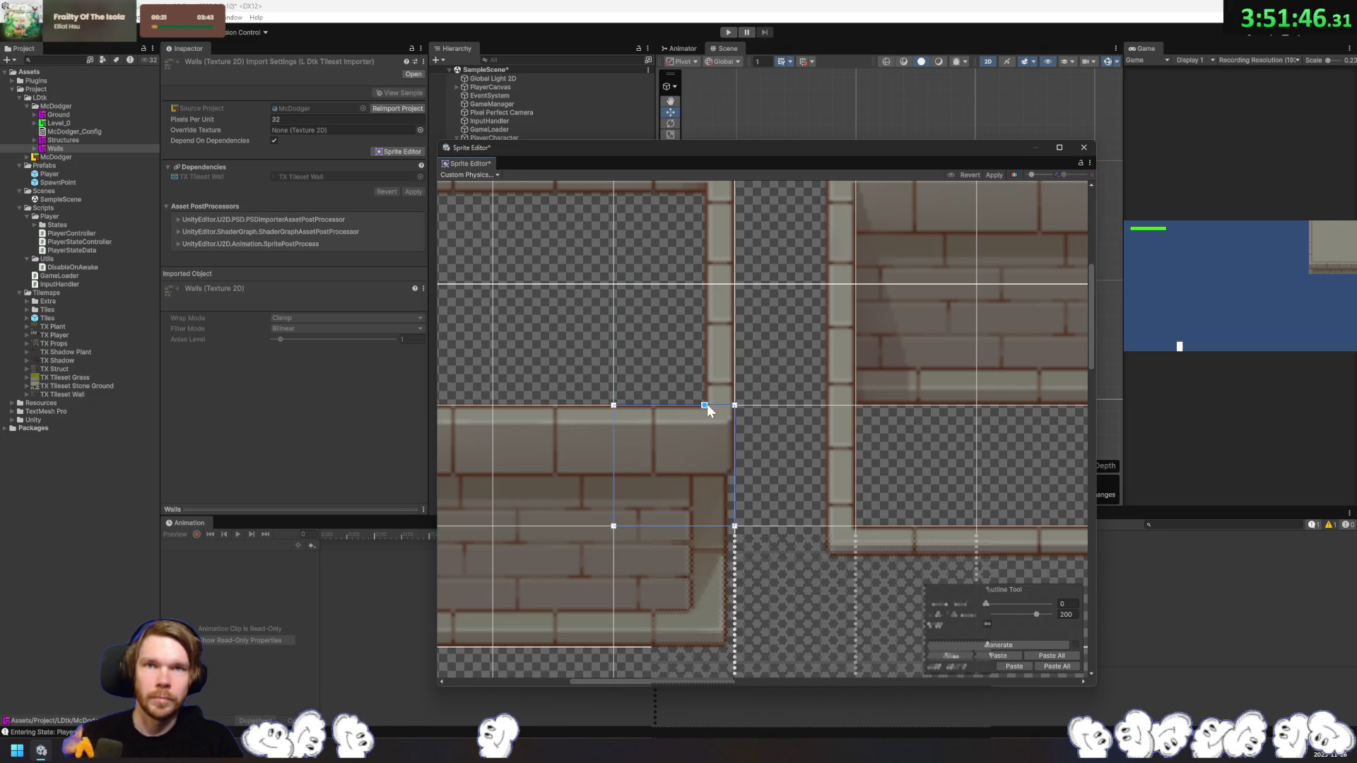
pyautogui.click(712, 373)
pyautogui.click(720, 416)
pyautogui.moveTo(702, 452); pyautogui.dragTo(705, 451)
pyautogui.moveTo(617, 409); pyautogui.dragTo(612, 447)
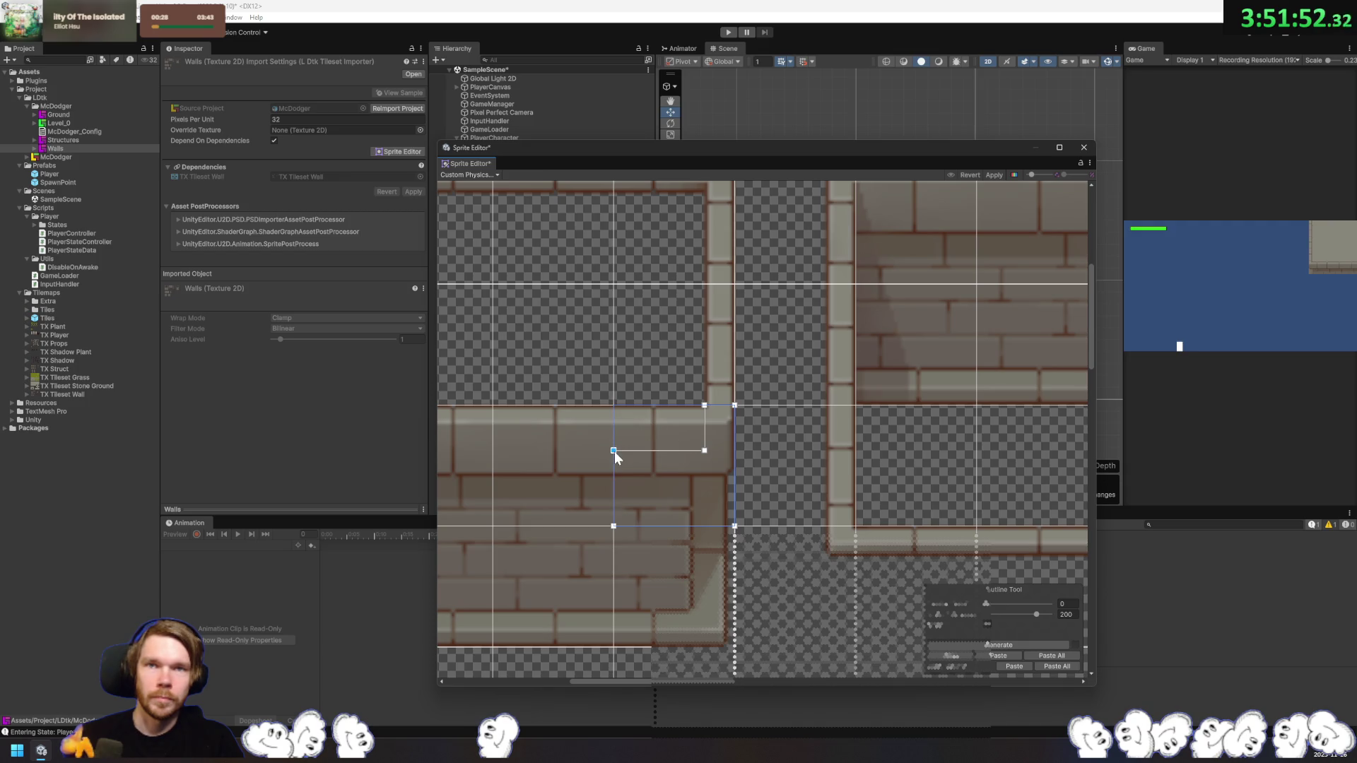
pyautogui.moveTo(668, 482); pyautogui.dragTo(852, 476)
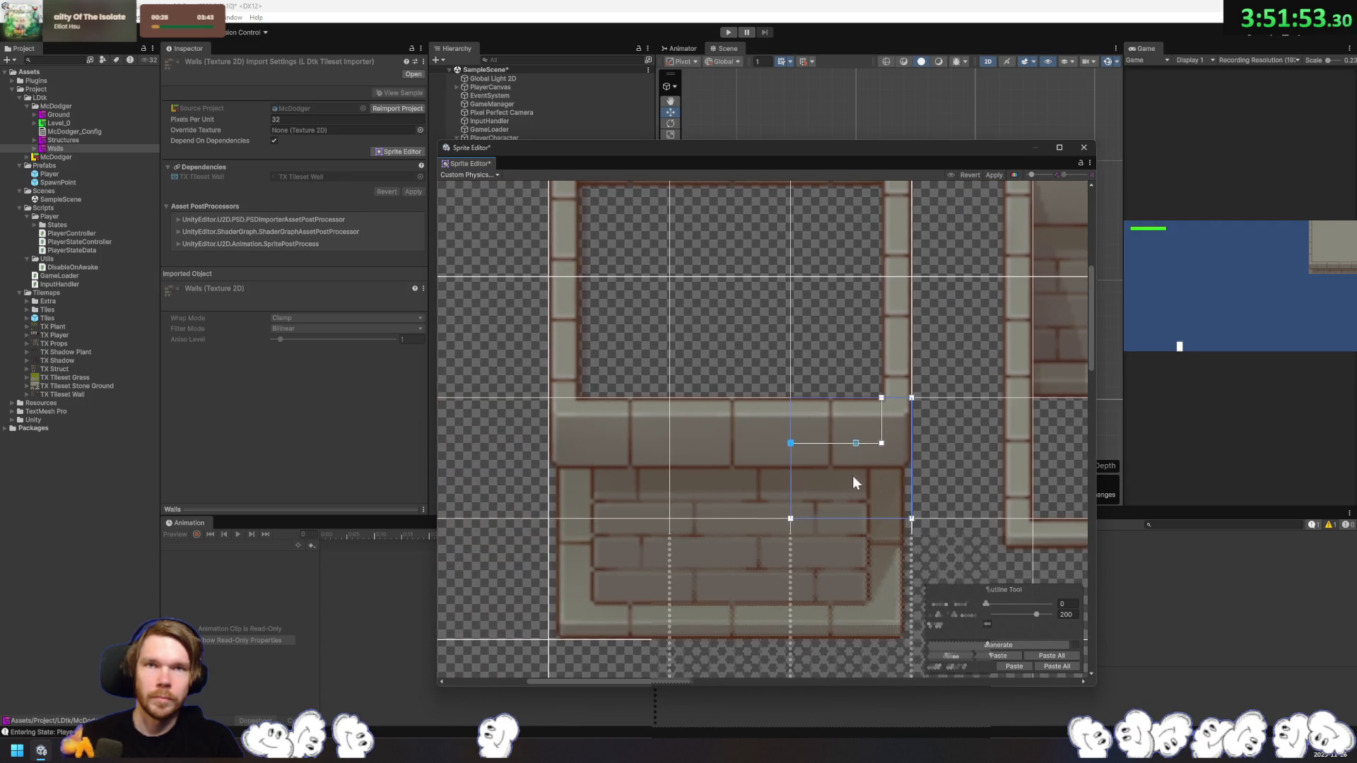
# Step: Add an edge vertex and align a bottom tile's lower-left vertex with the sprite's left edge
pyautogui.click(803, 443)
pyautogui.click(790, 443)
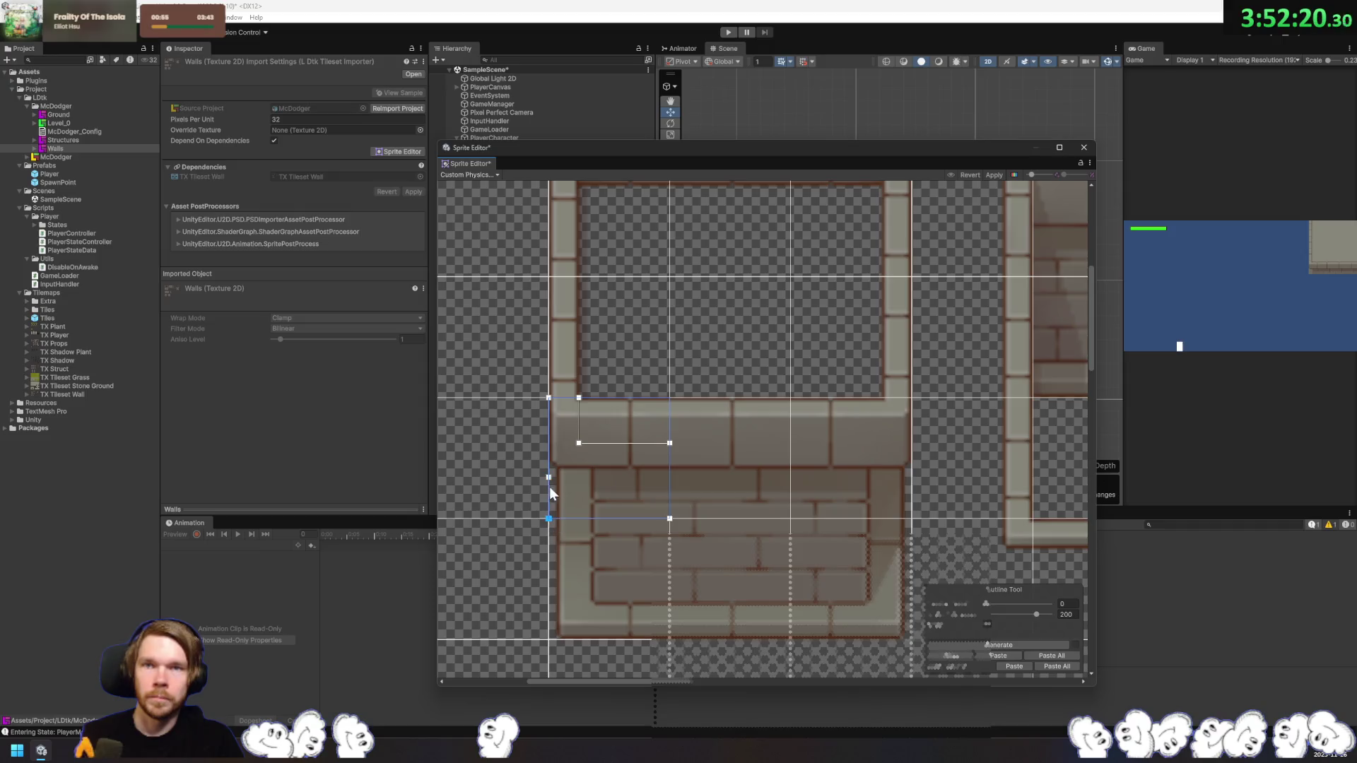
pyautogui.click(623, 551)
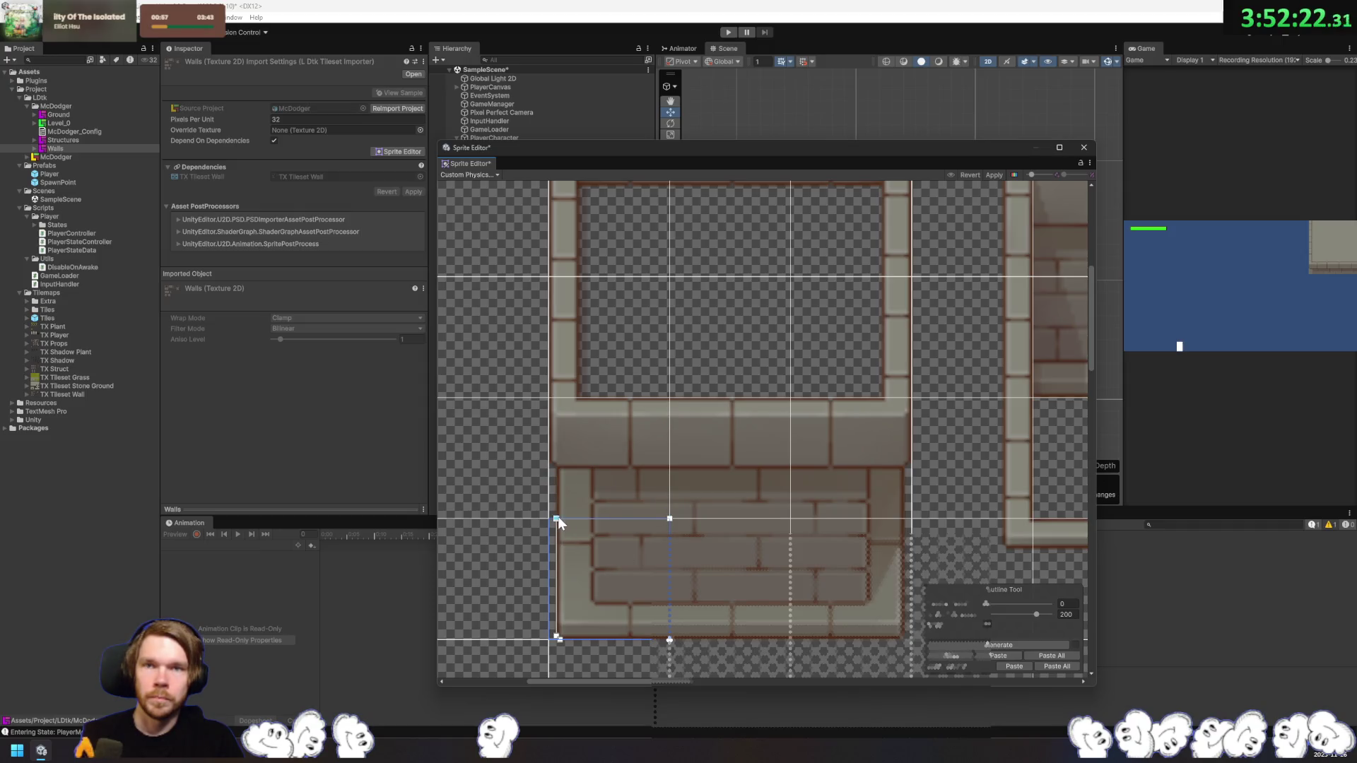
pyautogui.moveTo(557, 637); pyautogui.dragTo(532, 638)
pyautogui.click(742, 591)
pyautogui.click(855, 614)
# Step: Square off the diagonal outlines of the hollow frame's upper-left and top-right corner tiles
pyautogui.moveTo(848, 612); pyautogui.dragTo(740, 597)
pyautogui.moveTo(668, 480); pyautogui.dragTo(925, 448)
pyautogui.click(926, 448)
pyautogui.click(658, 438)
pyautogui.click(662, 335)
pyautogui.moveTo(667, 320); pyautogui.dragTo(626, 271)
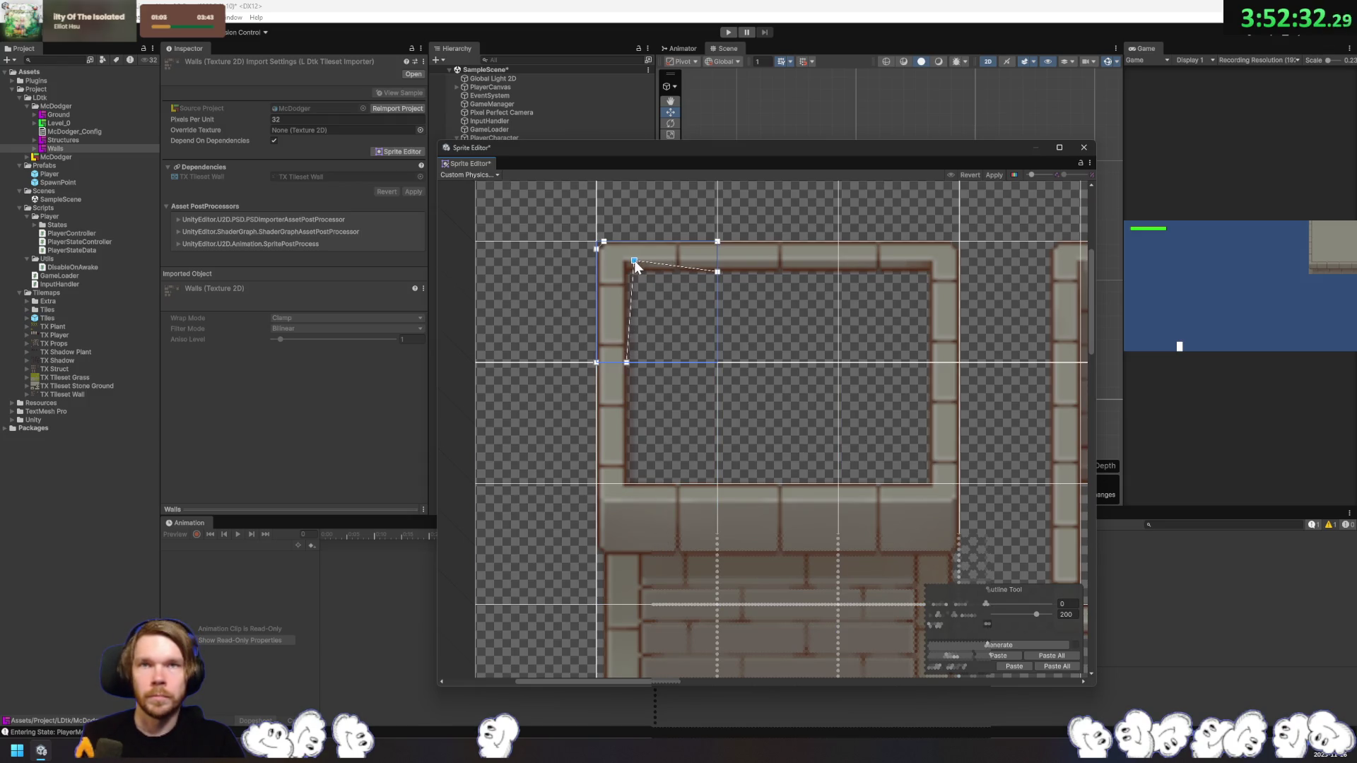
pyautogui.click(791, 282)
pyautogui.click(885, 289)
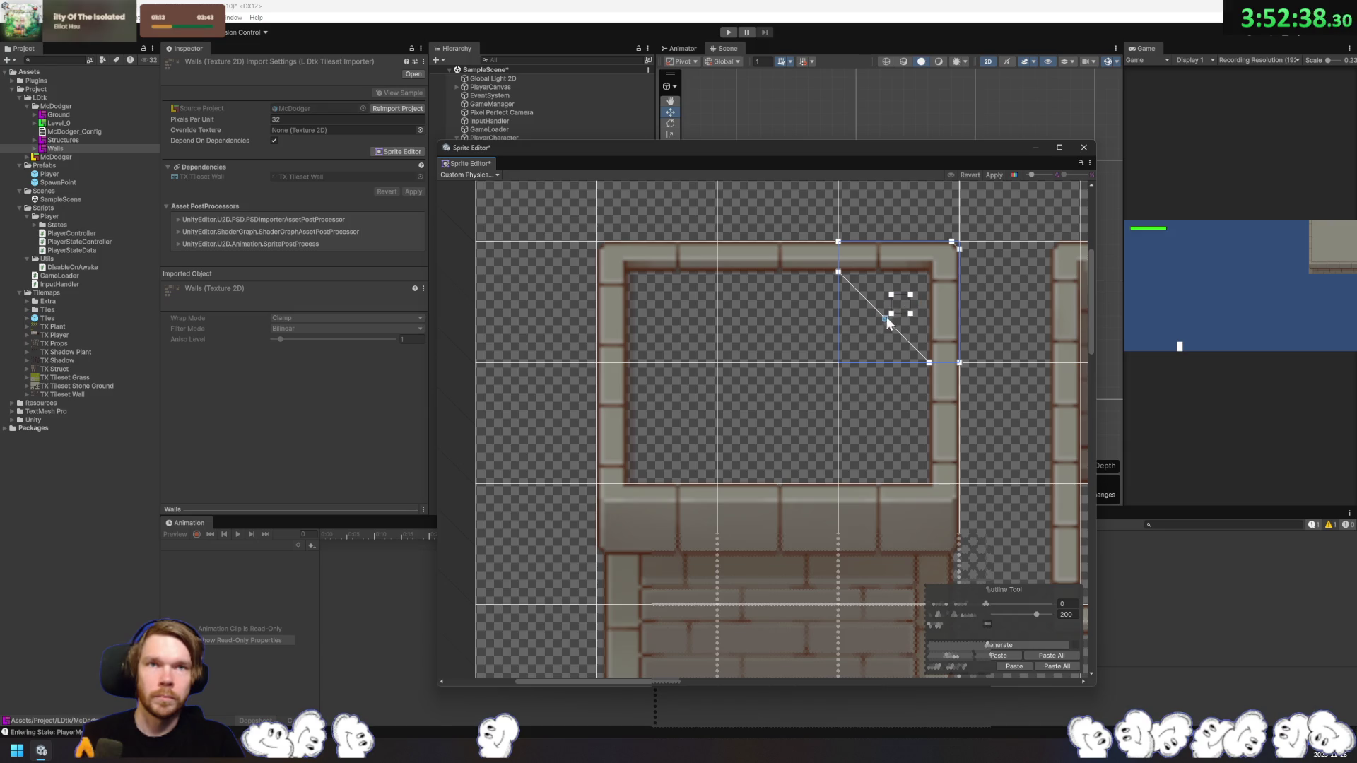
pyautogui.moveTo(885, 319); pyautogui.dragTo(927, 273)
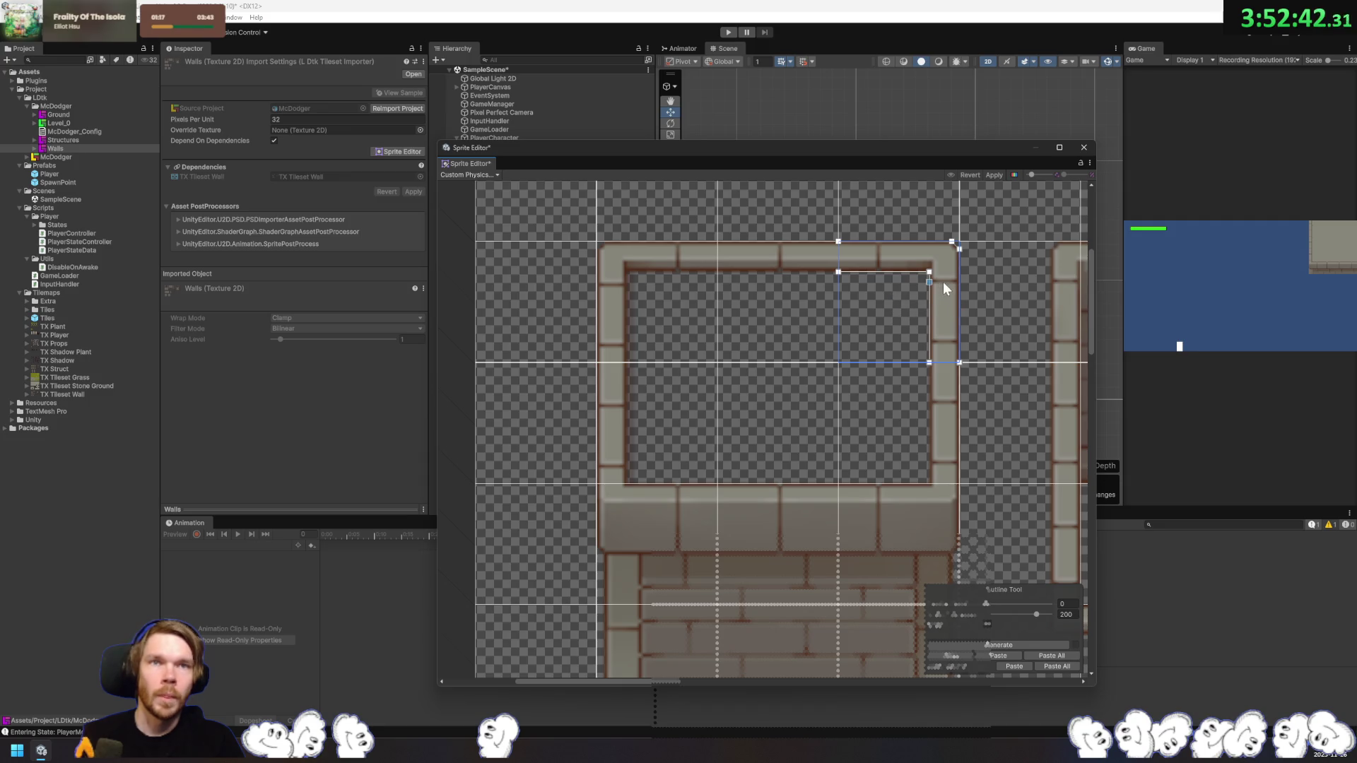
# Step: Check the lower frame tiles' outlines, then apply the custom physics shape changes
pyautogui.click(914, 537)
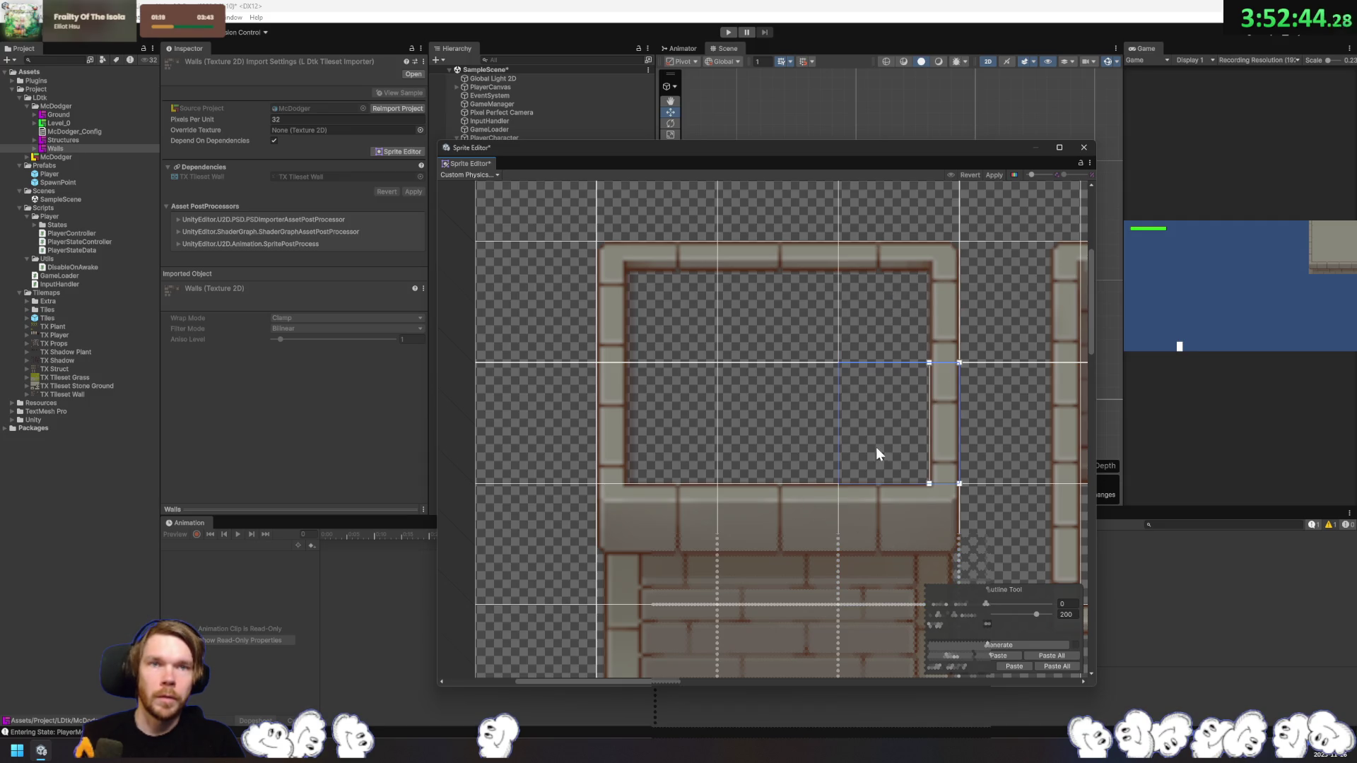
pyautogui.click(673, 532)
pyautogui.scroll(-2, 879, 488)
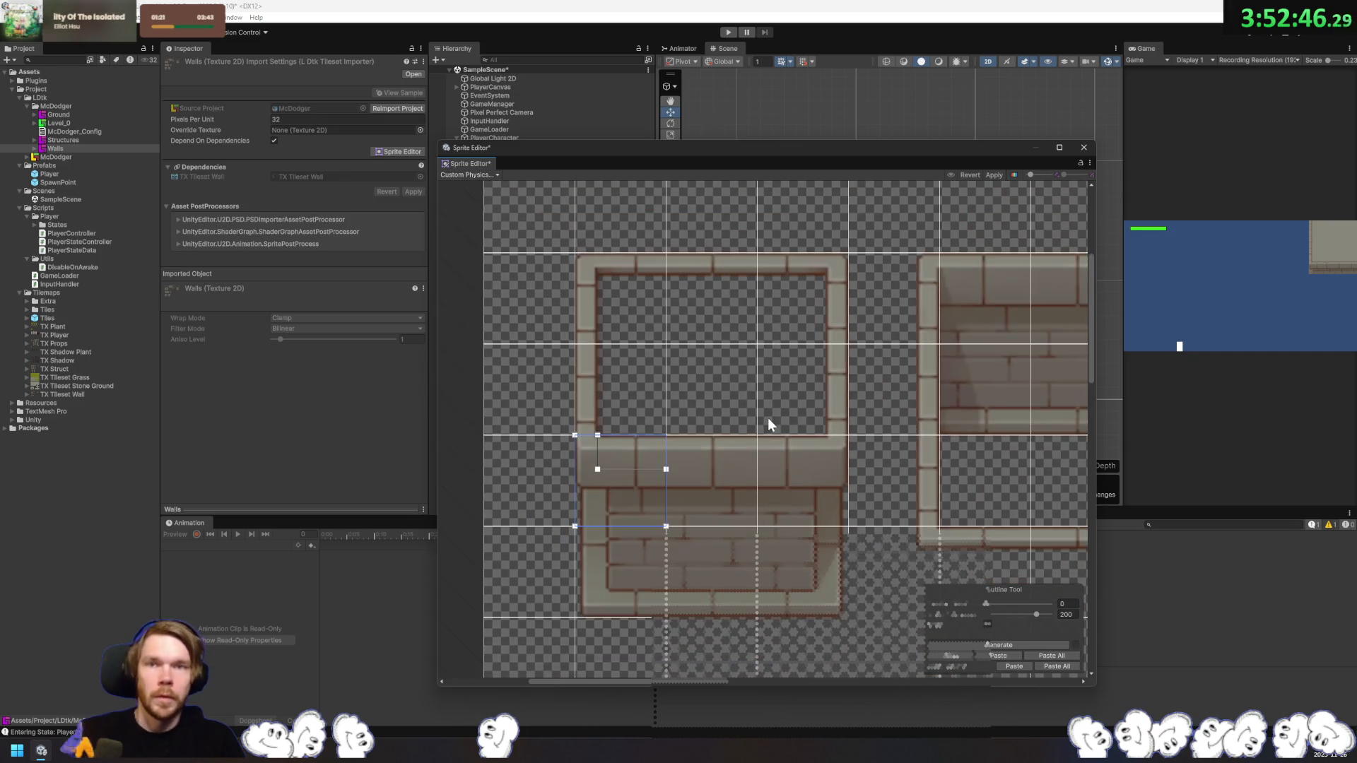
pyautogui.click(807, 490)
pyautogui.click(693, 504)
pyautogui.click(642, 486)
pyautogui.click(780, 452)
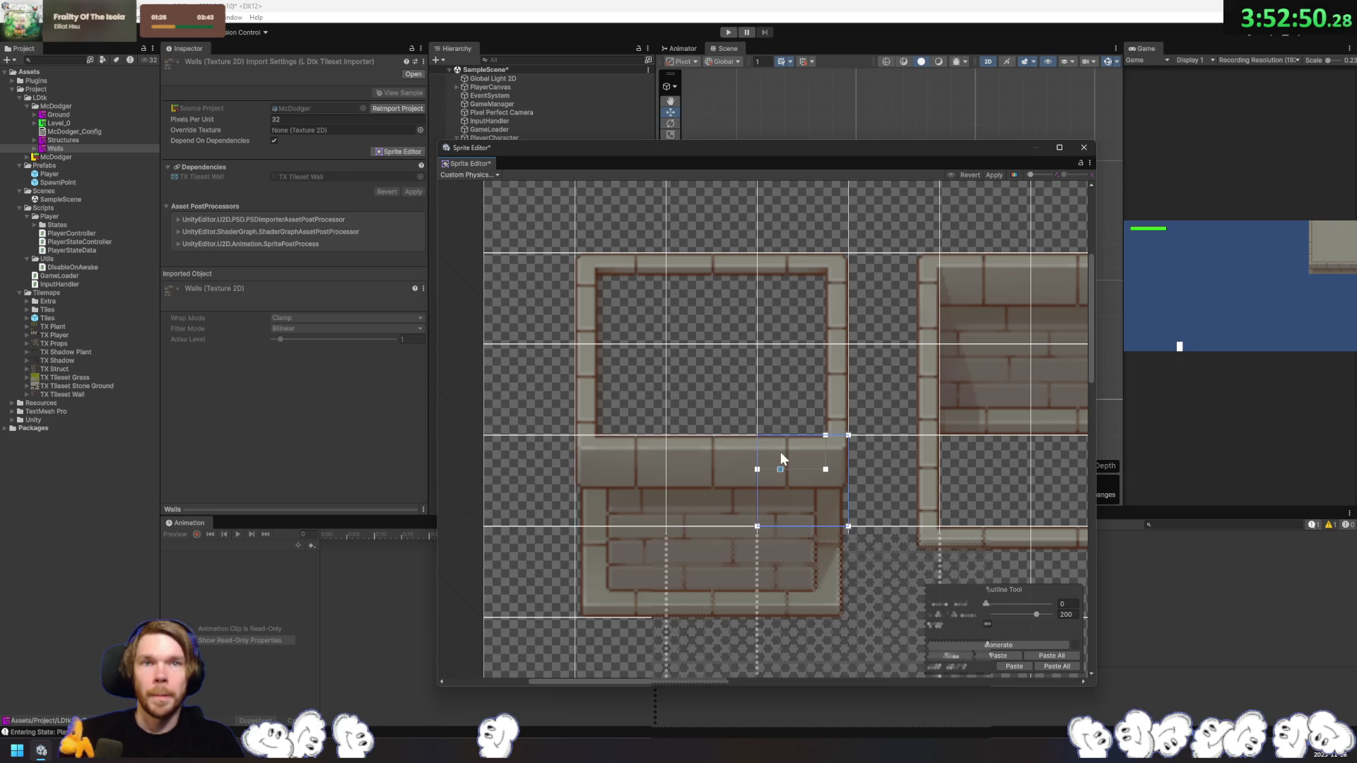
pyautogui.click(994, 175)
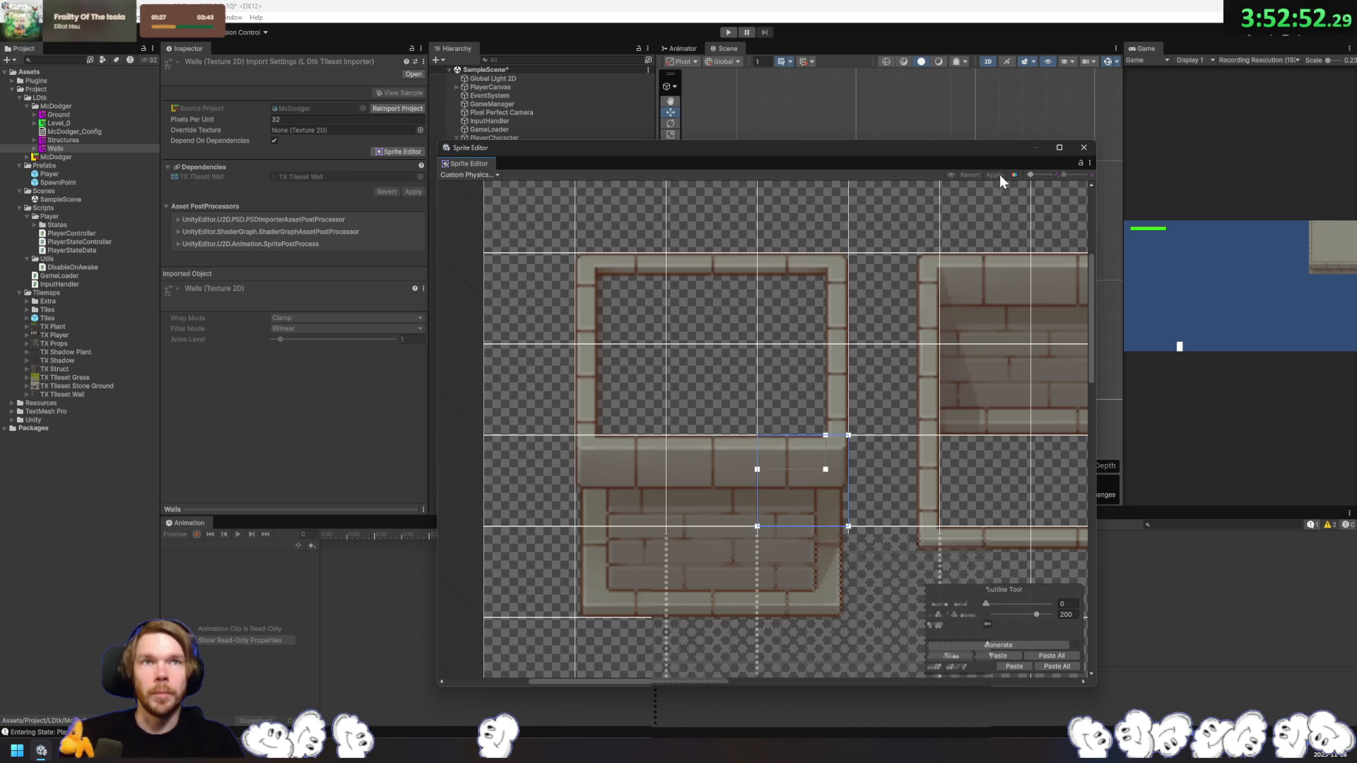
# Step: Close the Sprite Editor, frame the Walls Tiles tilemap, and run Play mode briefly
pyautogui.click(1084, 148)
pyautogui.click(866, 308)
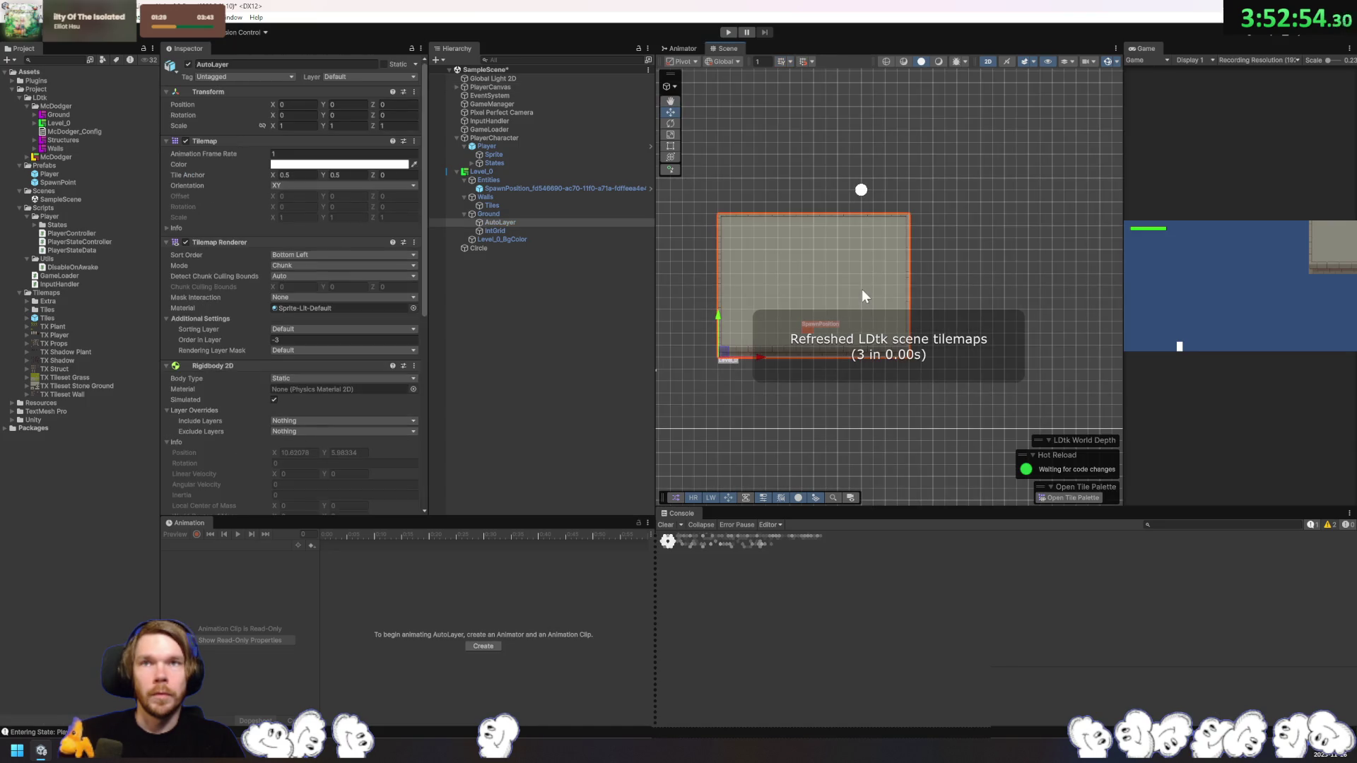
pyautogui.click(537, 205)
pyautogui.press('f')
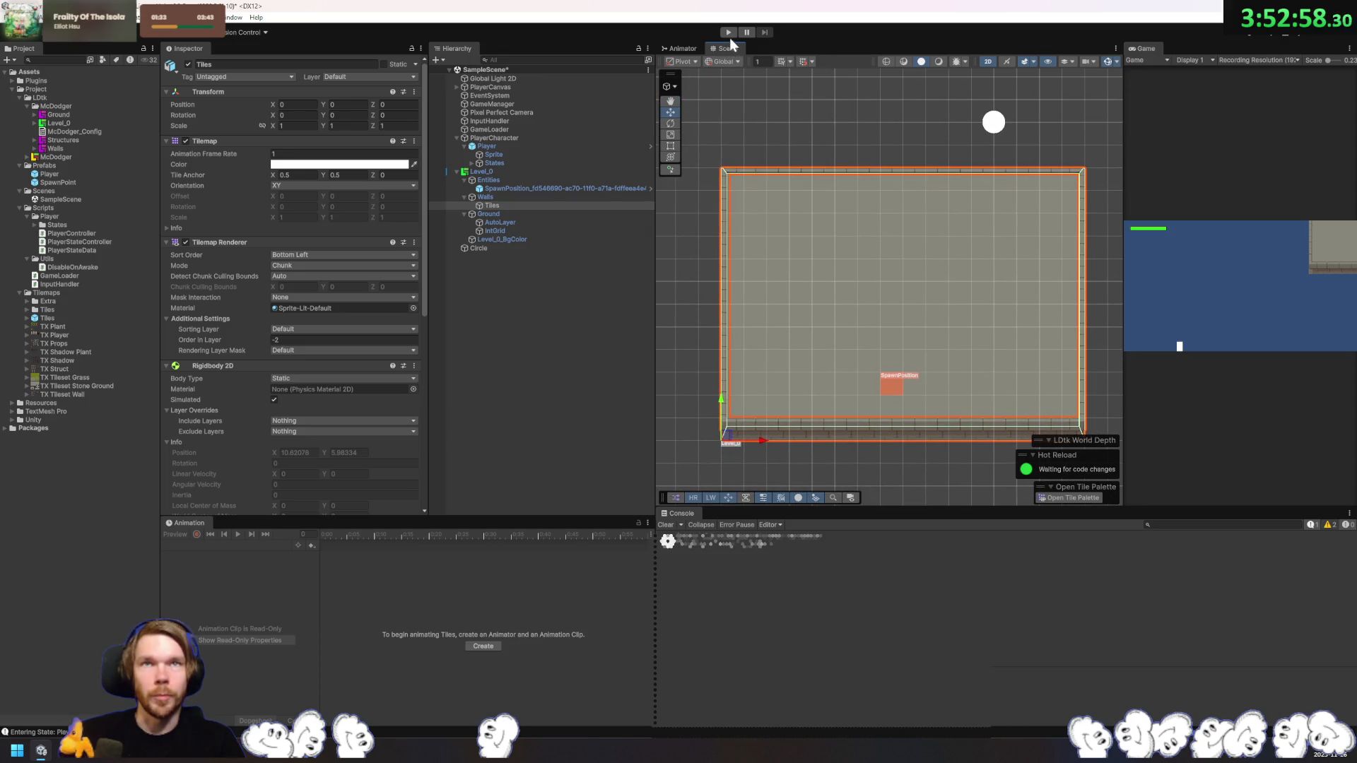
pyautogui.click(727, 32)
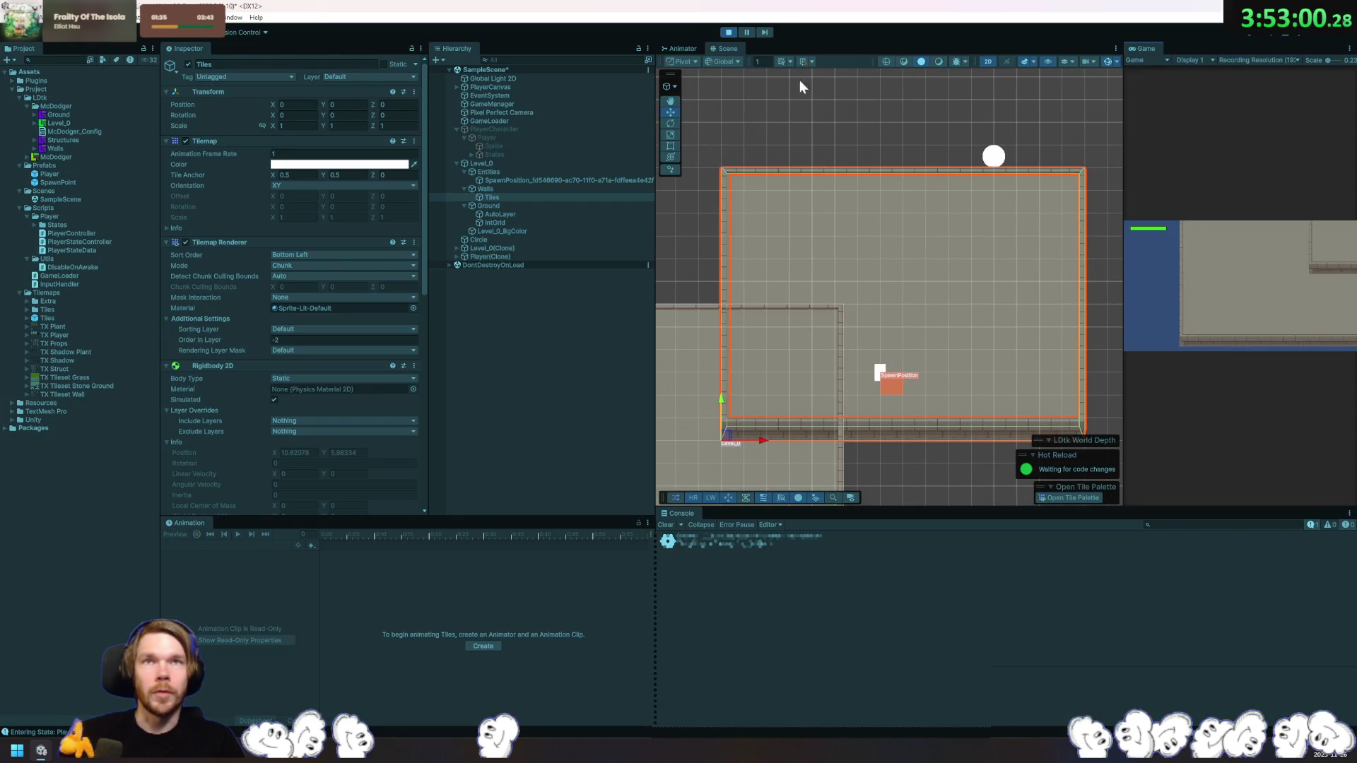
pyautogui.click(728, 33)
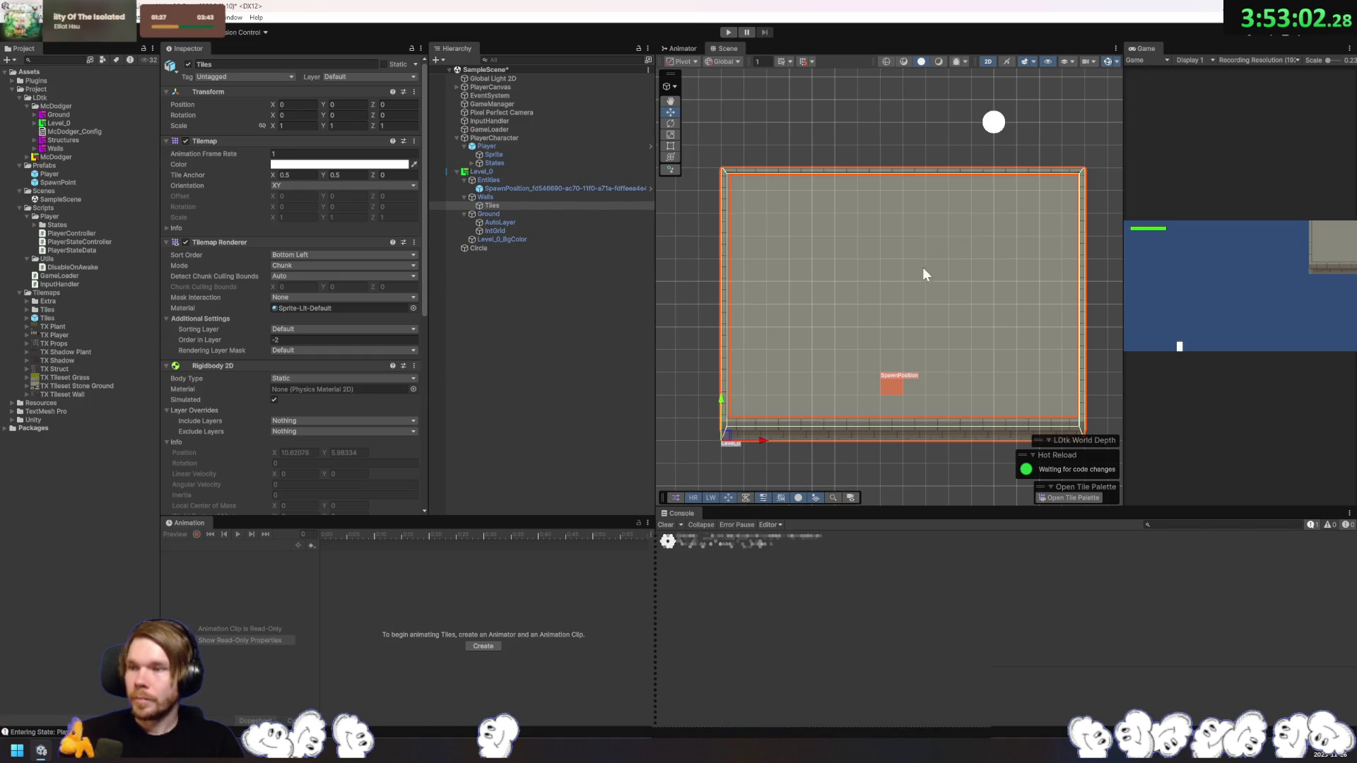
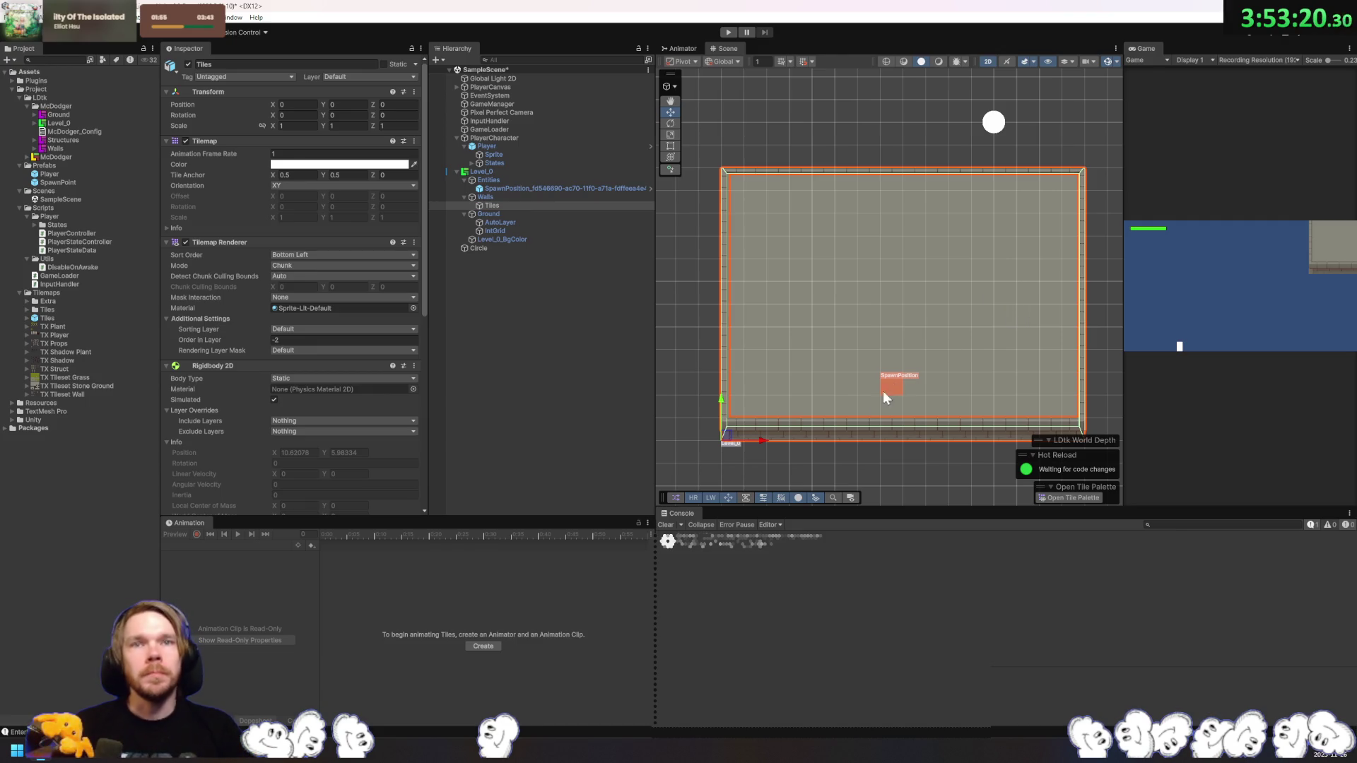
# Step: Play-test the level, walking the player left and right along the floor, then stop
pyautogui.click(727, 33)
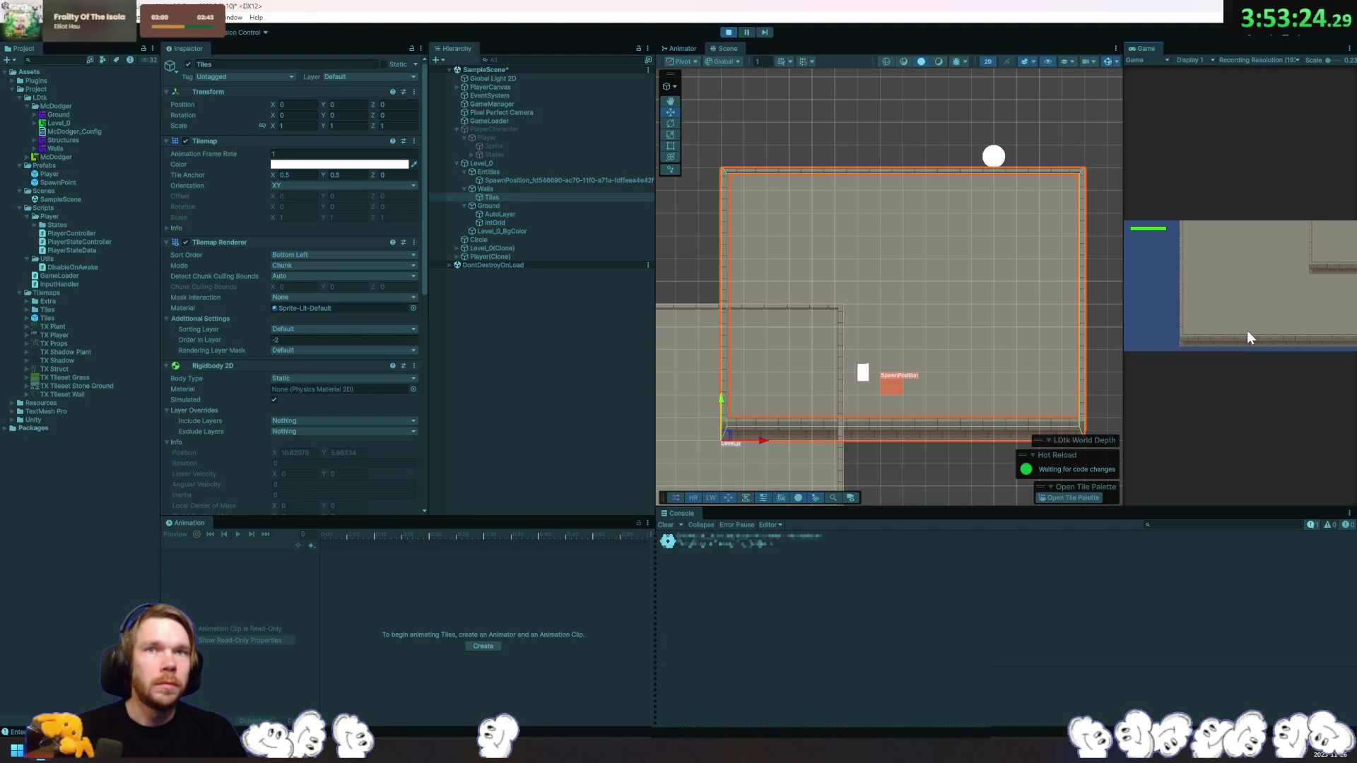
pyautogui.press('Left')
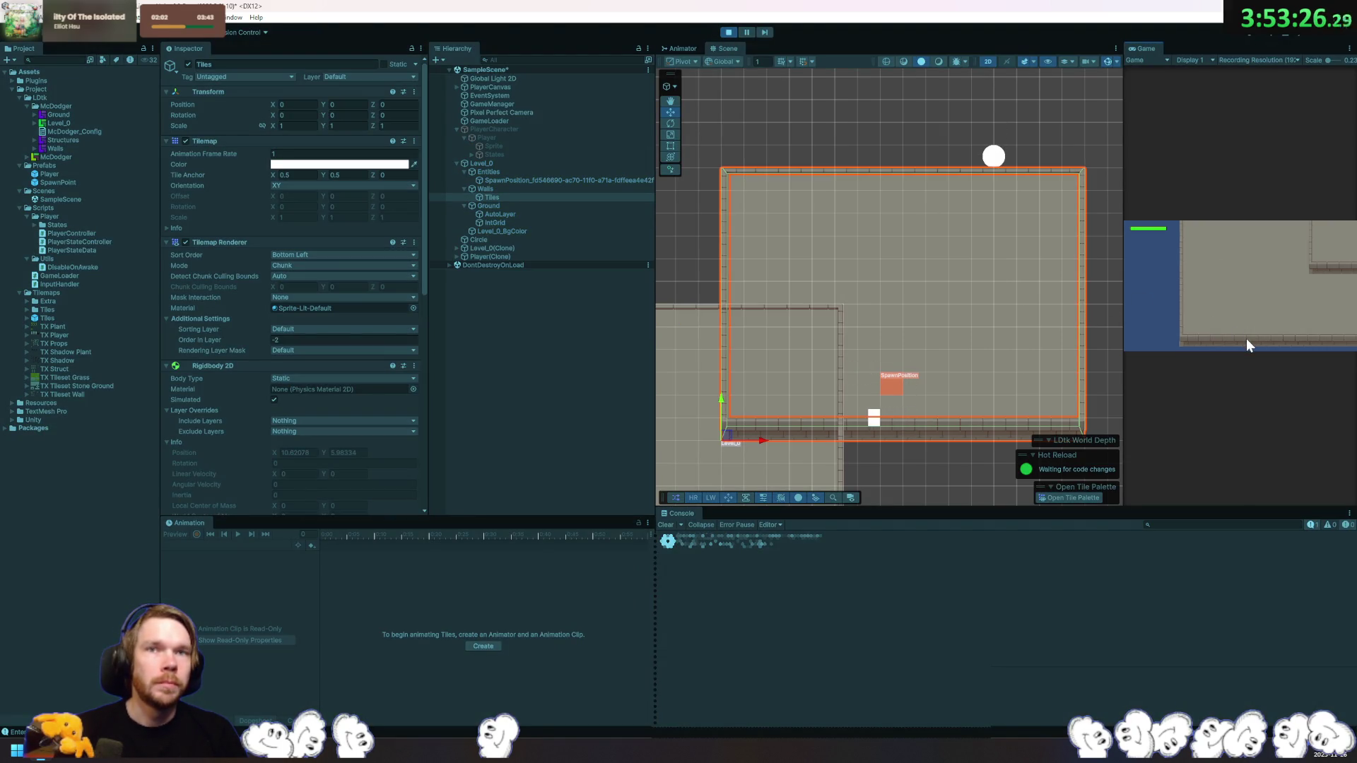
pyautogui.press('Right')
pyautogui.press('Left')
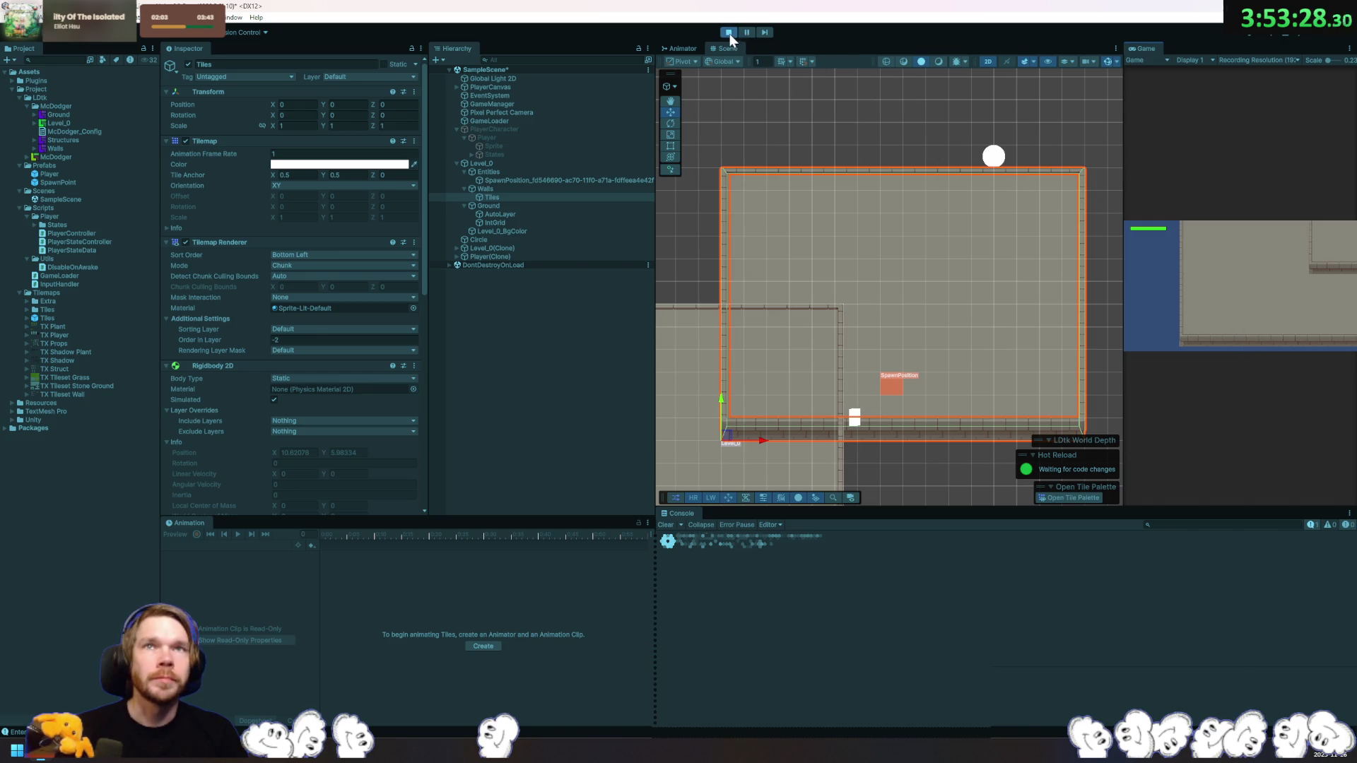
pyautogui.click(729, 33)
# Step: Select the Level_0 object and run the game once more before stopping it
pyautogui.click(526, 173)
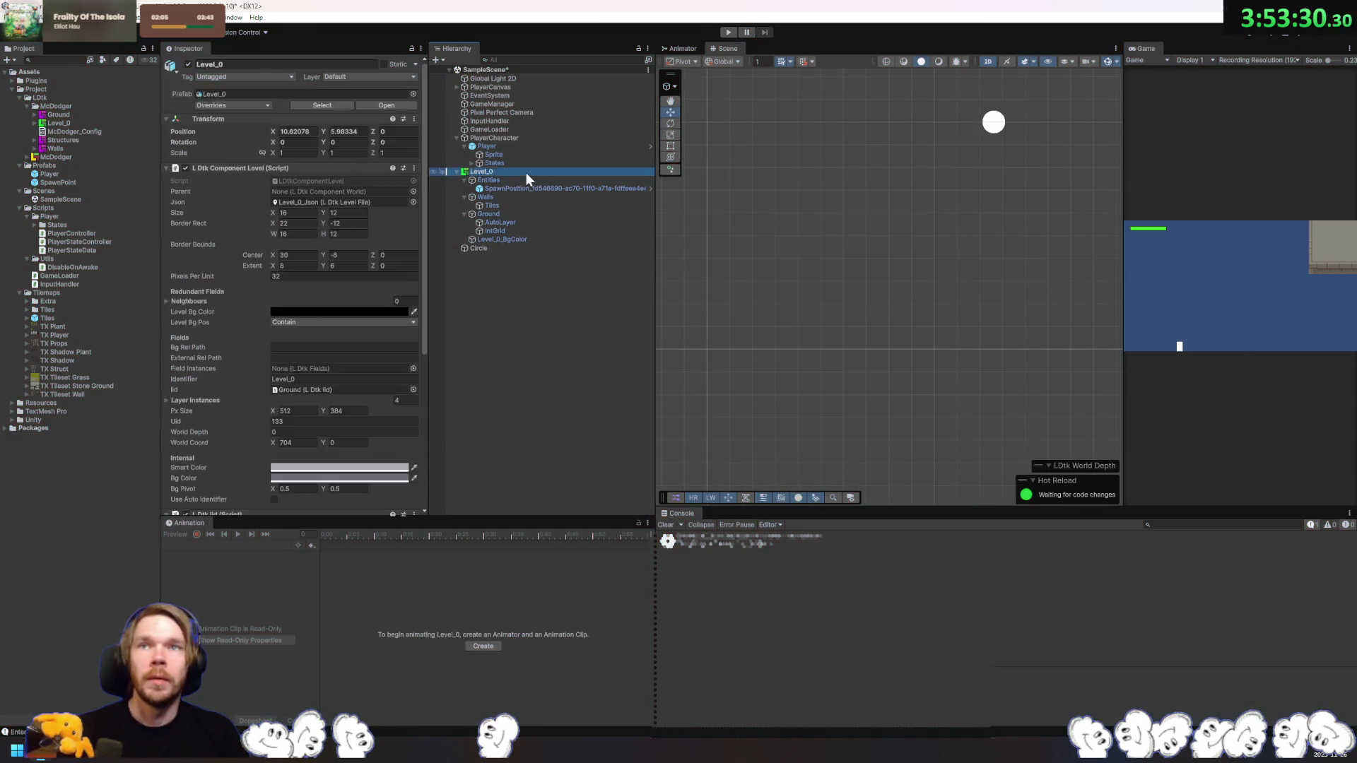
pyautogui.click(728, 32)
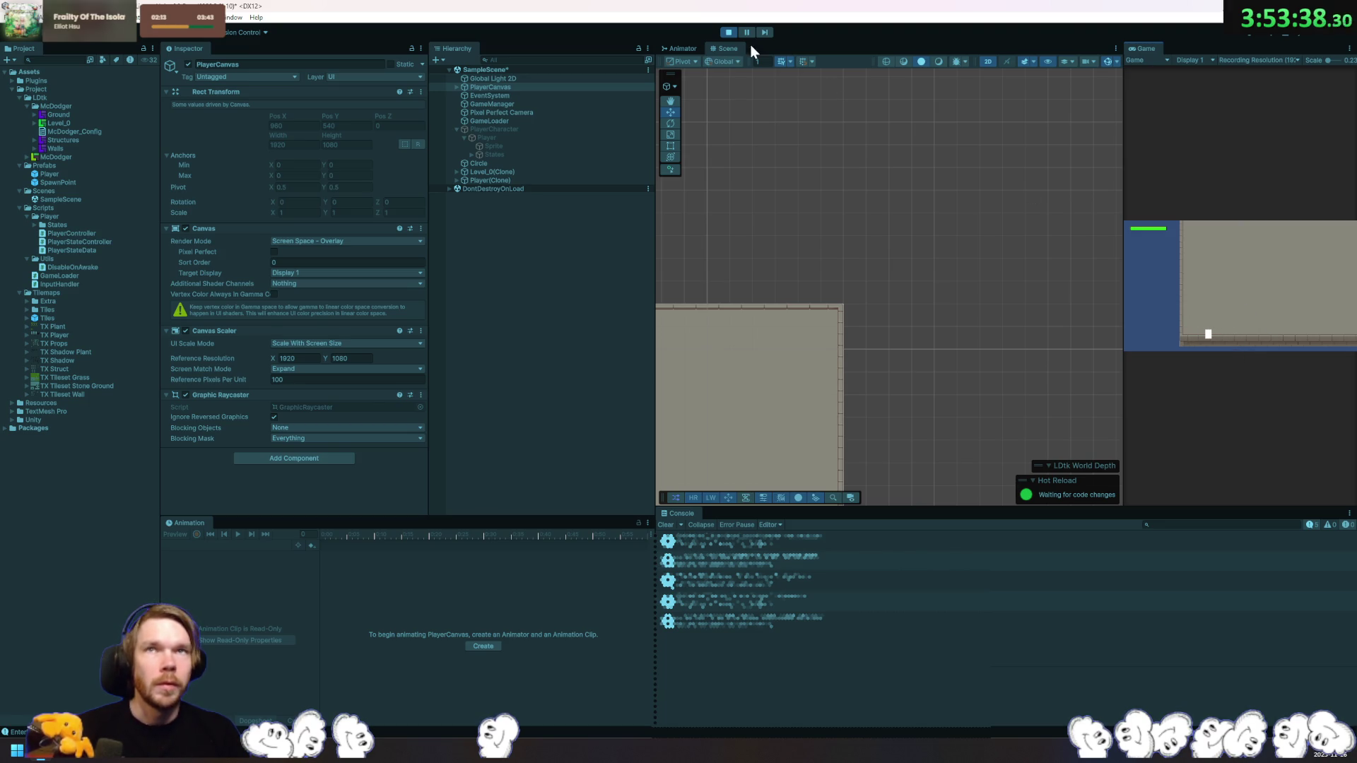
pyautogui.click(728, 33)
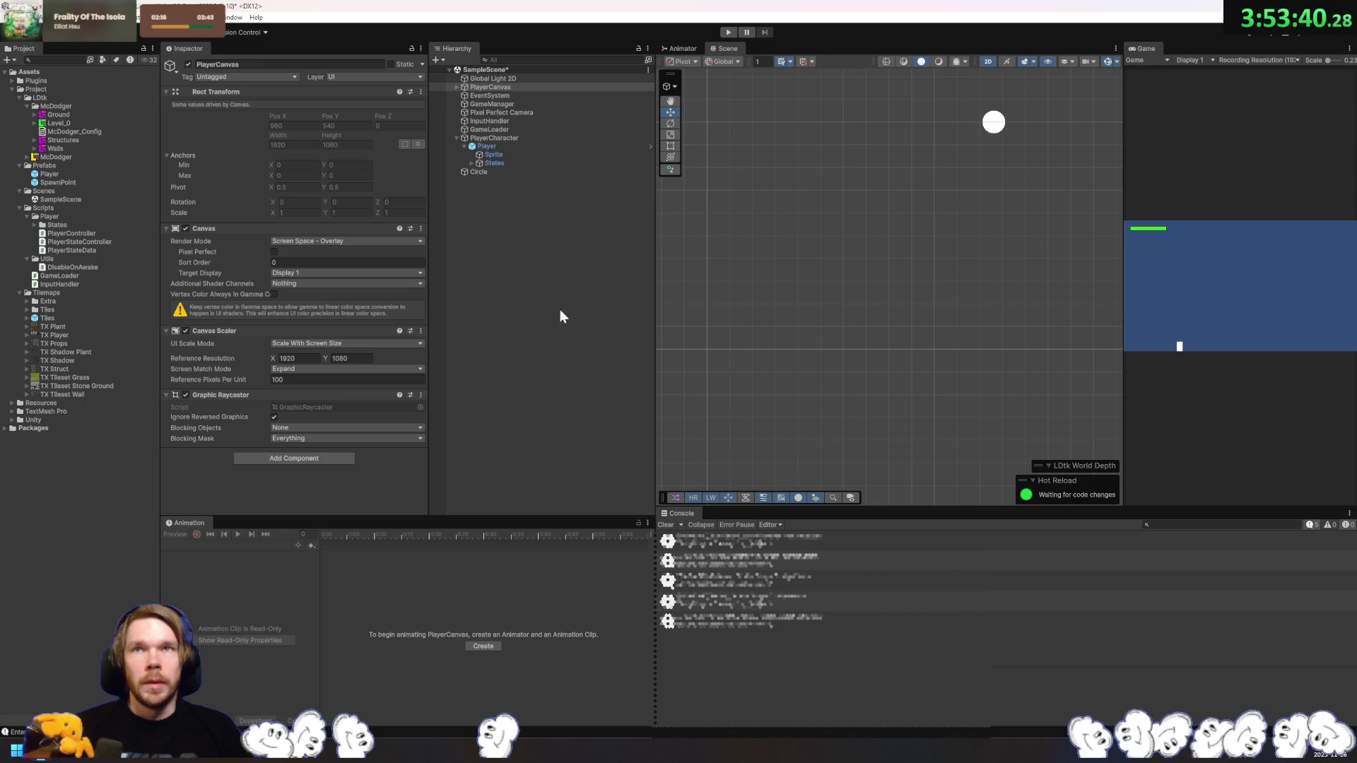
# Step: Inspect the import settings of Walls, TX Tileset Wall and Level_0
pyautogui.click(64, 148)
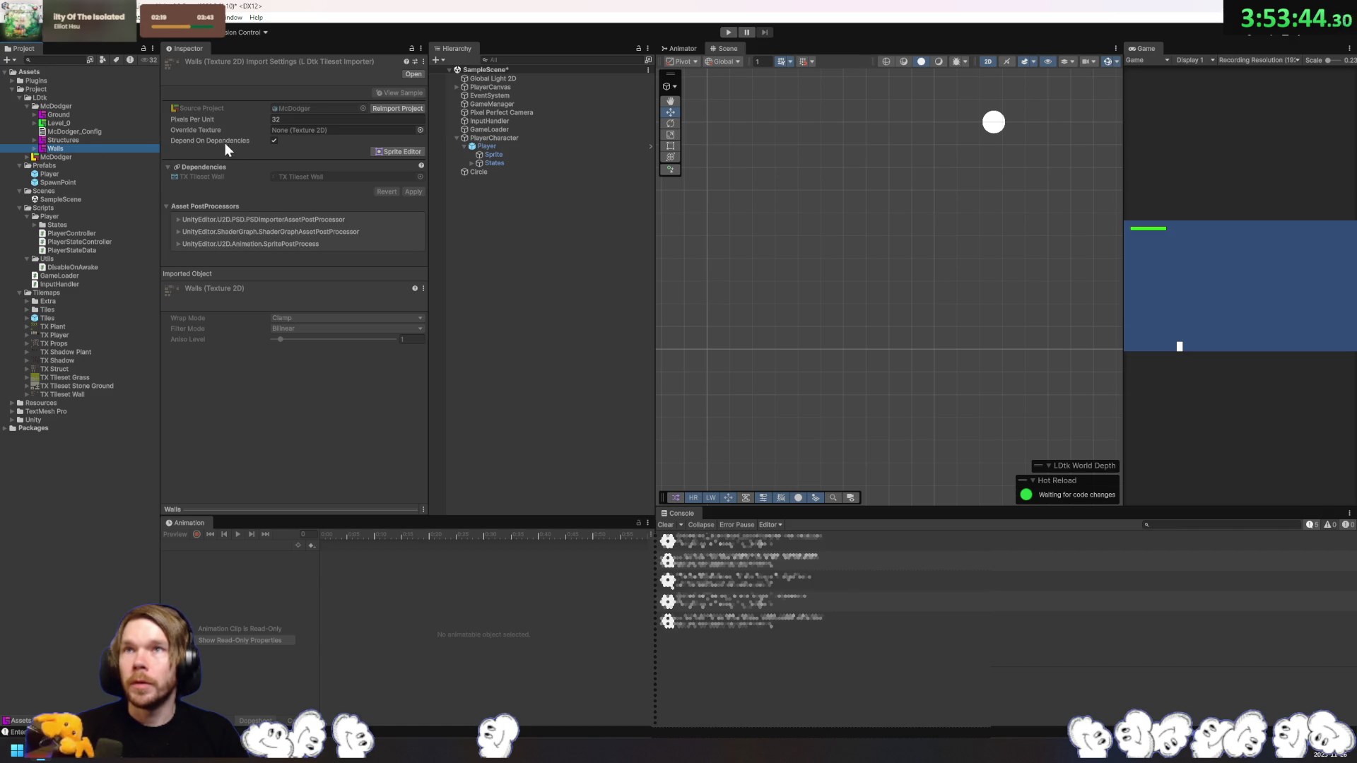
pyautogui.click(70, 394)
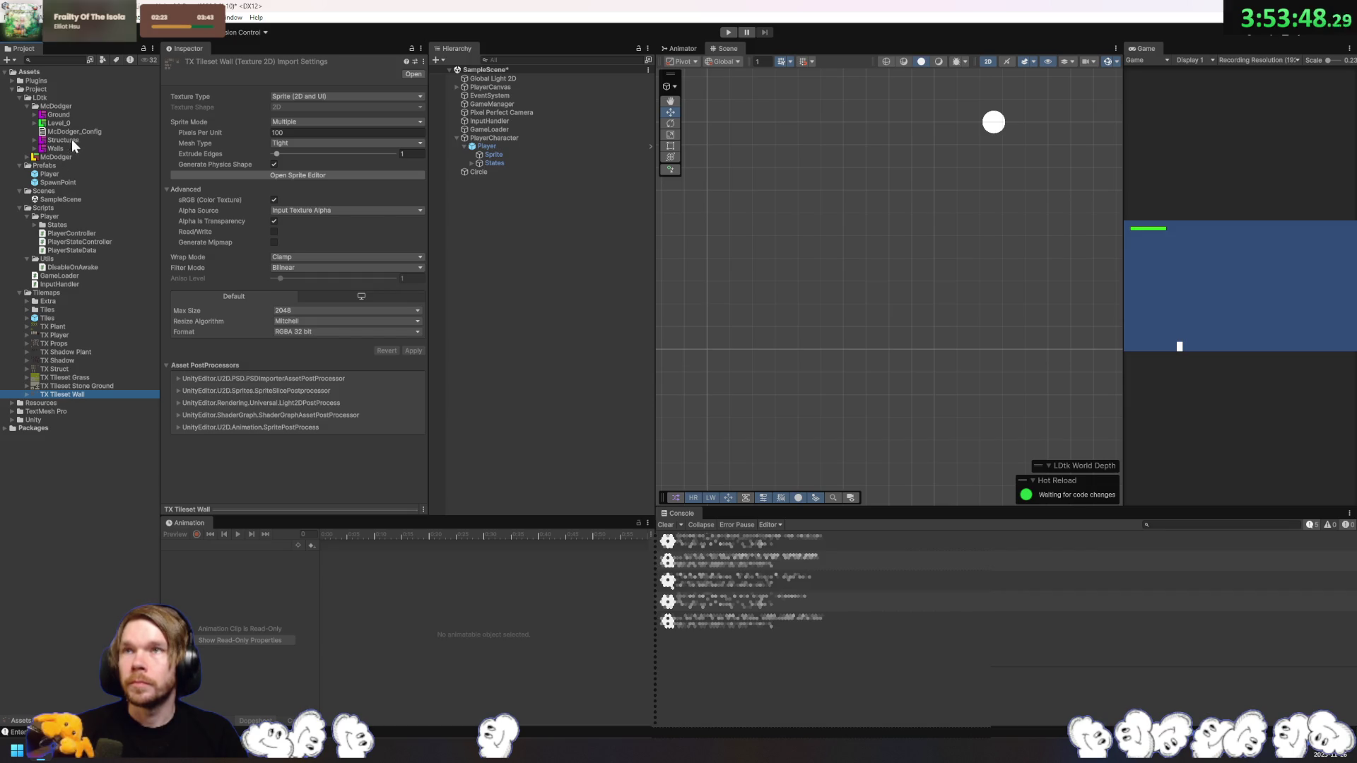
pyautogui.click(59, 124)
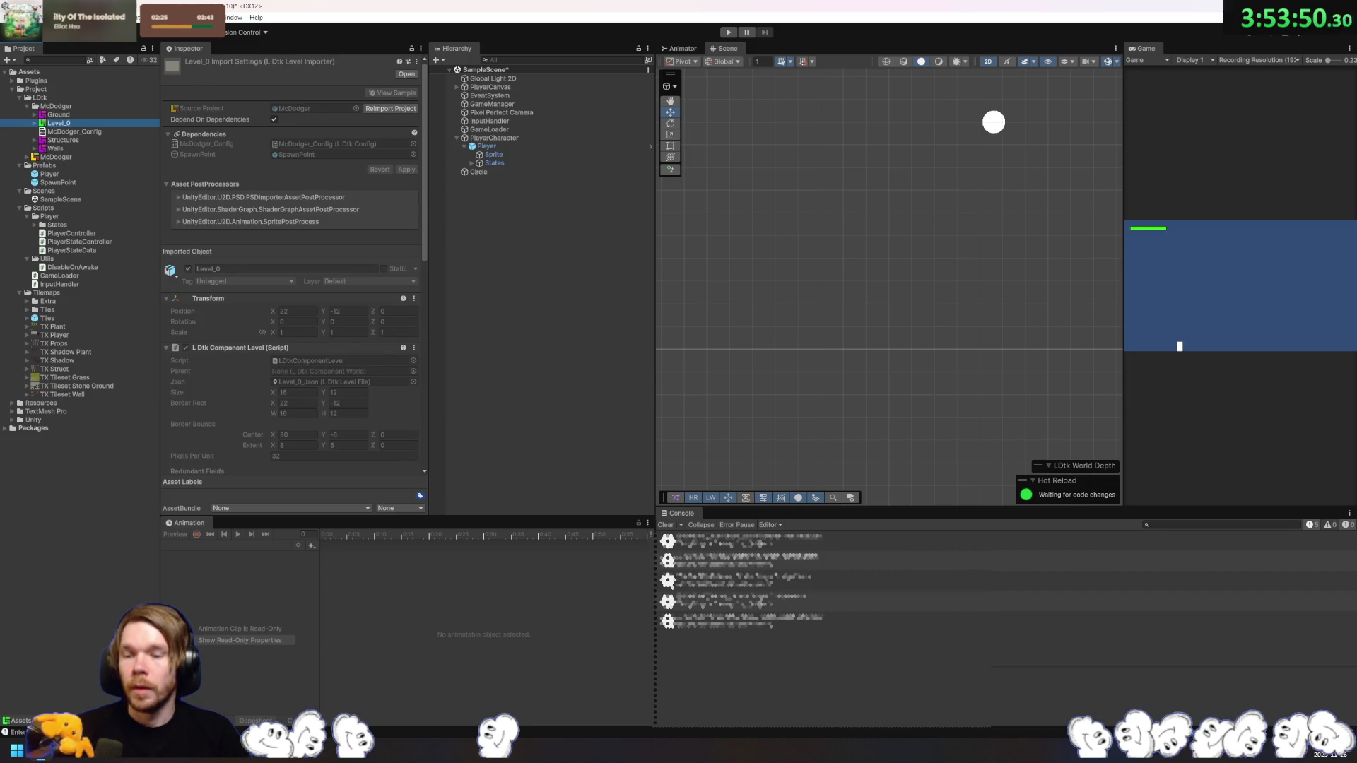
pyautogui.hotkey('alt', 'Tab')
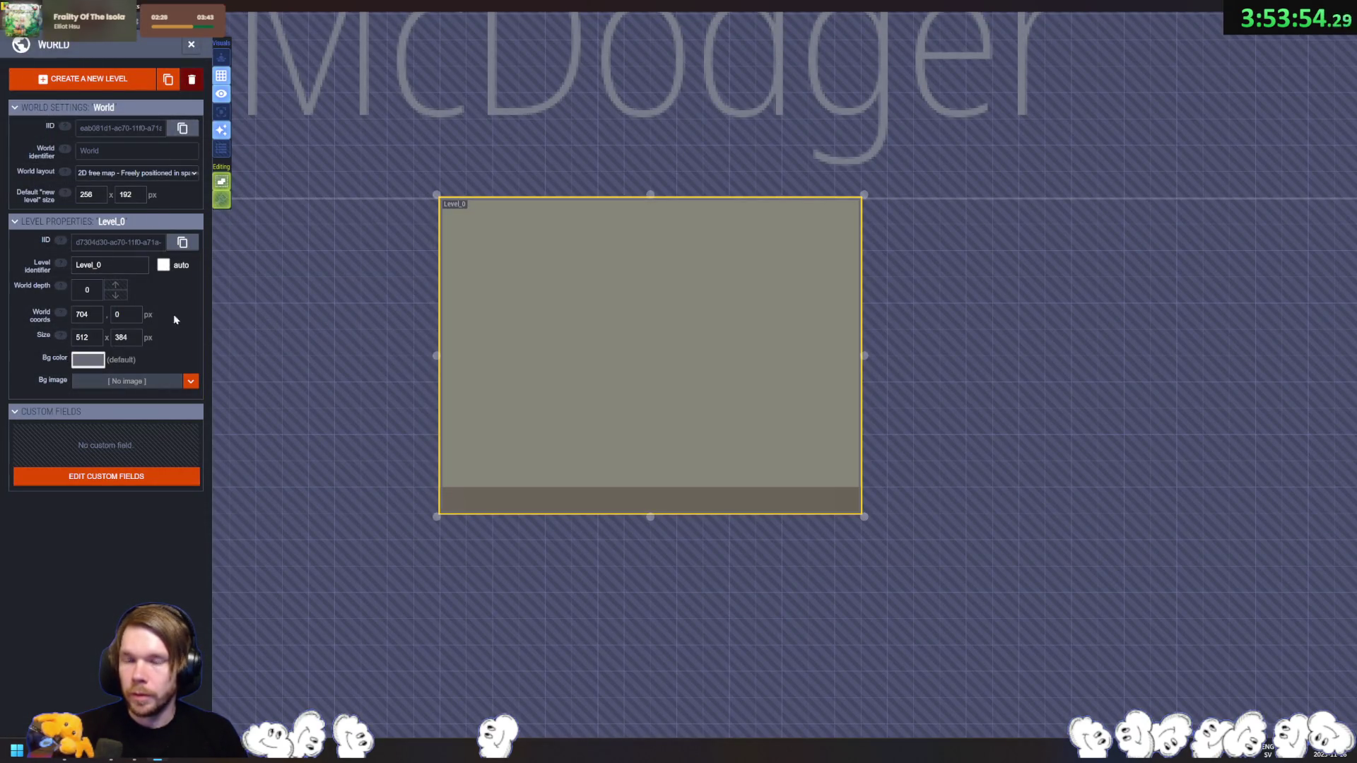
# Step: Browse the LDtk project's tilesets, viewing the Structures tileset's tiles
pyautogui.click(84, 47)
pyautogui.click(85, 47)
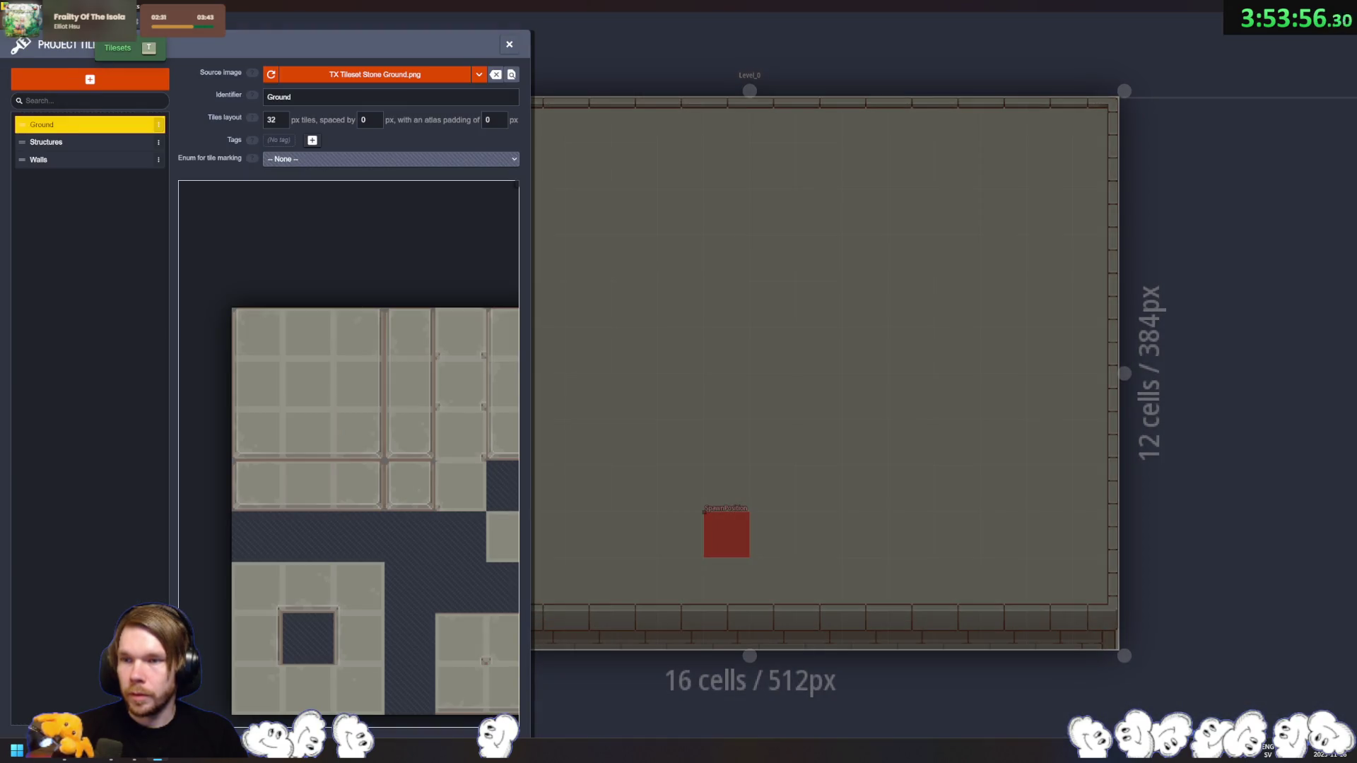
pyautogui.click(84, 145)
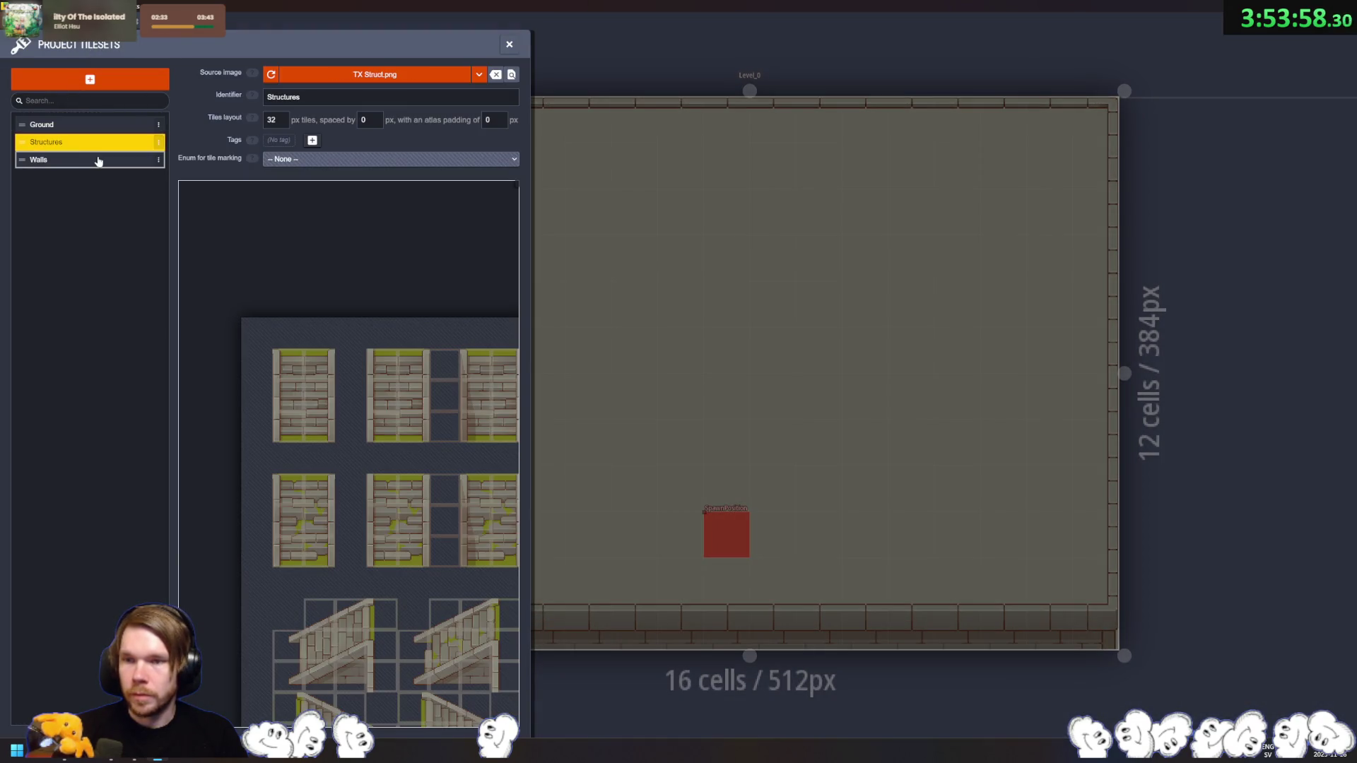
# Step: Add an Entities layer named Player, placed third below Walls
pyautogui.press('l')
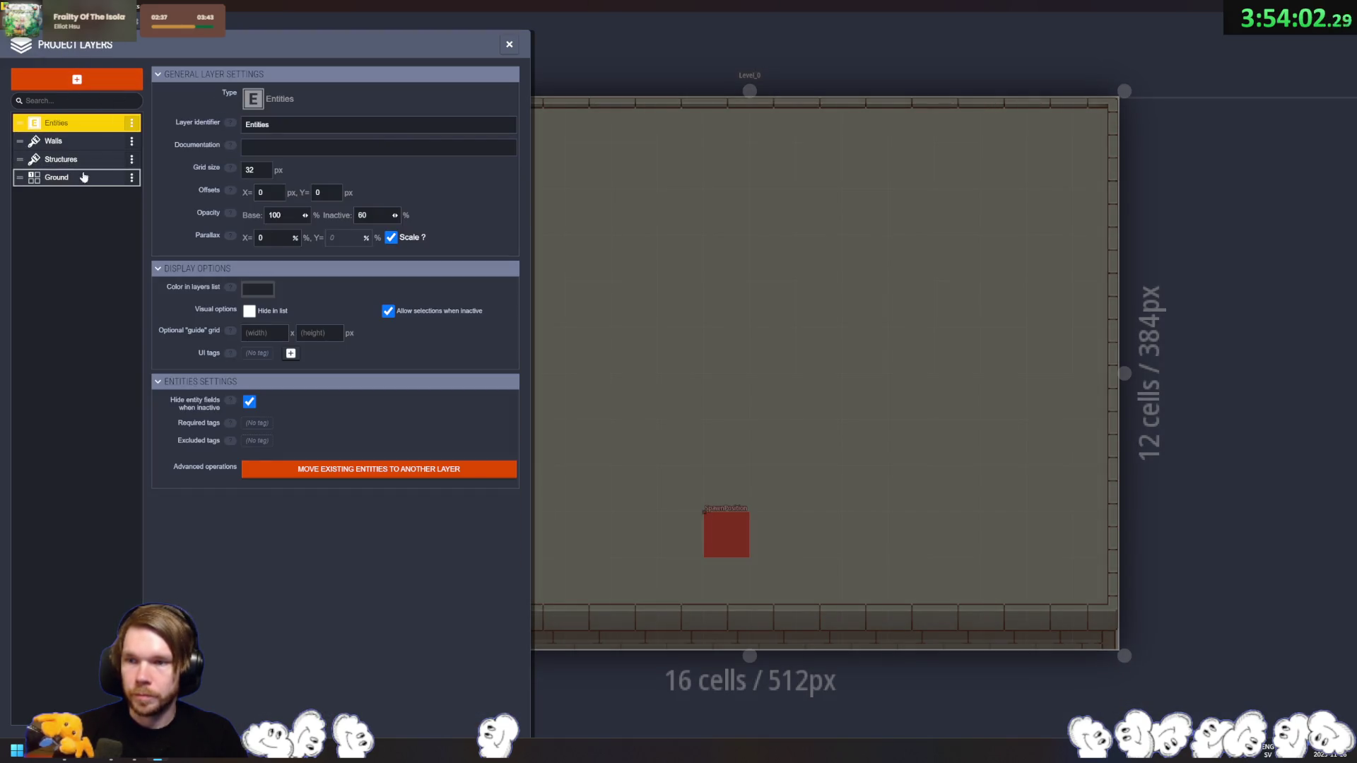
pyautogui.click(91, 79)
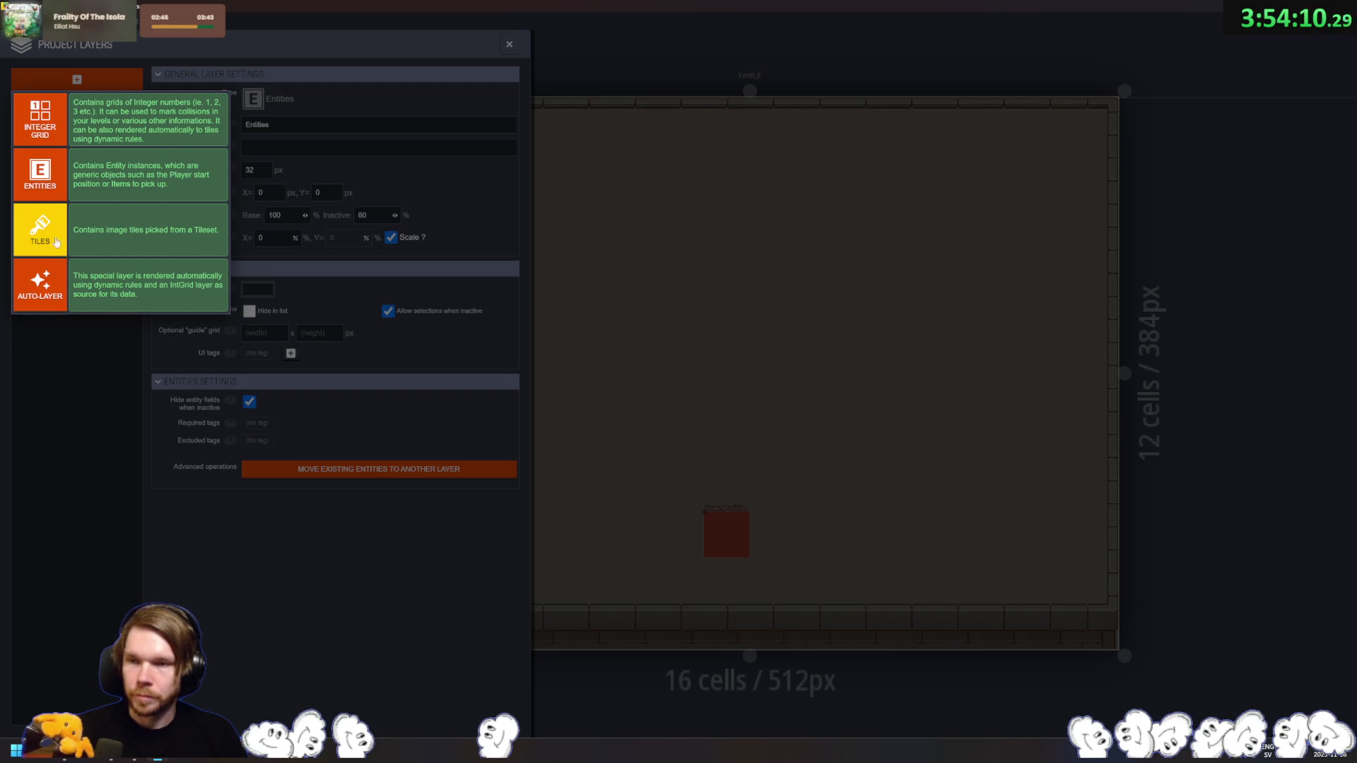
pyautogui.click(47, 188)
pyautogui.moveTo(74, 125); pyautogui.dragTo(72, 165)
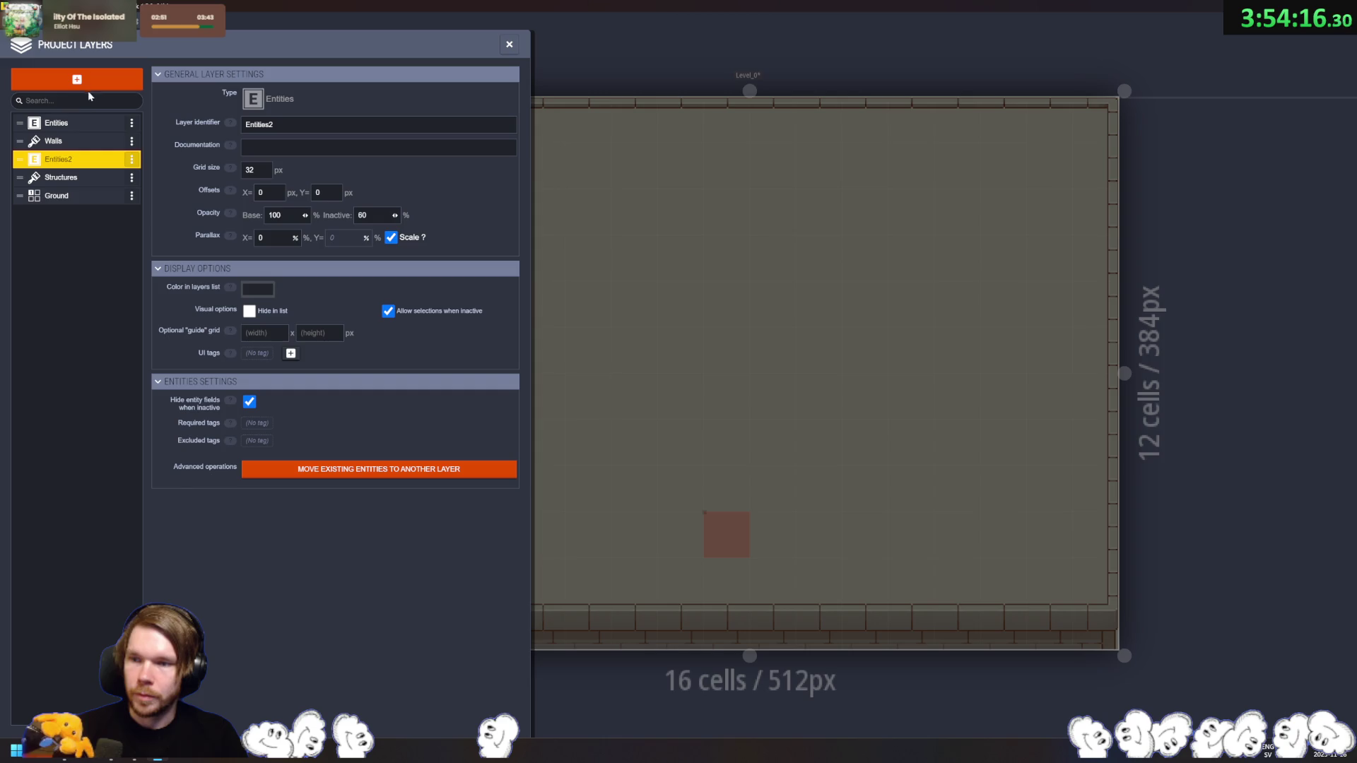
pyautogui.doubleClick(311, 124)
pyautogui.write('Player')
pyautogui.press('Return')
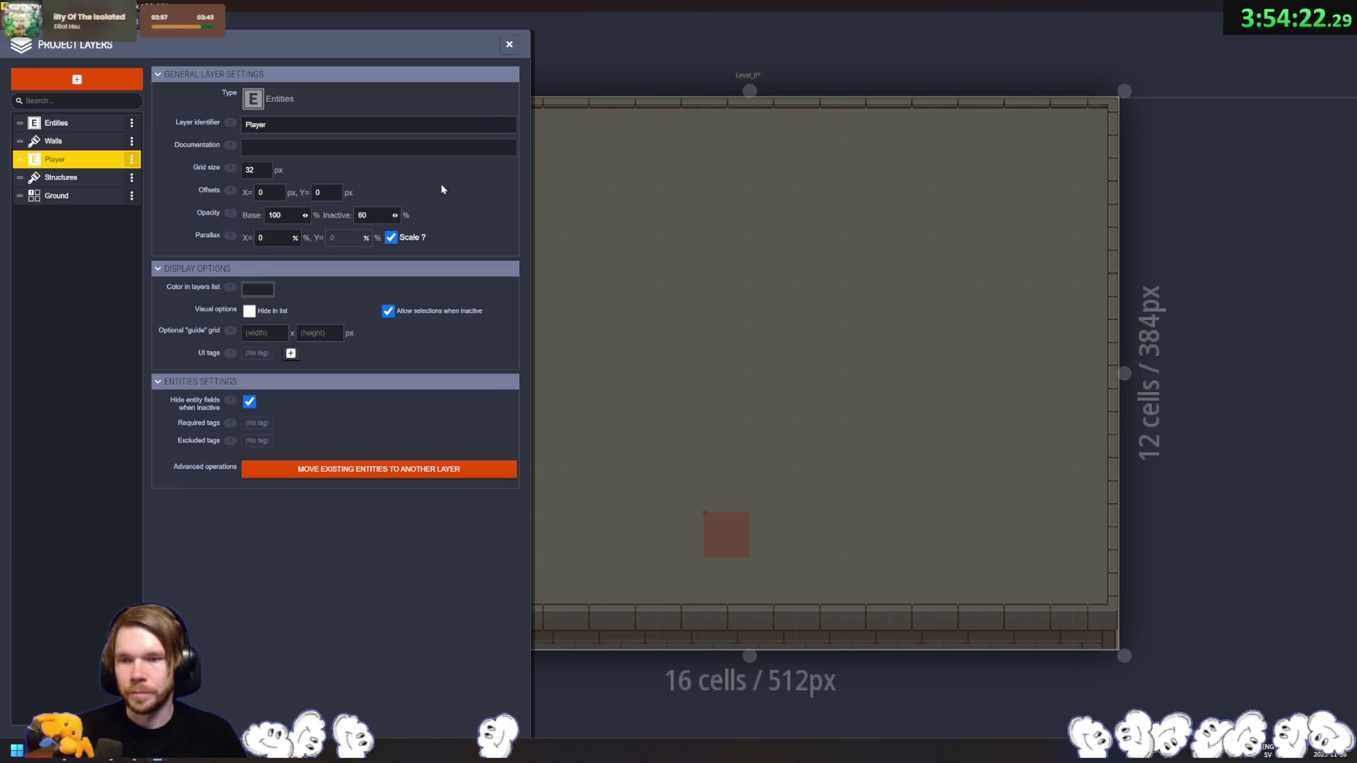
pyautogui.click(508, 45)
# Step: Save the LDtk project and drag Level_0 into the Unity scene
pyautogui.hotkey('ctrl', 's')
pyautogui.hotkey('alt', 'Tab')
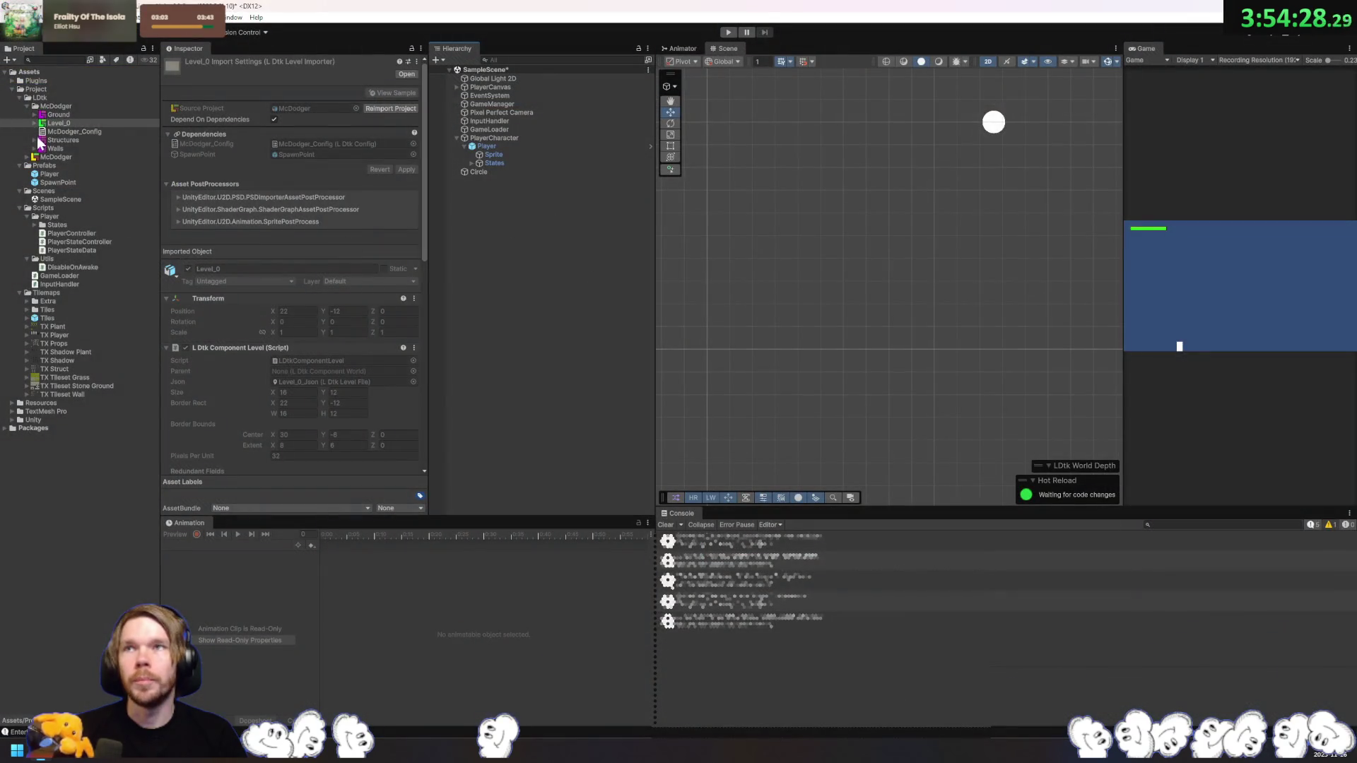
pyautogui.moveTo(55, 122)
pyautogui.mouseDown()
pyautogui.moveTo(315, 167)
pyautogui.moveTo(476, 241)
pyautogui.mouseUp()
# Step: Expand Level_0's Walls, Ground and Entities layers and inspect the SpawnPosition entity
pyautogui.click(457, 179)
pyautogui.click(464, 197)
pyautogui.click(464, 212)
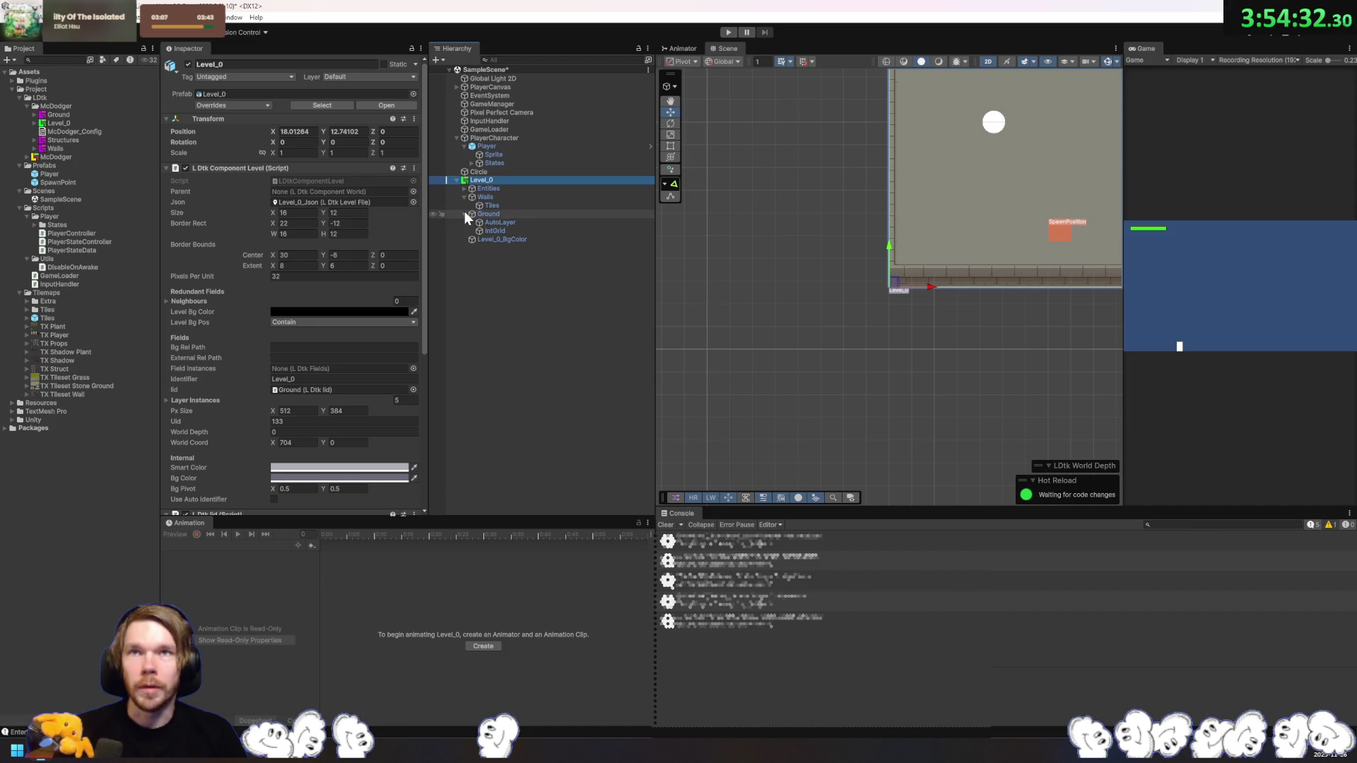
pyautogui.click(463, 188)
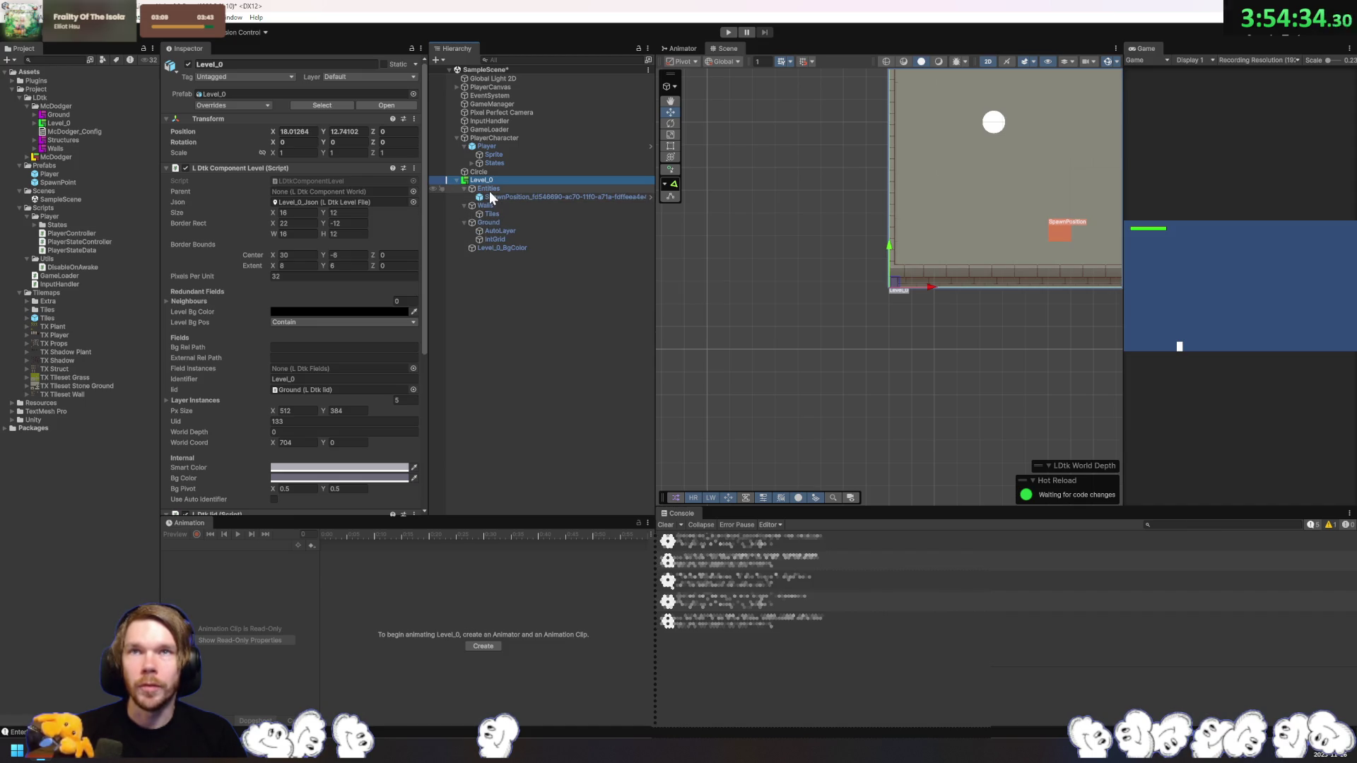
pyautogui.click(489, 196)
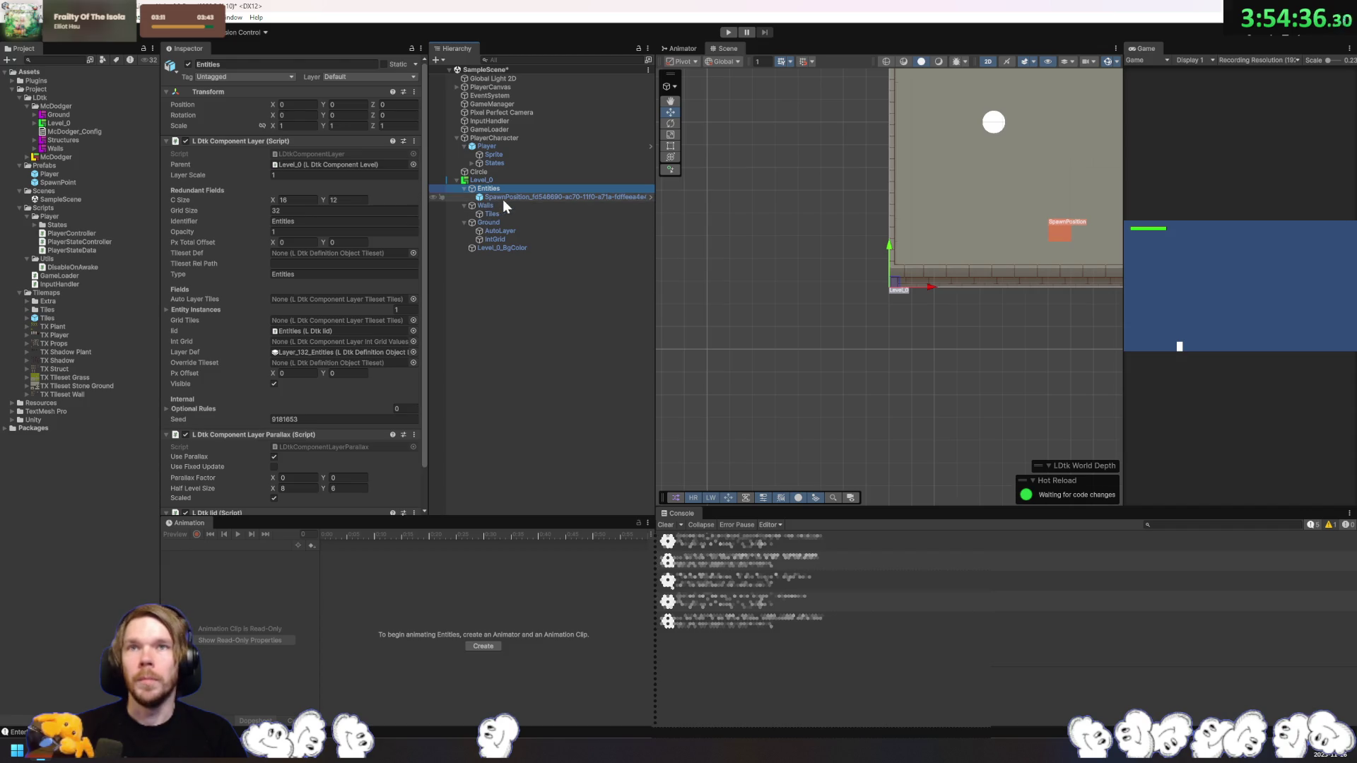
# Step: Inspect the Tiles, AutoLayer and IntGrid tilemaps, frame the level, and select the Walls tileset
pyautogui.click(501, 213)
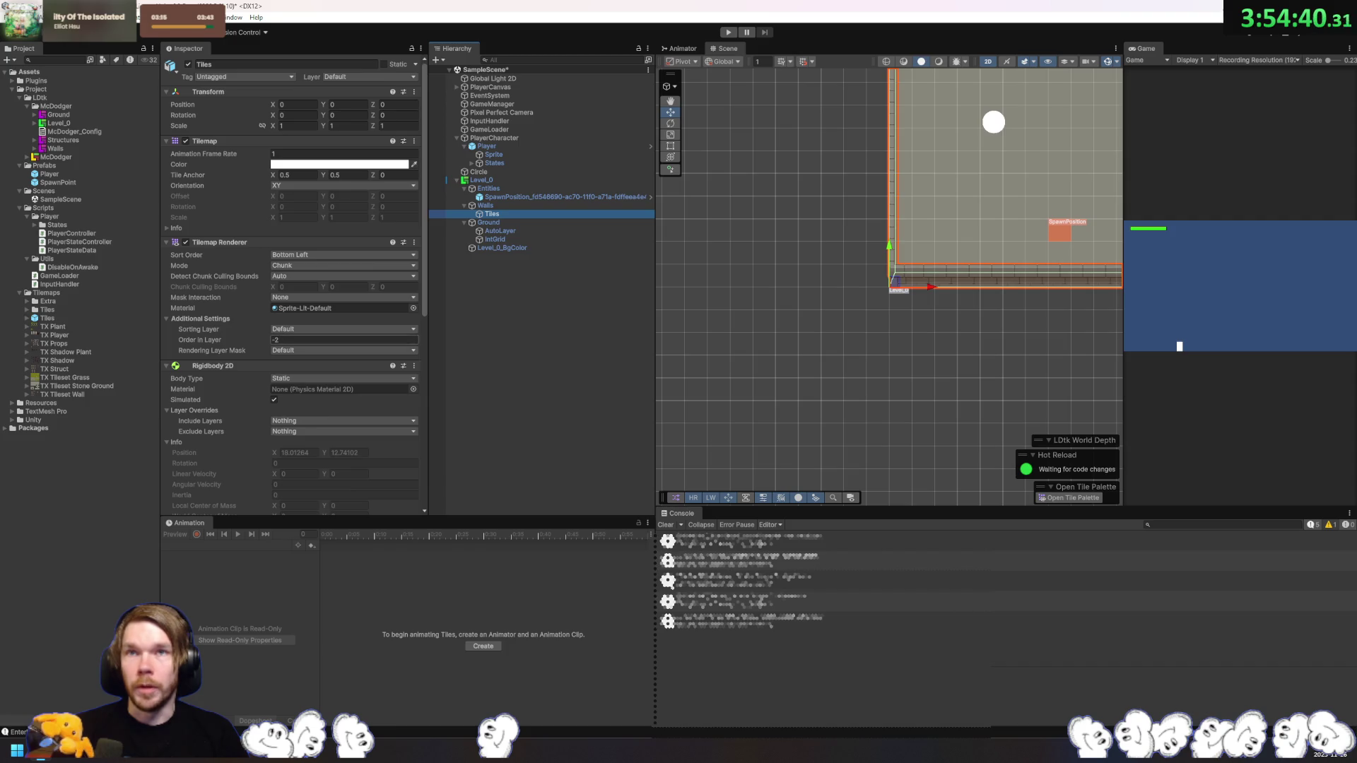
pyautogui.click(510, 231)
pyautogui.click(506, 239)
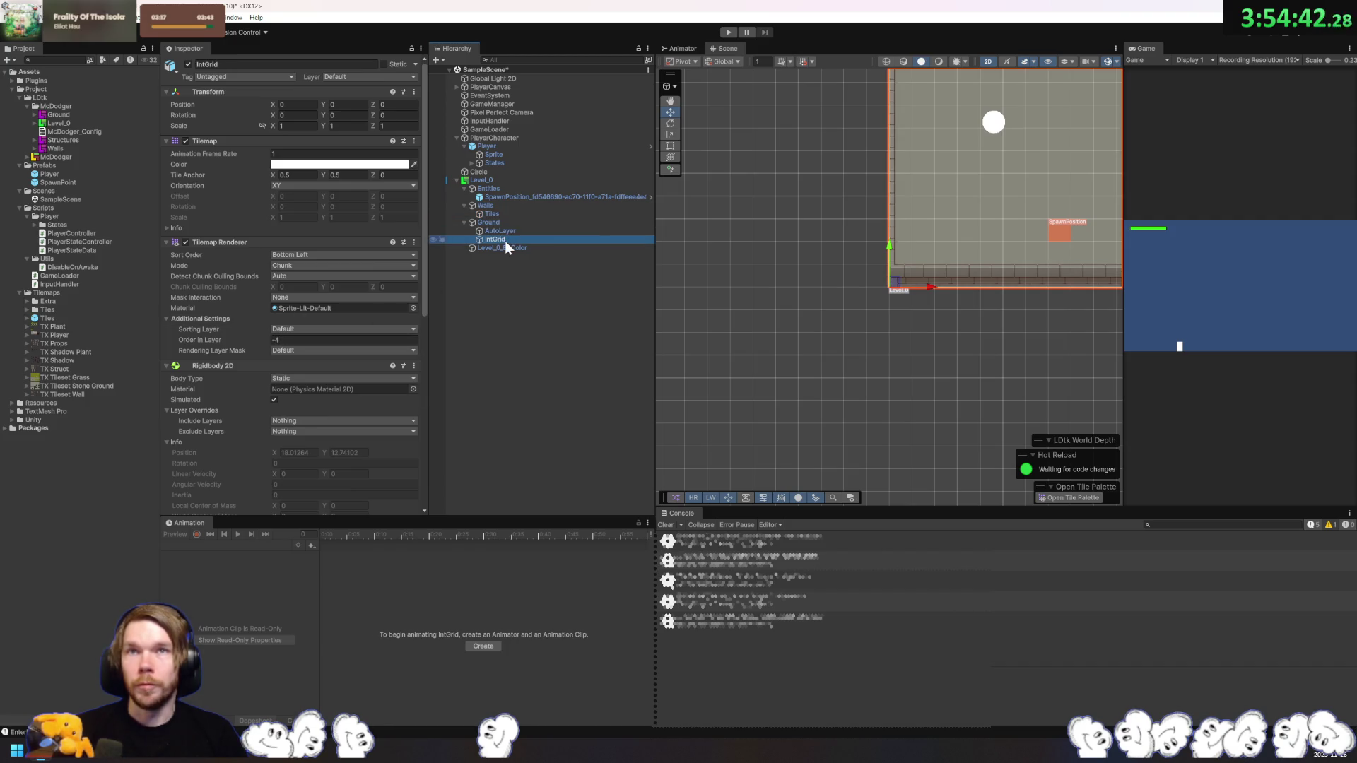
pyautogui.click(500, 231)
pyautogui.scroll(3, 910, 286)
pyautogui.moveTo(910, 286)
pyautogui.mouseDown()
pyautogui.moveTo(692, 355)
pyautogui.moveTo(715, 388)
pyautogui.mouseUp()
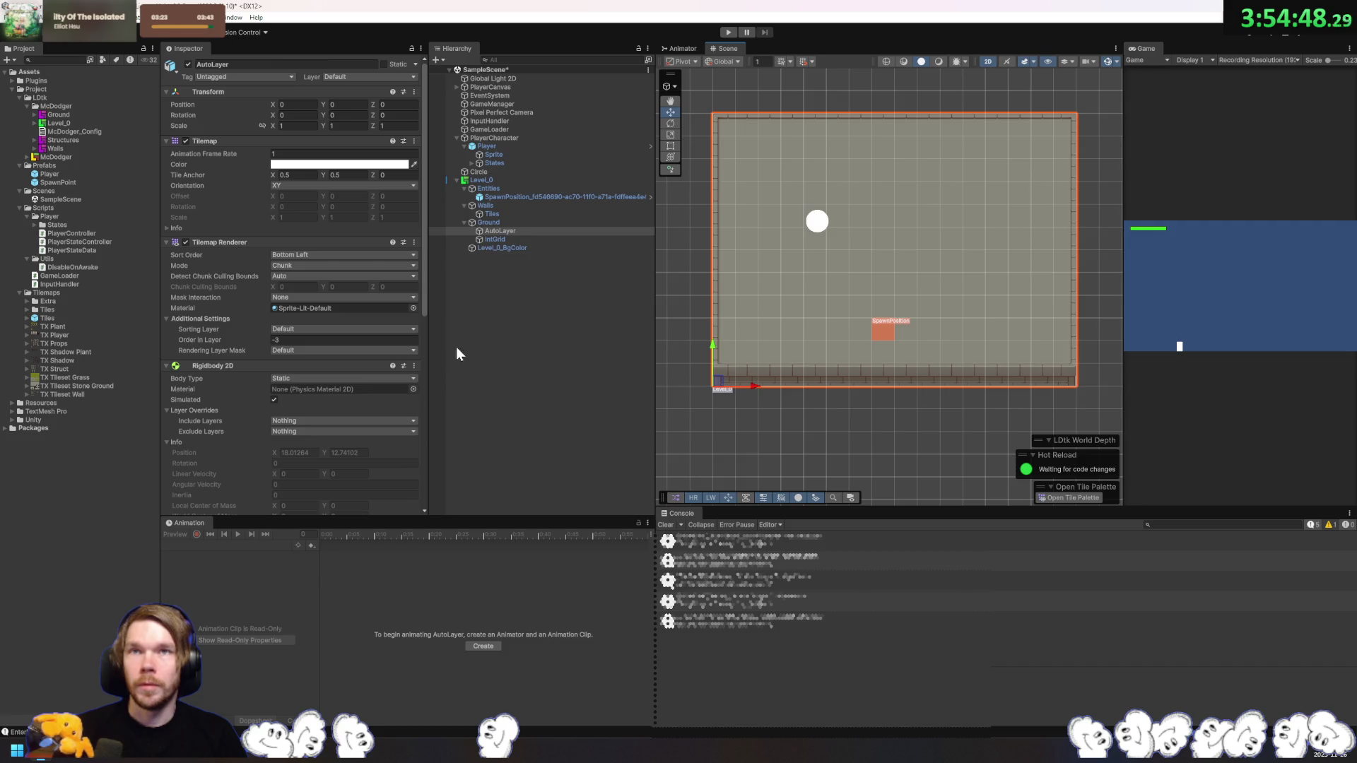
pyautogui.click(499, 214)
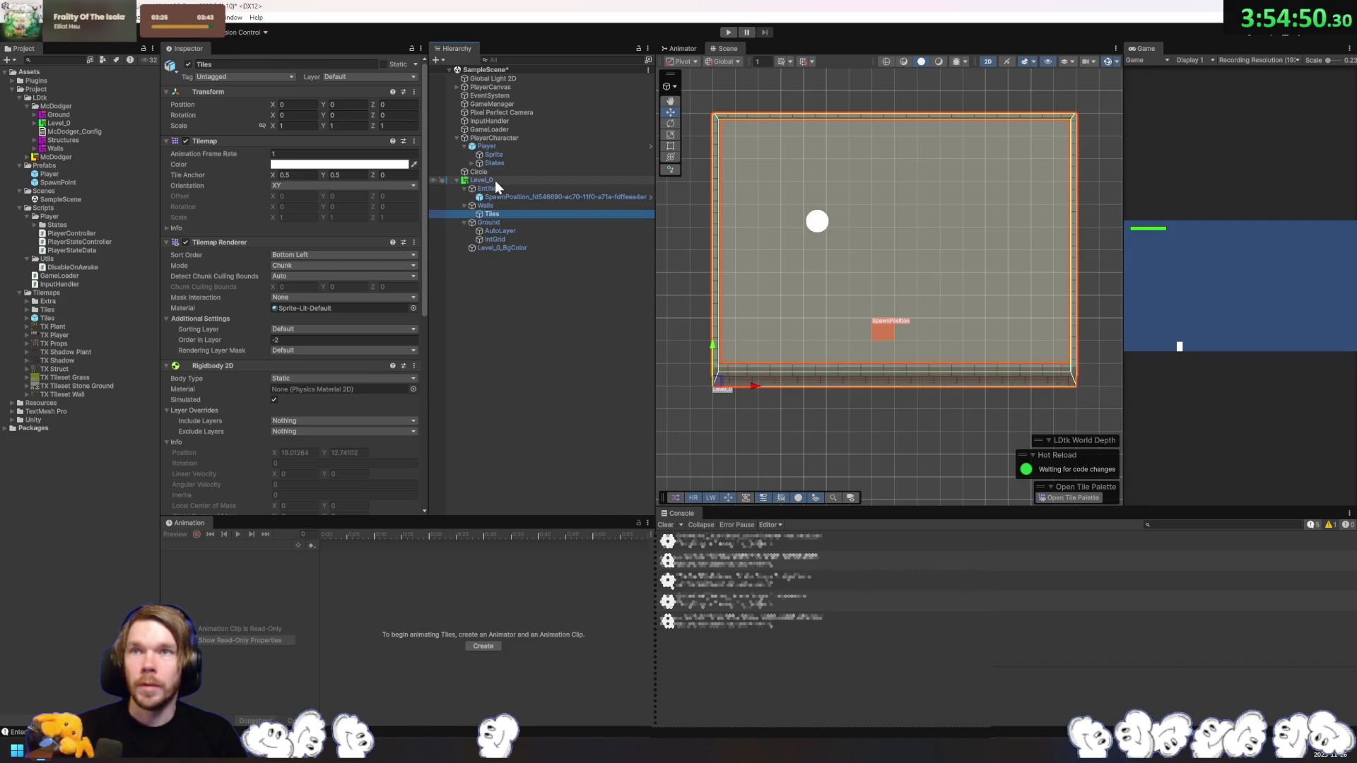
pyautogui.click(67, 145)
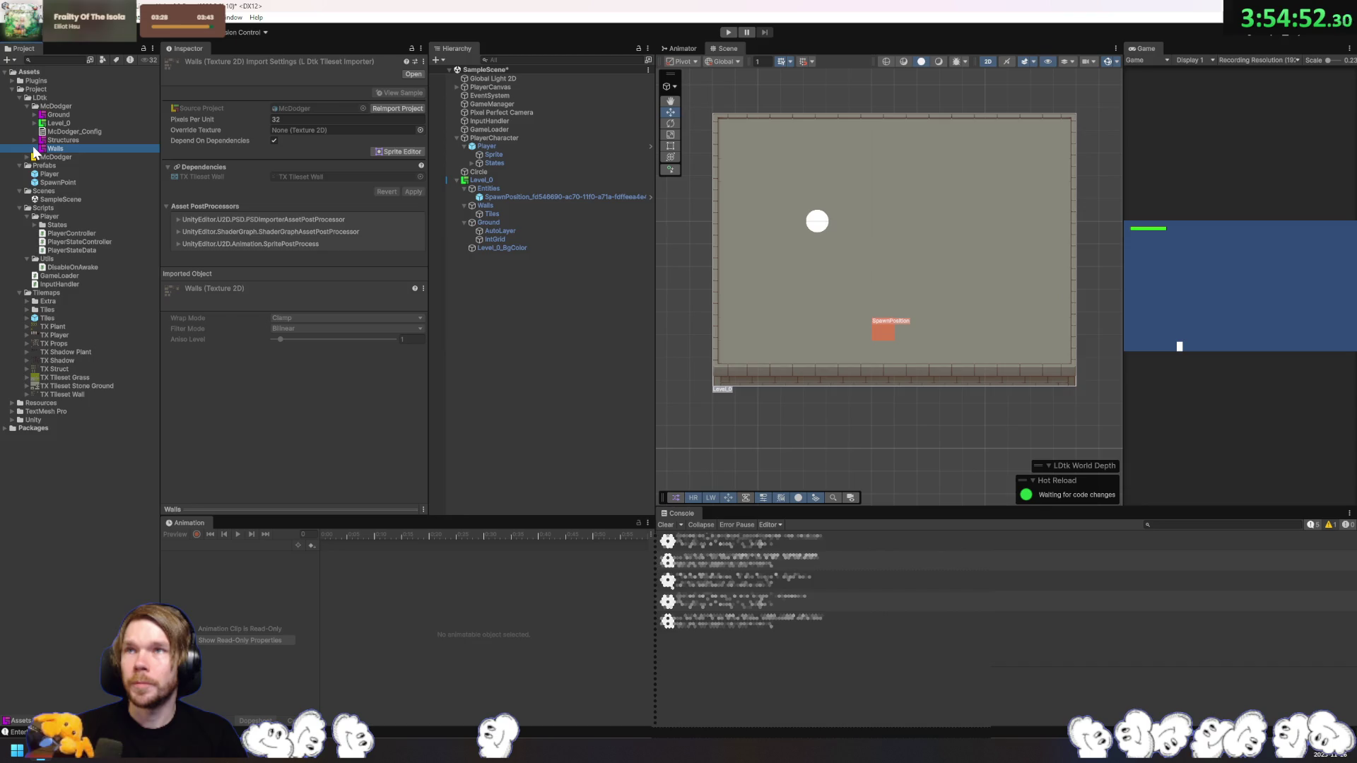
# Step: Expand Walls and inspect its Walls_Artifacts and Walls_Json sub-assets
pyautogui.click(33, 147)
pyautogui.click(64, 157)
pyautogui.click(83, 165)
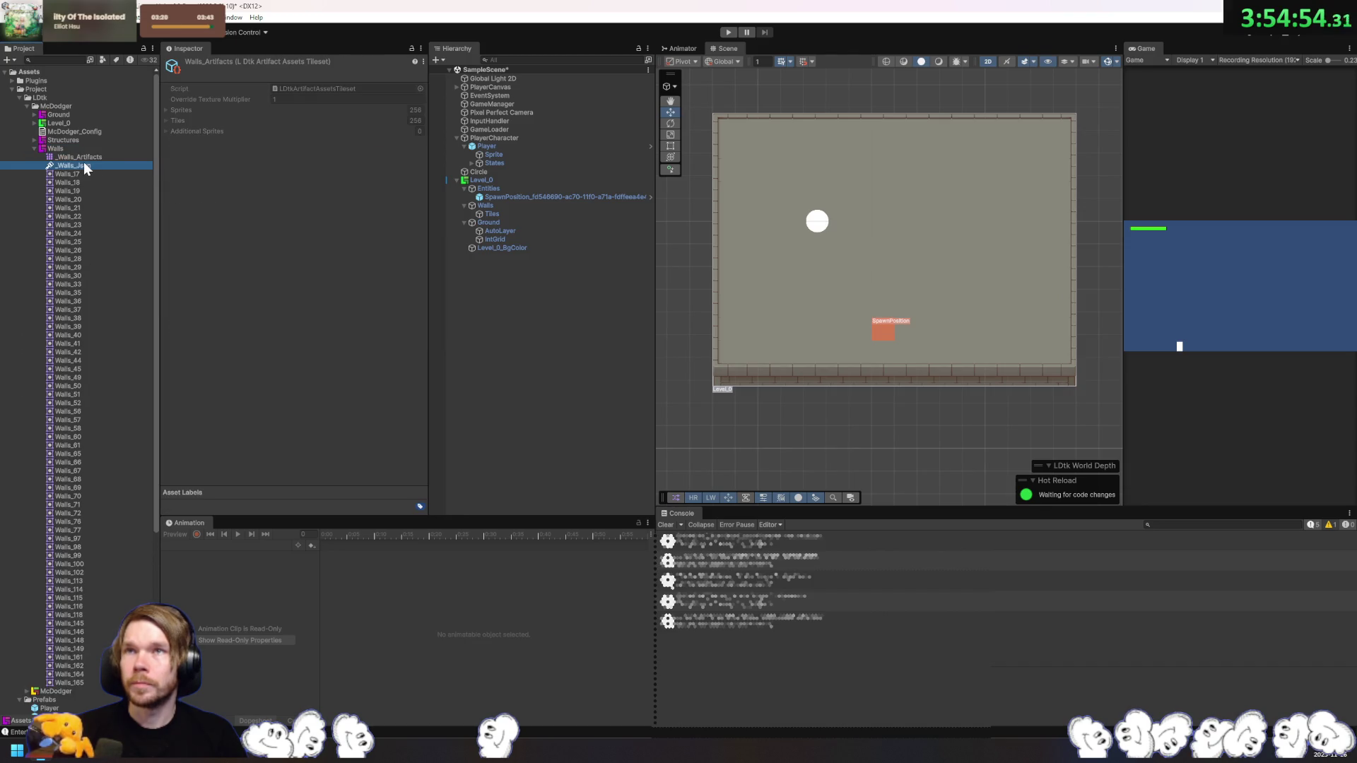
pyautogui.click(88, 149)
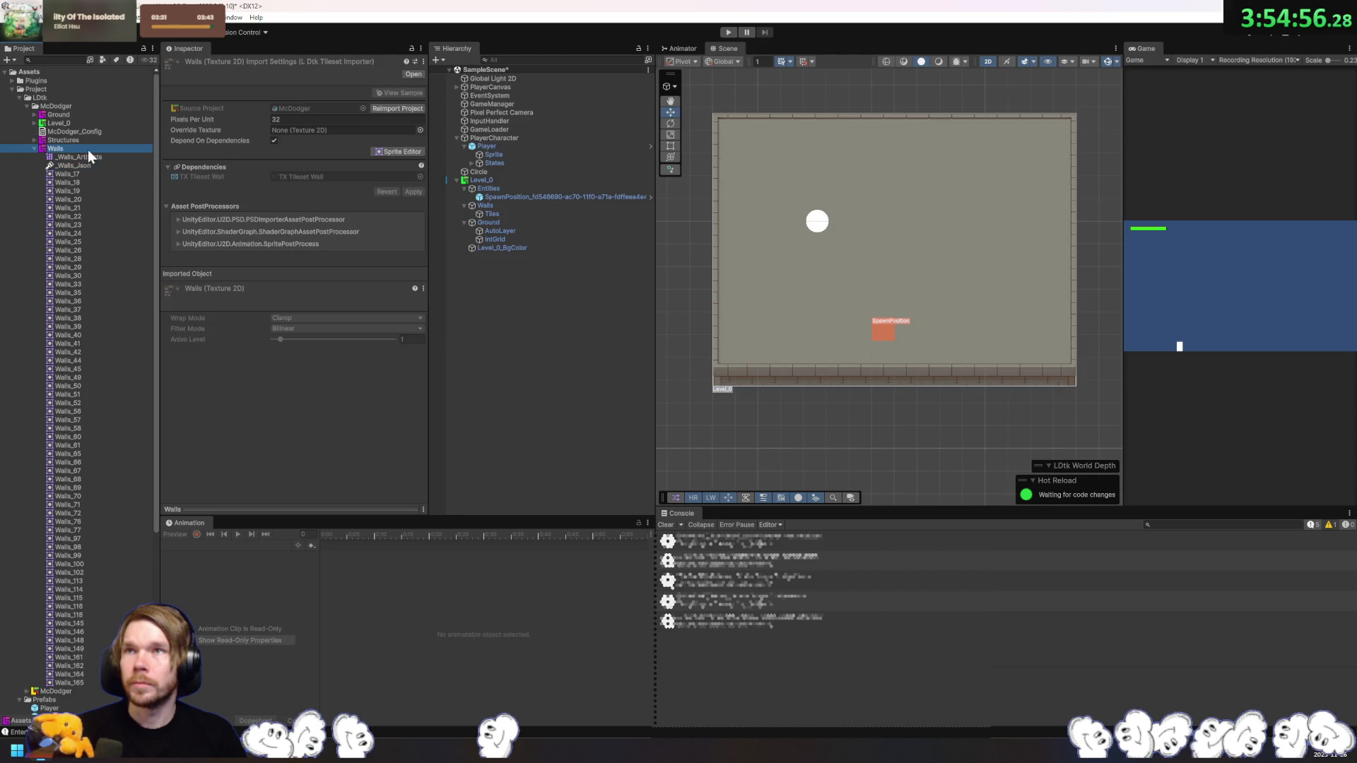
# Step: Check the Walls sprite slices in the Sprite Editor, then close it and collapse Walls
pyautogui.click(401, 151)
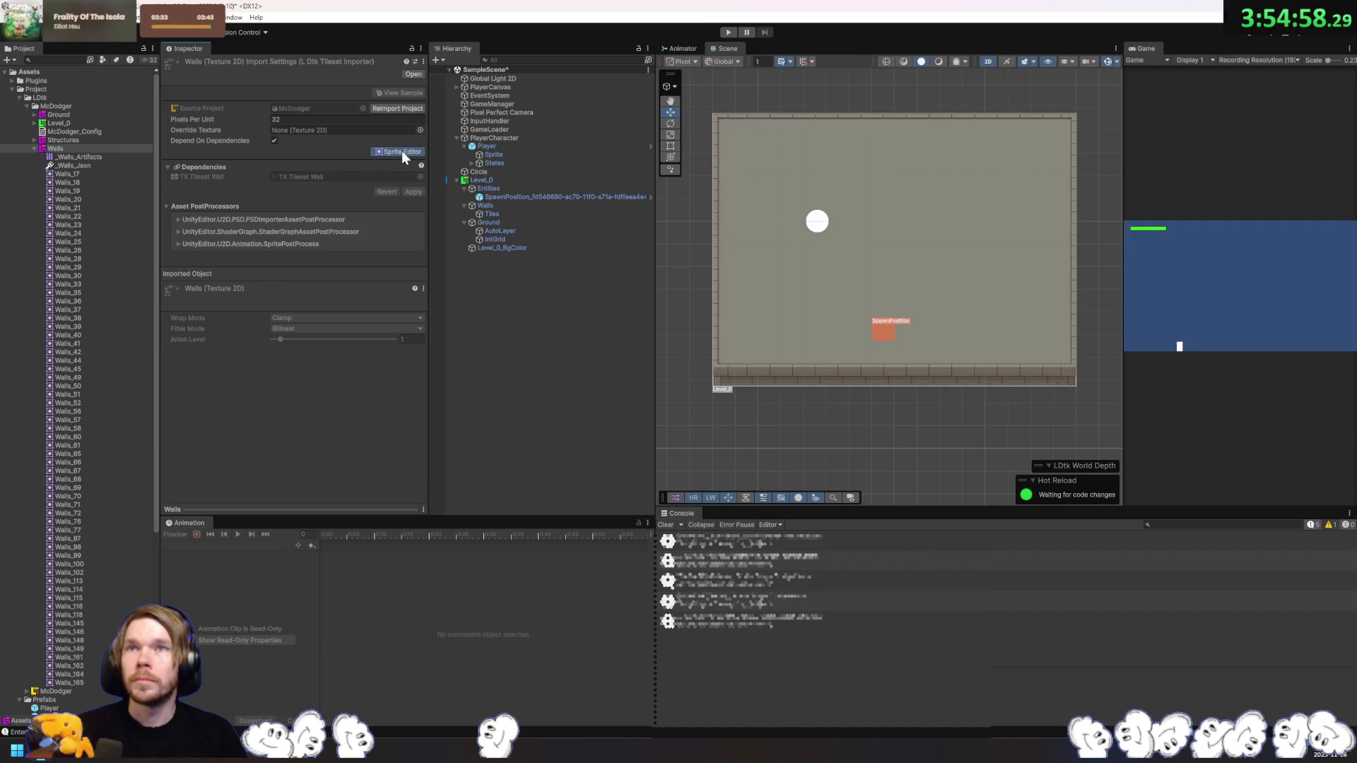
pyautogui.click(477, 173)
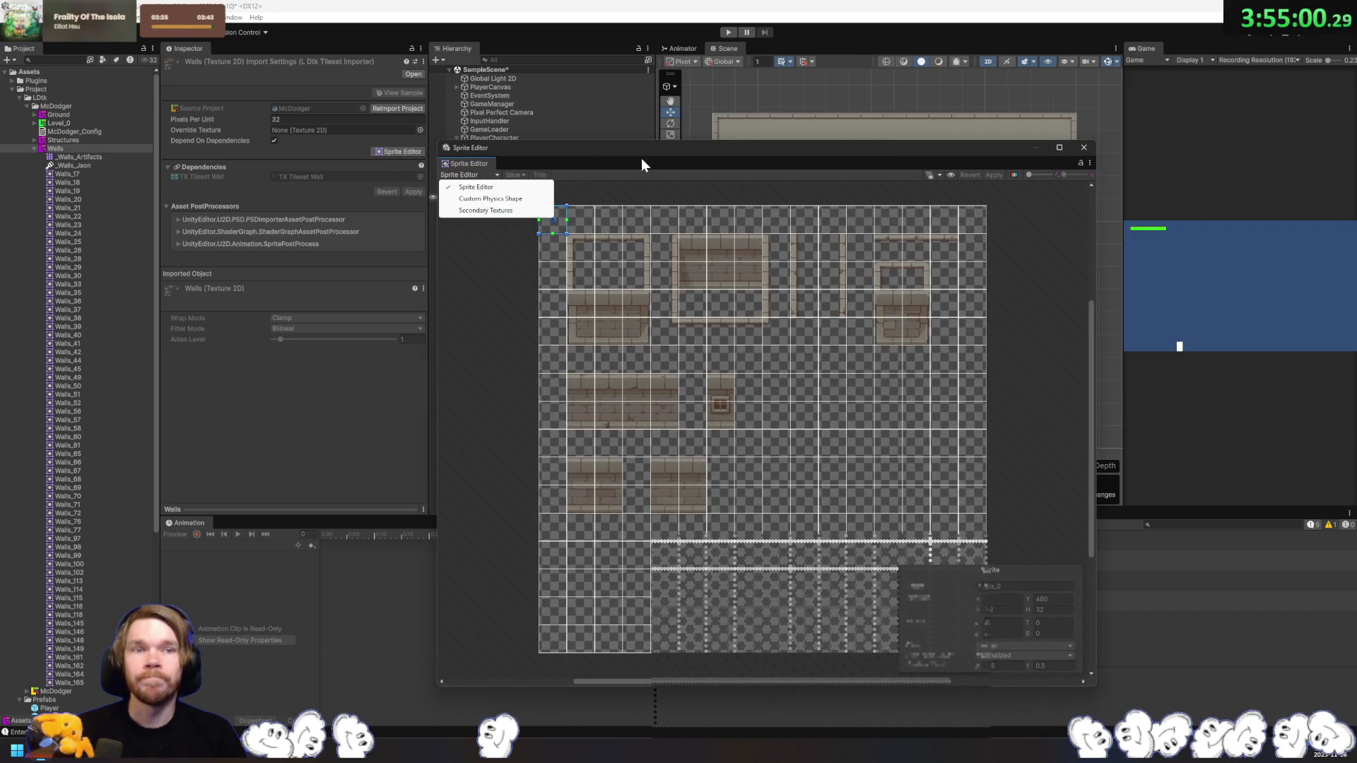
pyautogui.click(641, 158)
pyautogui.click(486, 174)
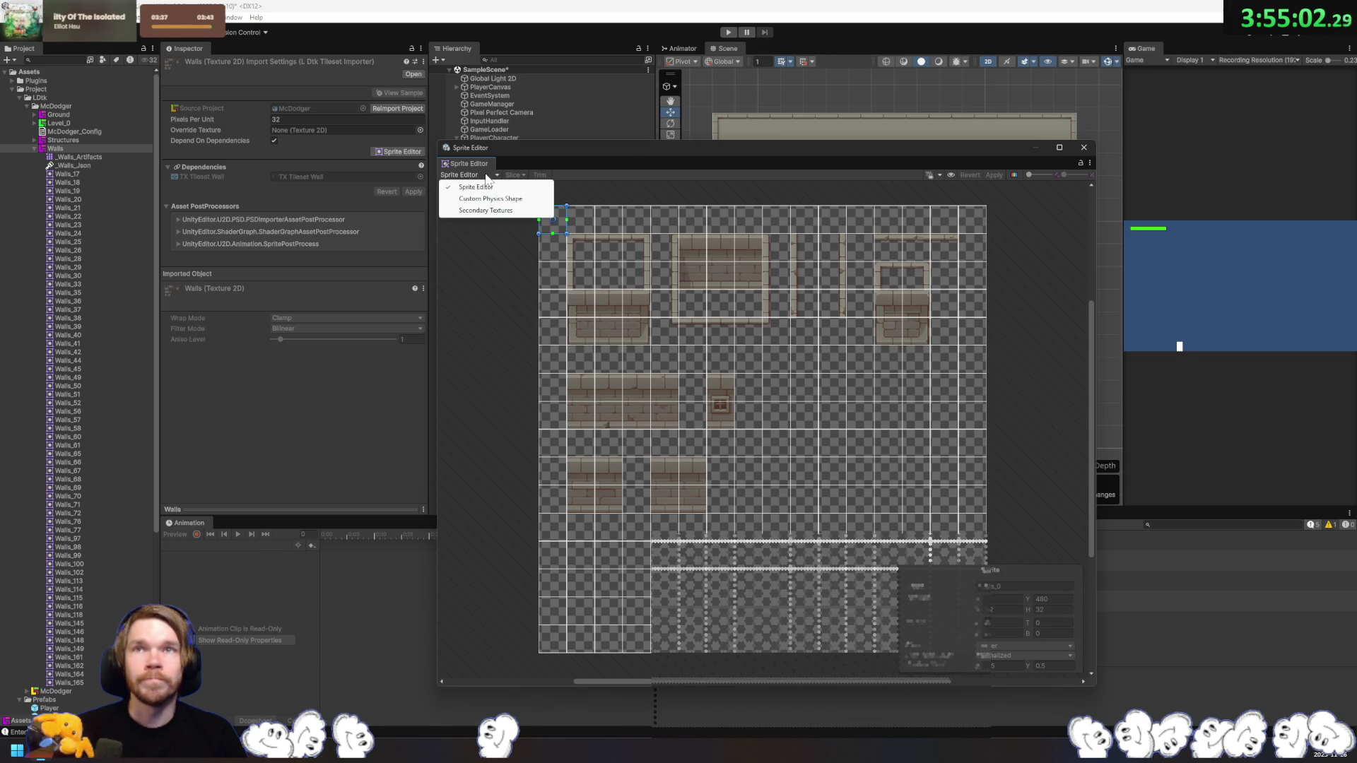
pyautogui.click(721, 162)
pyautogui.click(753, 249)
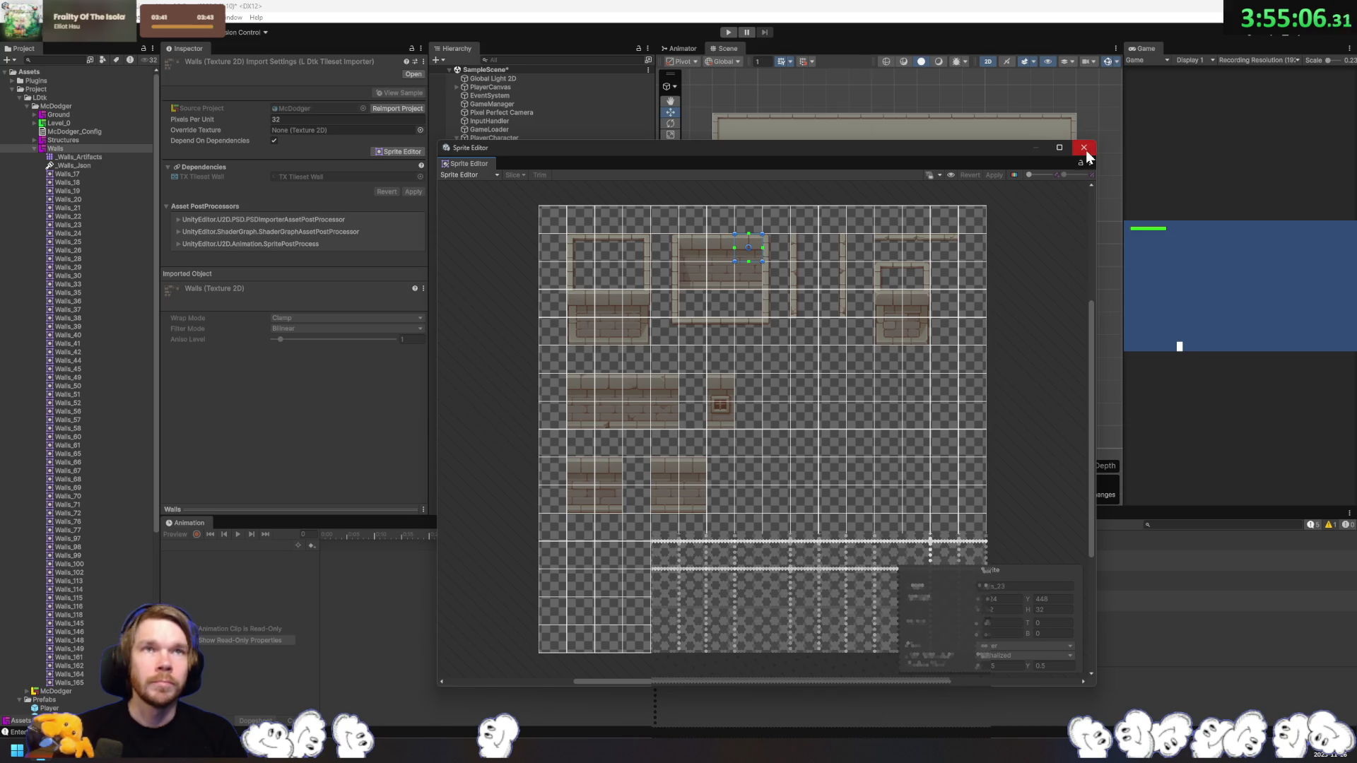
pyautogui.click(1083, 147)
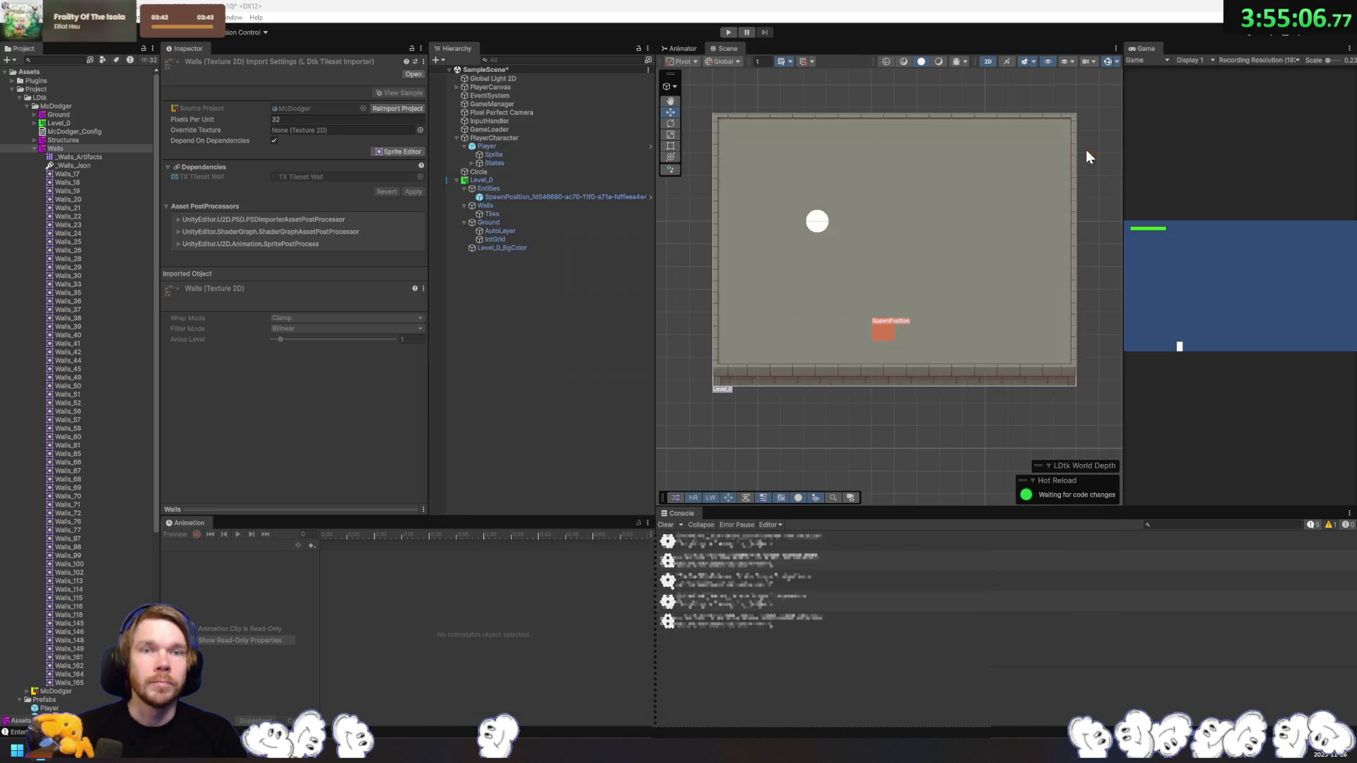
pyautogui.click(34, 149)
# Step: Review McDodger_Config's Data fields and Level_0's level import settings
pyautogui.click(74, 131)
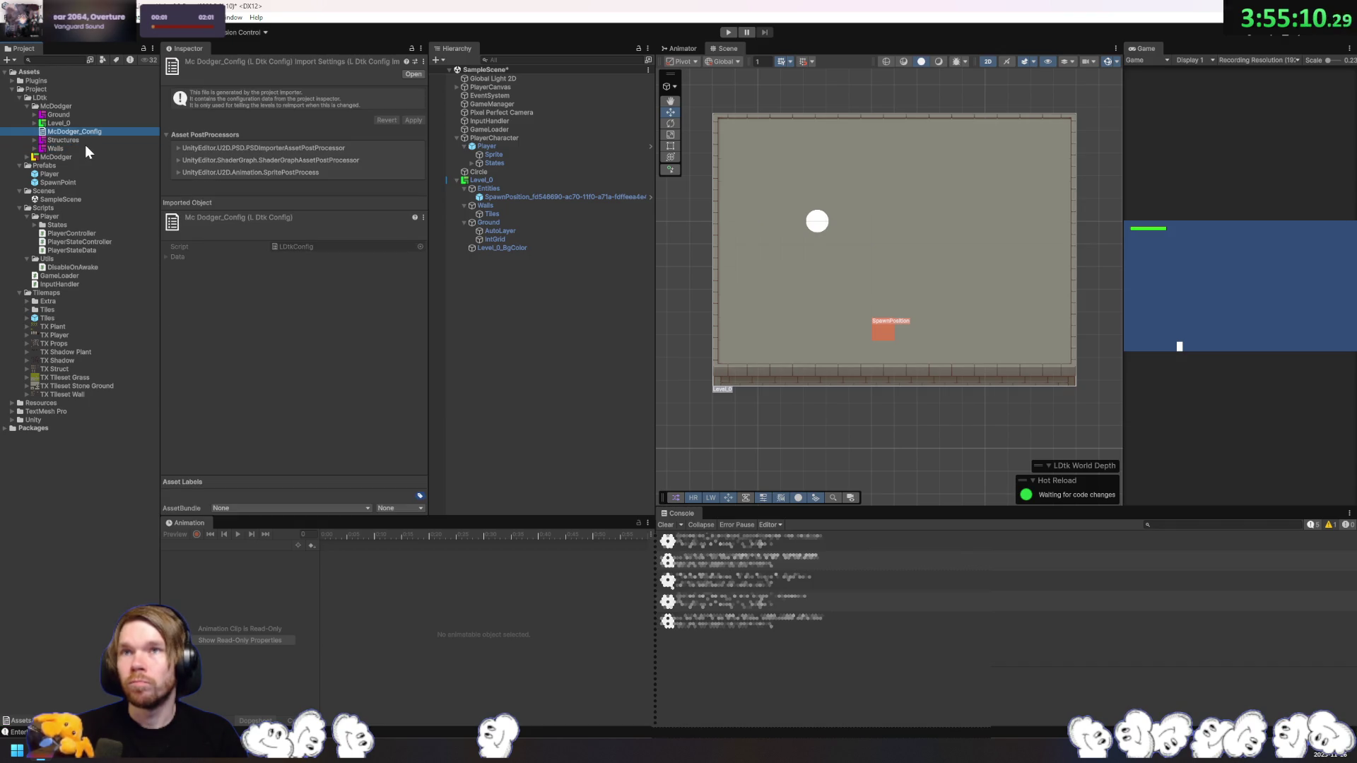
pyautogui.click(166, 256)
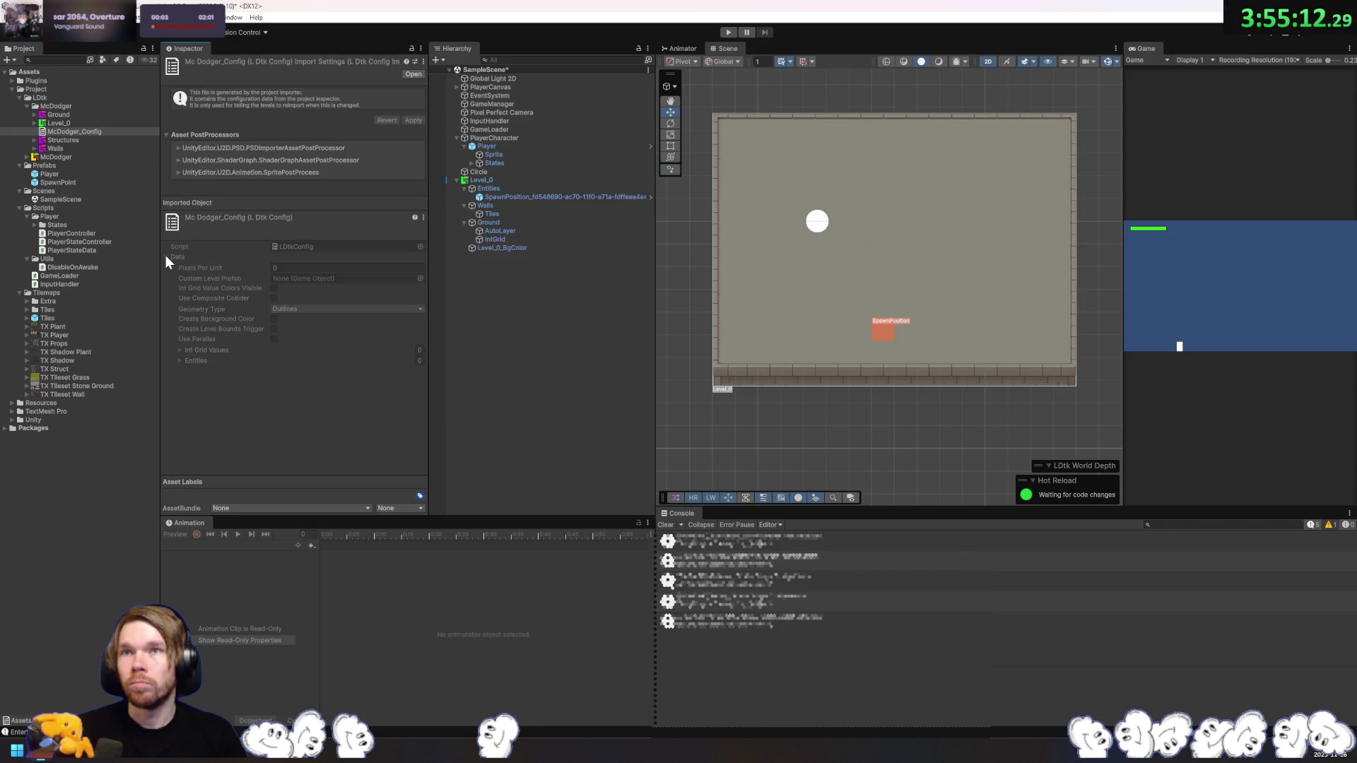
pyautogui.click(84, 122)
pyautogui.click(33, 123)
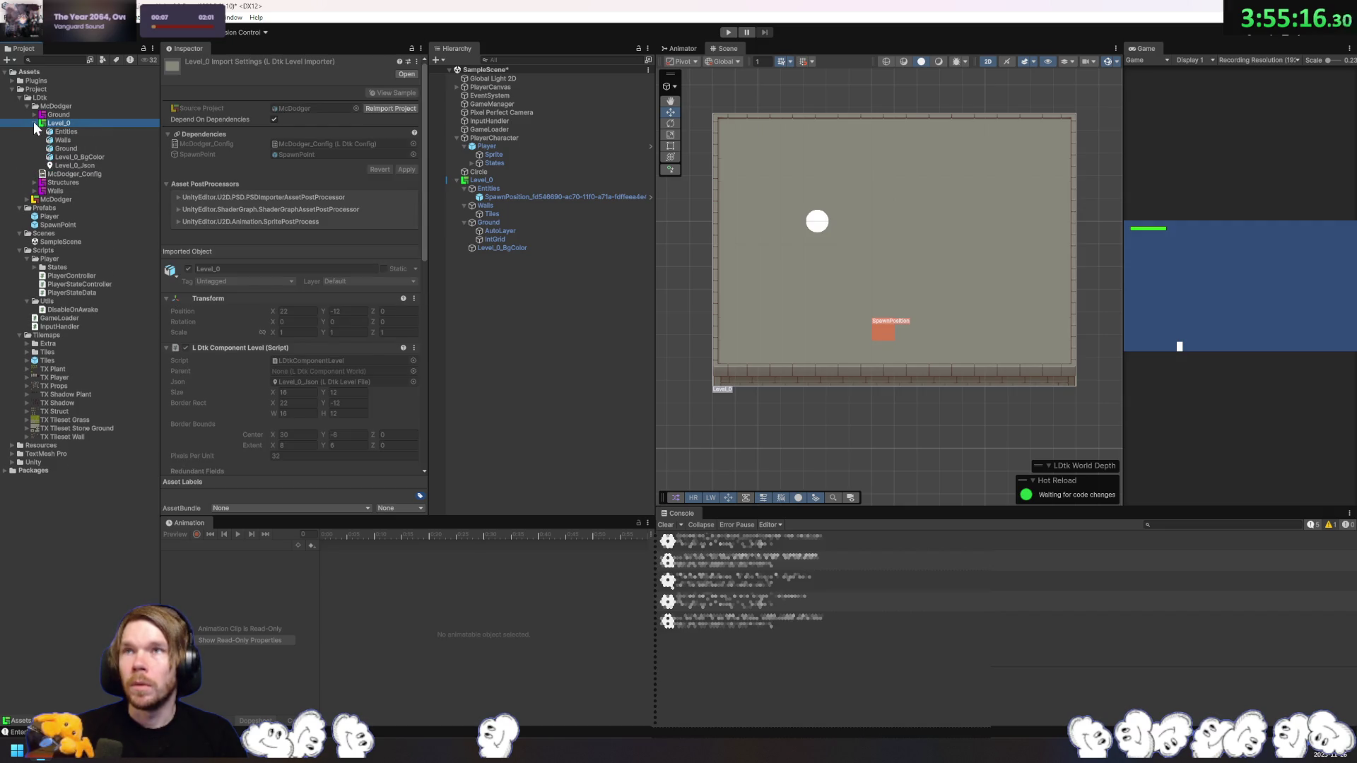
# Step: Inspect Level_0's Walls and Entities layers, then return to Level_0 and collapse it
pyautogui.click(65, 139)
pyautogui.click(67, 131)
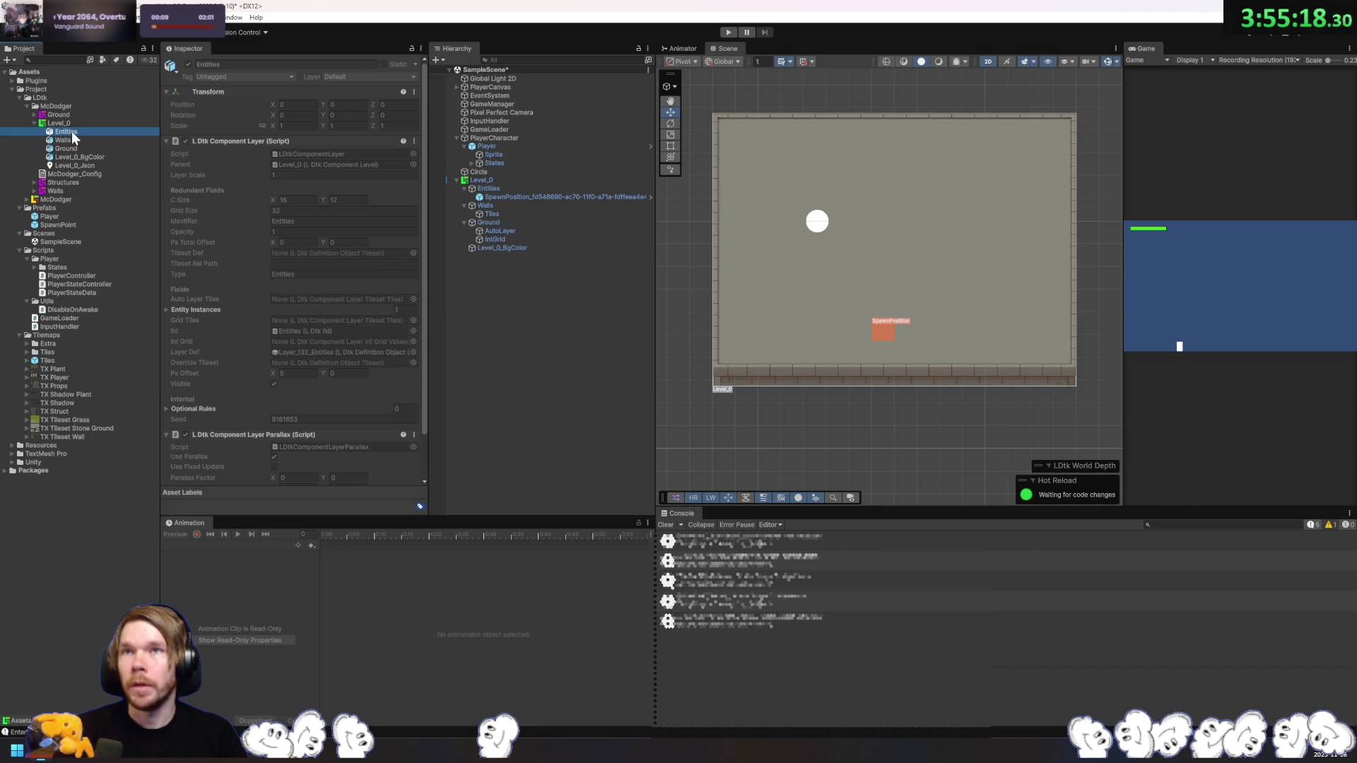
pyautogui.scroll(-3, 333, 252)
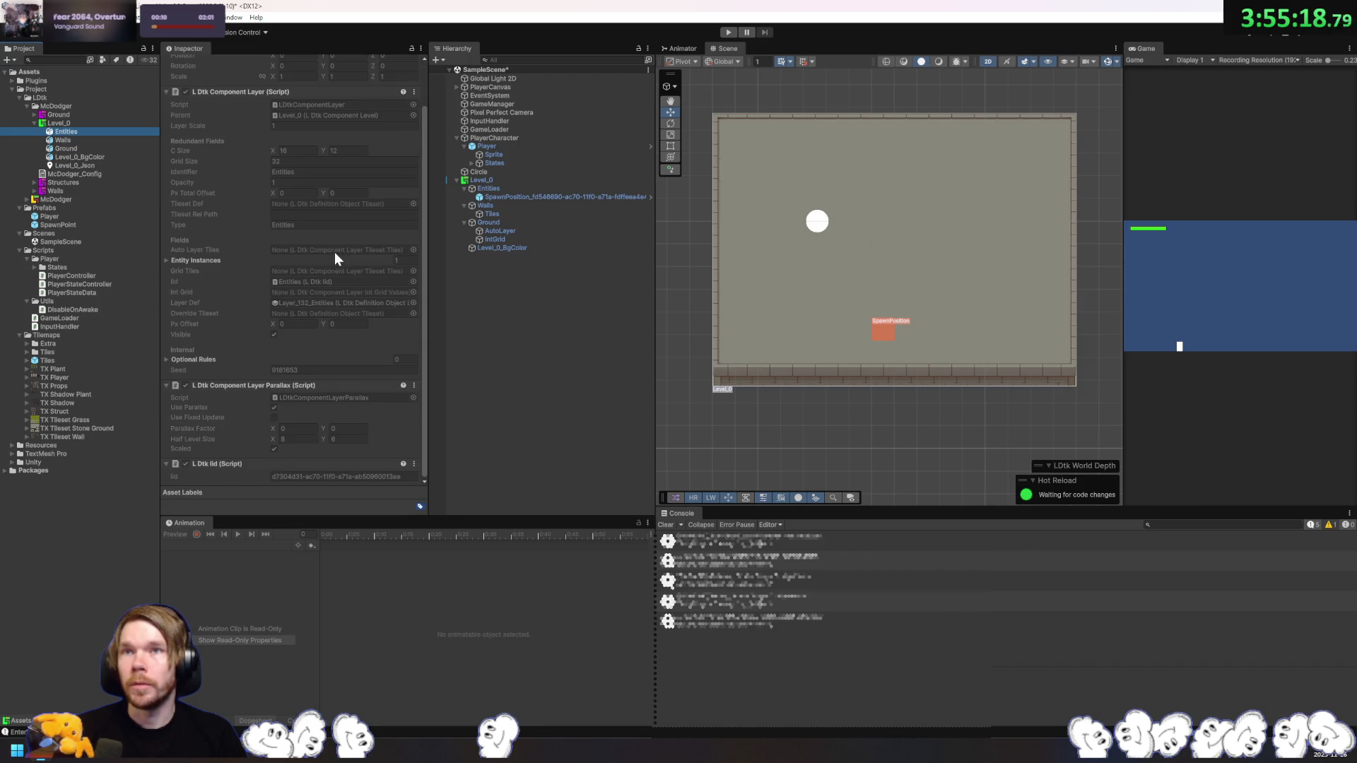
pyautogui.click(82, 122)
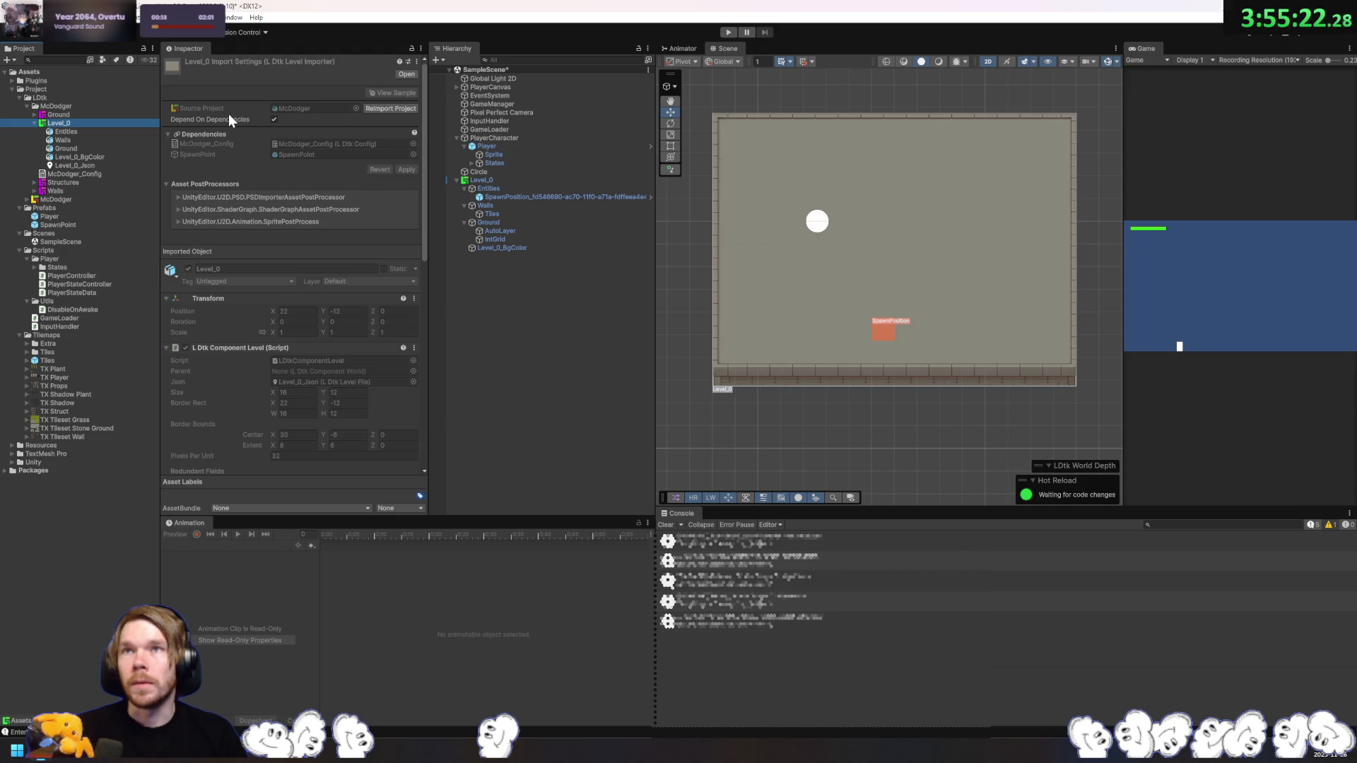
pyautogui.scroll(-15, 290, 226)
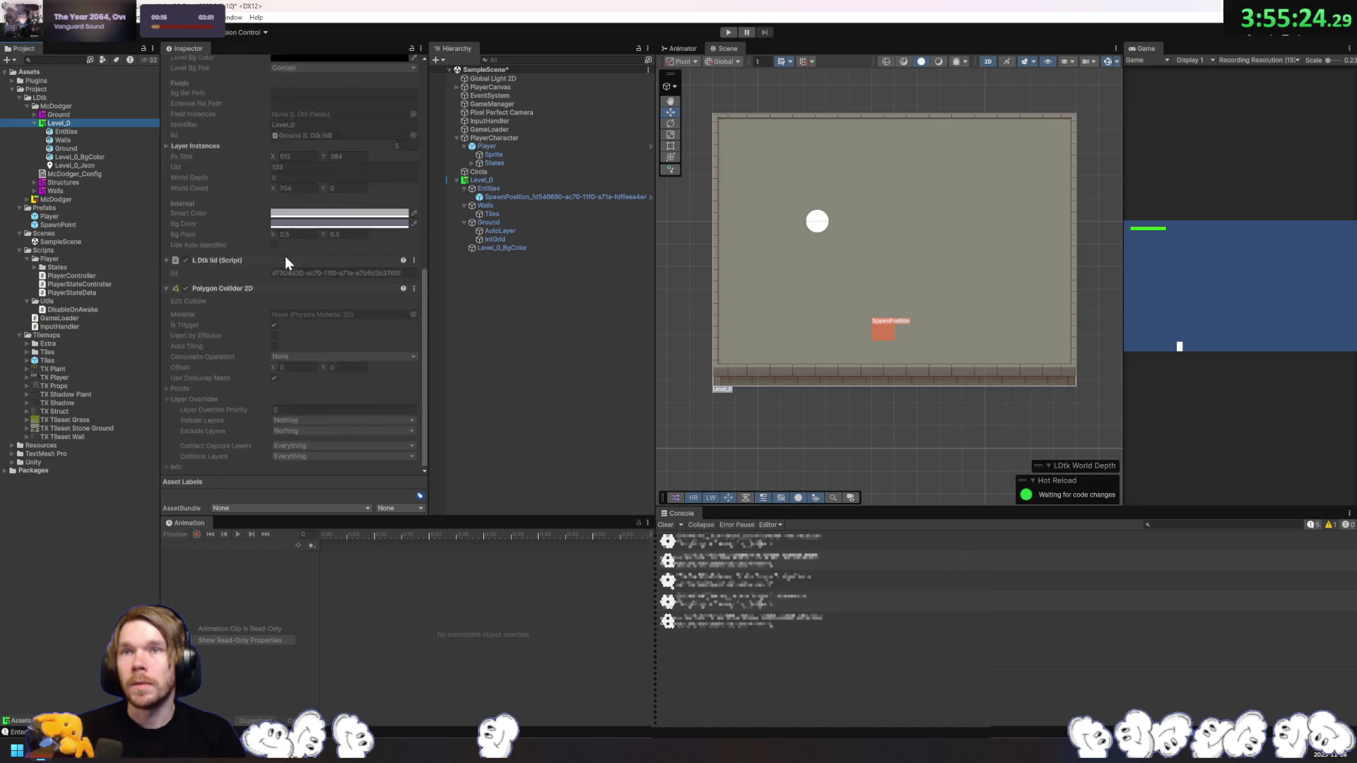
pyautogui.click(34, 123)
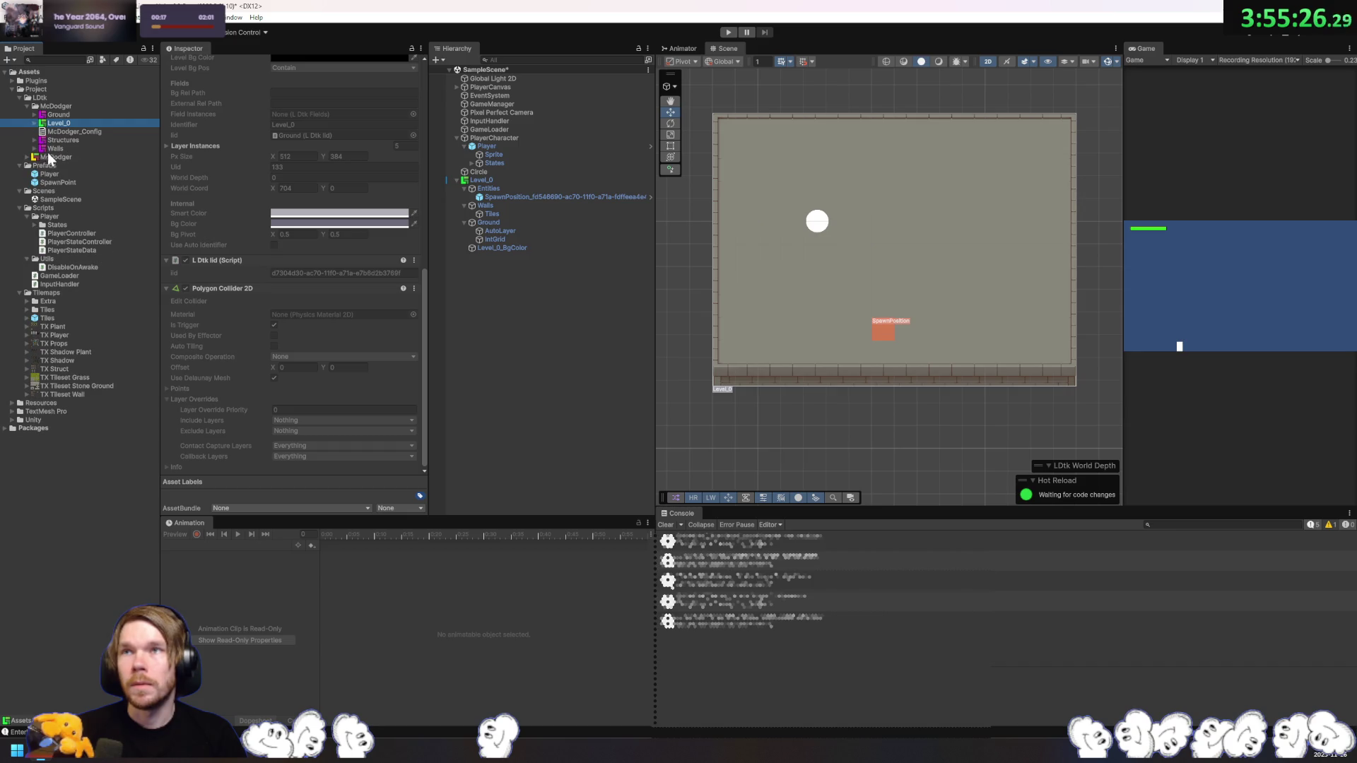
# Step: Uncheck Render IntGrid Values in the McDodger project import settings and apply
pyautogui.click(61, 158)
pyautogui.click(27, 157)
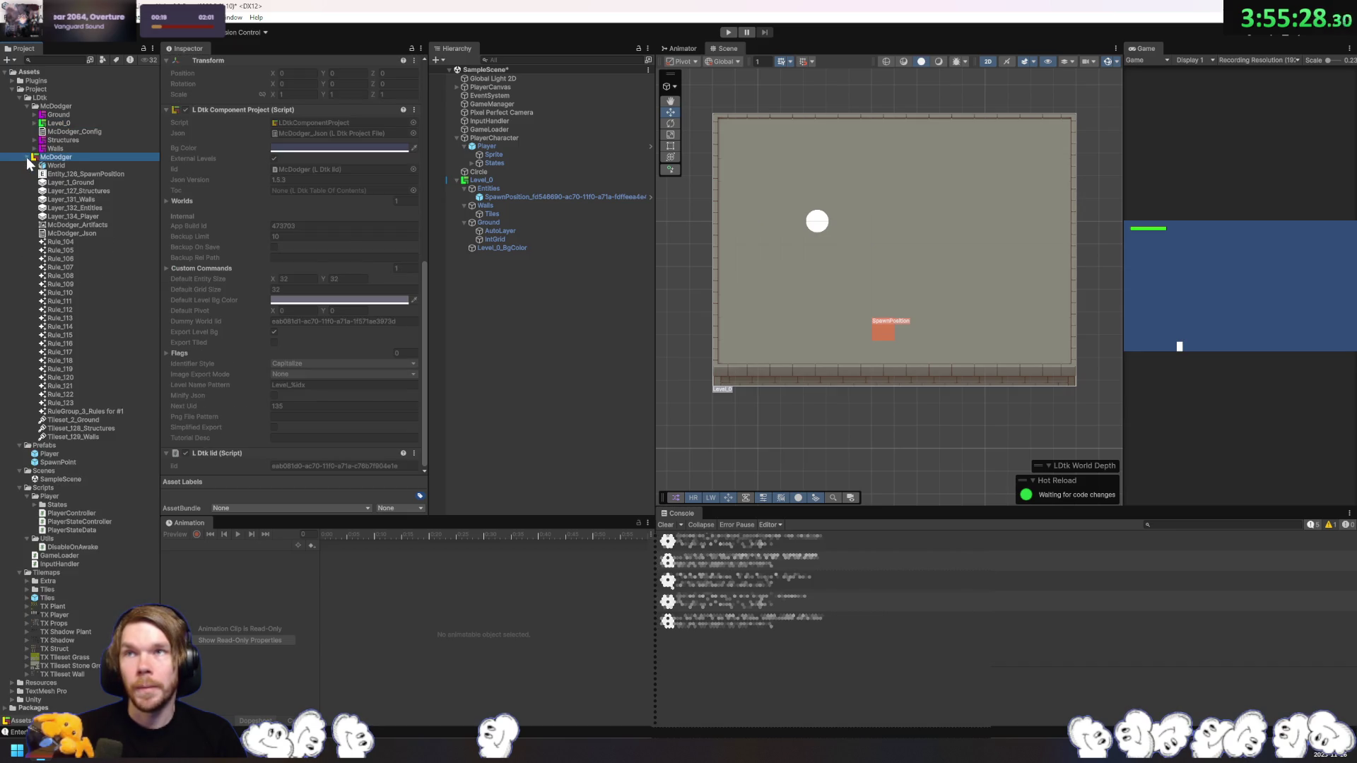
pyautogui.click(91, 191)
pyautogui.click(90, 199)
pyautogui.click(70, 151)
pyautogui.click(70, 156)
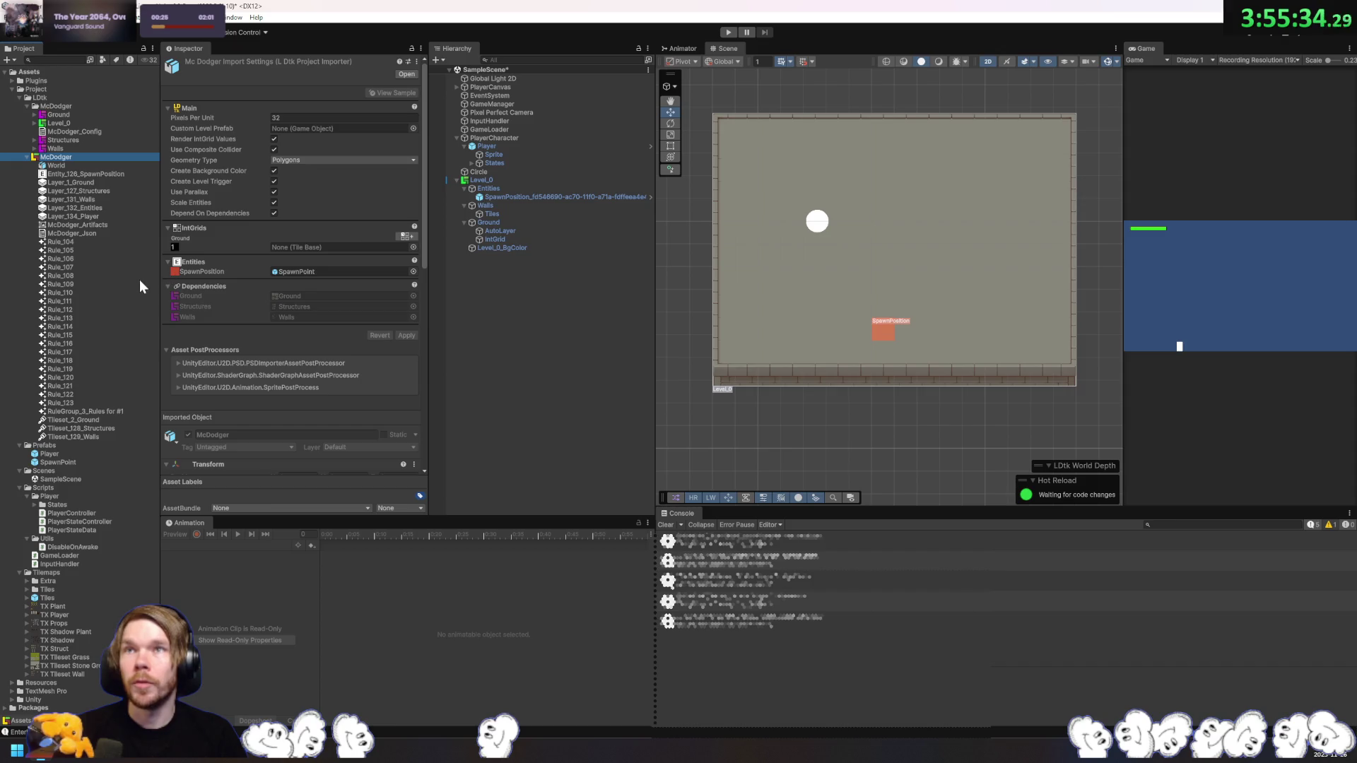
pyautogui.click(273, 139)
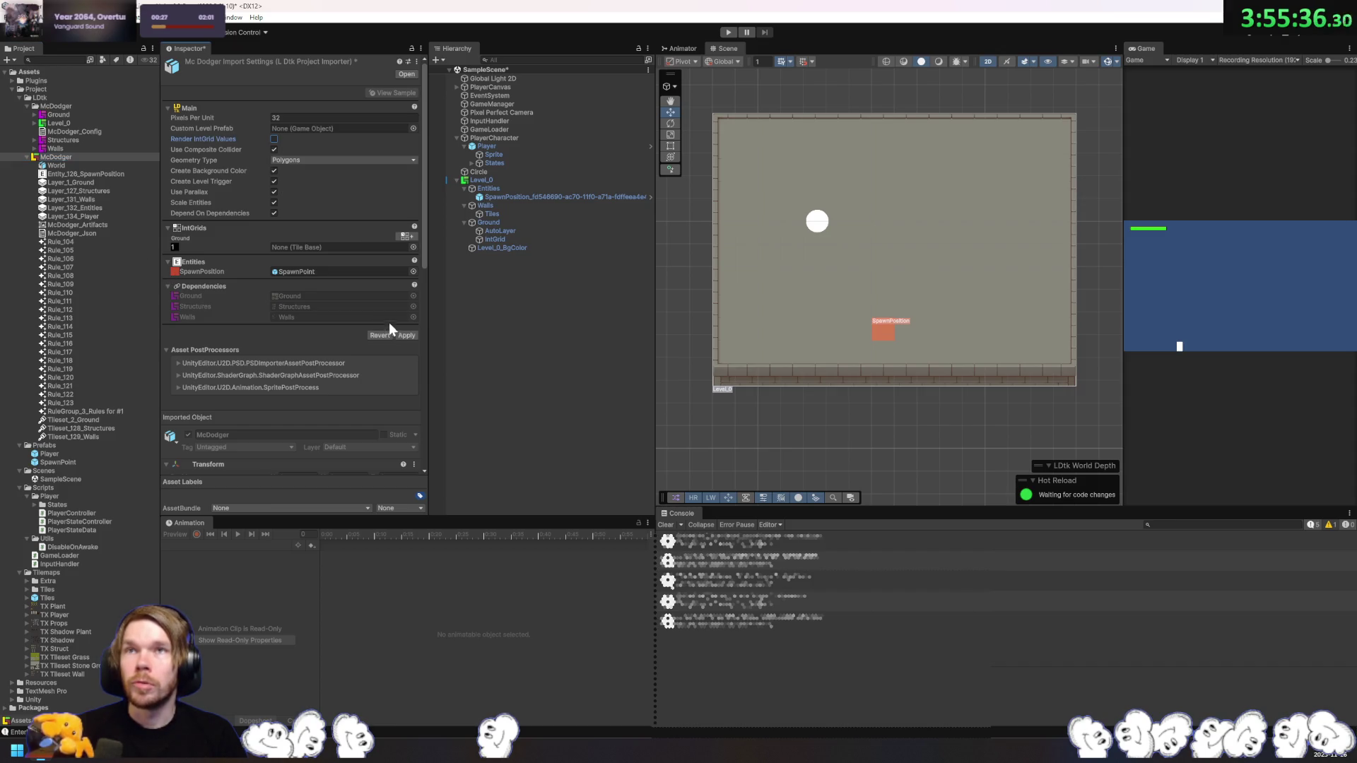
pyautogui.click(408, 336)
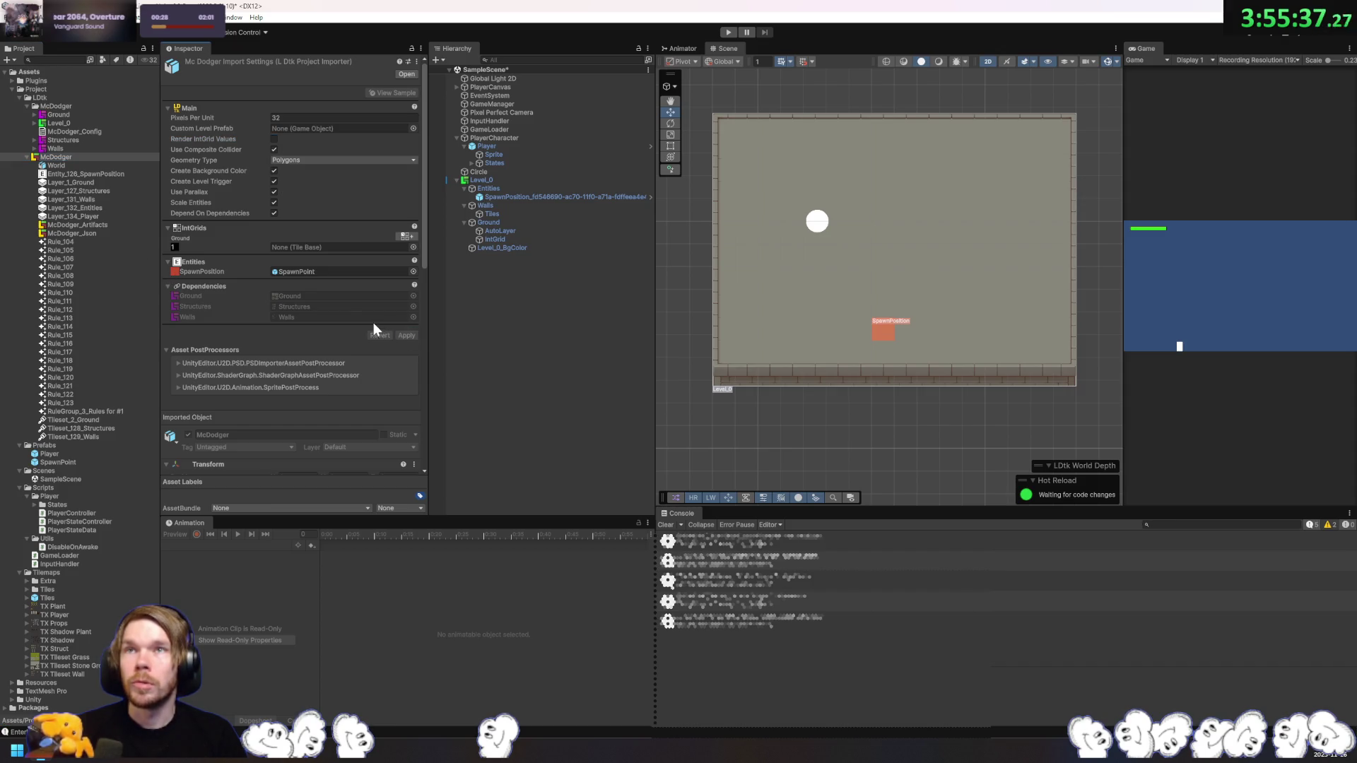
# Step: Inspect the World, SpawnPosition, Layer_127_Structures and Layer_1_Ground sub-assets
pyautogui.click(68, 165)
pyautogui.click(70, 174)
pyautogui.click(79, 191)
pyautogui.click(89, 183)
pyautogui.click(85, 192)
# Step: Inspect Layer_132_Entities, McDodger_Json, the Ground and Structures tilesets, and the rule sub-assets
pyautogui.click(97, 208)
pyautogui.click(91, 233)
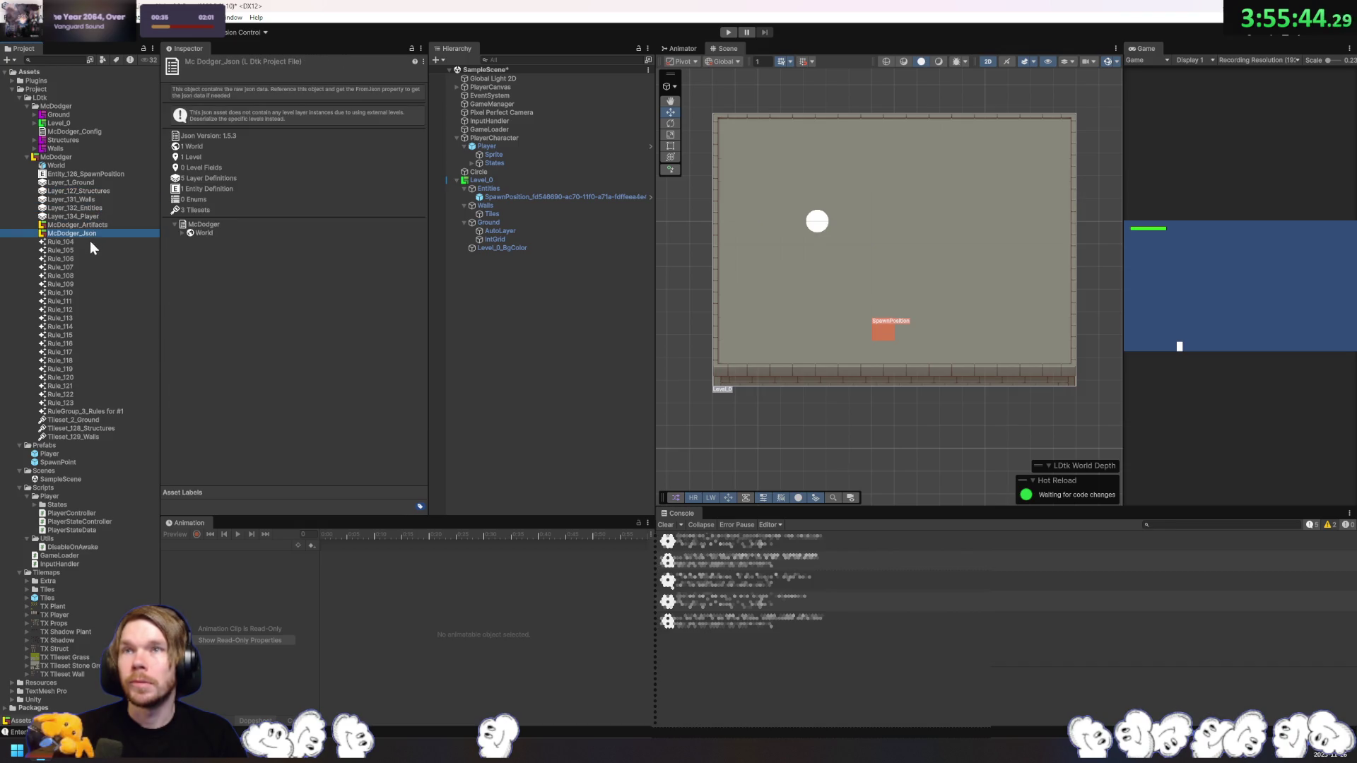
pyautogui.click(181, 232)
pyautogui.click(91, 421)
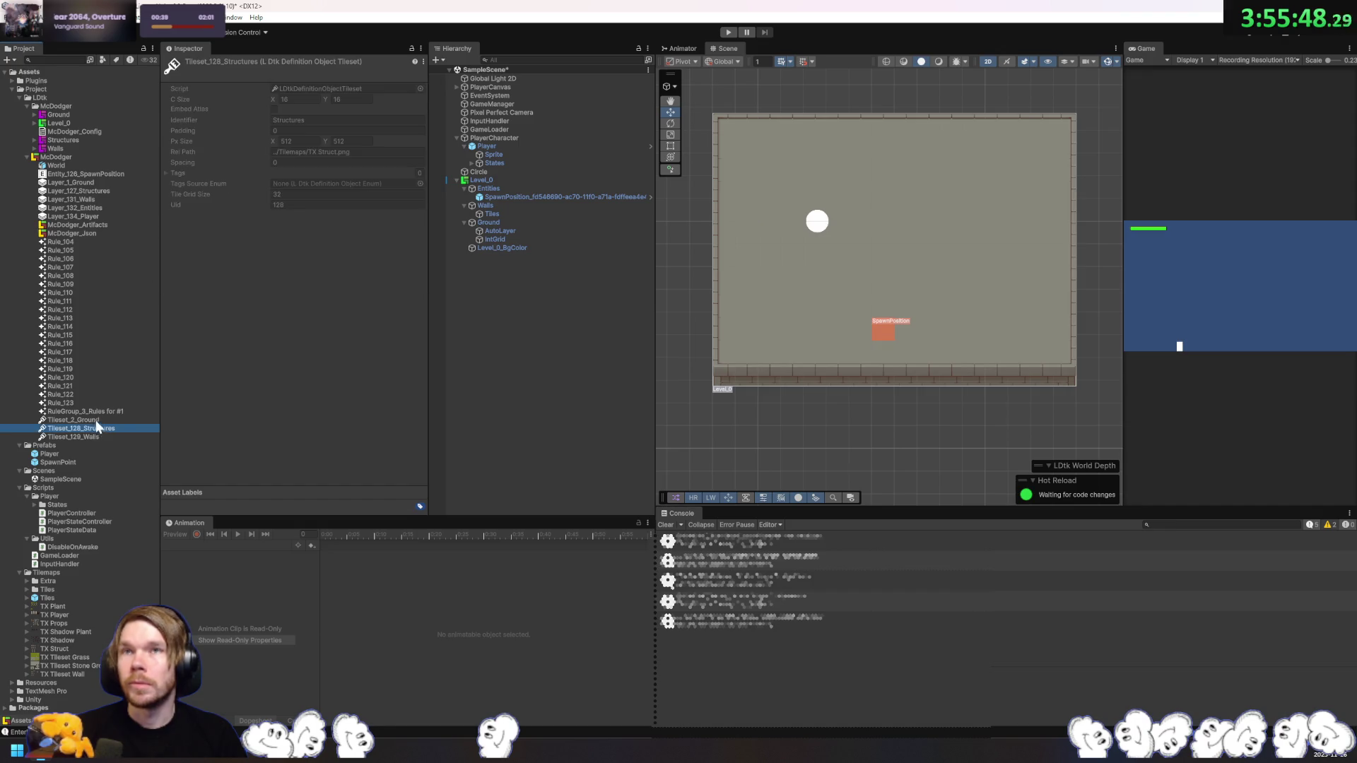
pyautogui.click(99, 430)
pyautogui.click(103, 421)
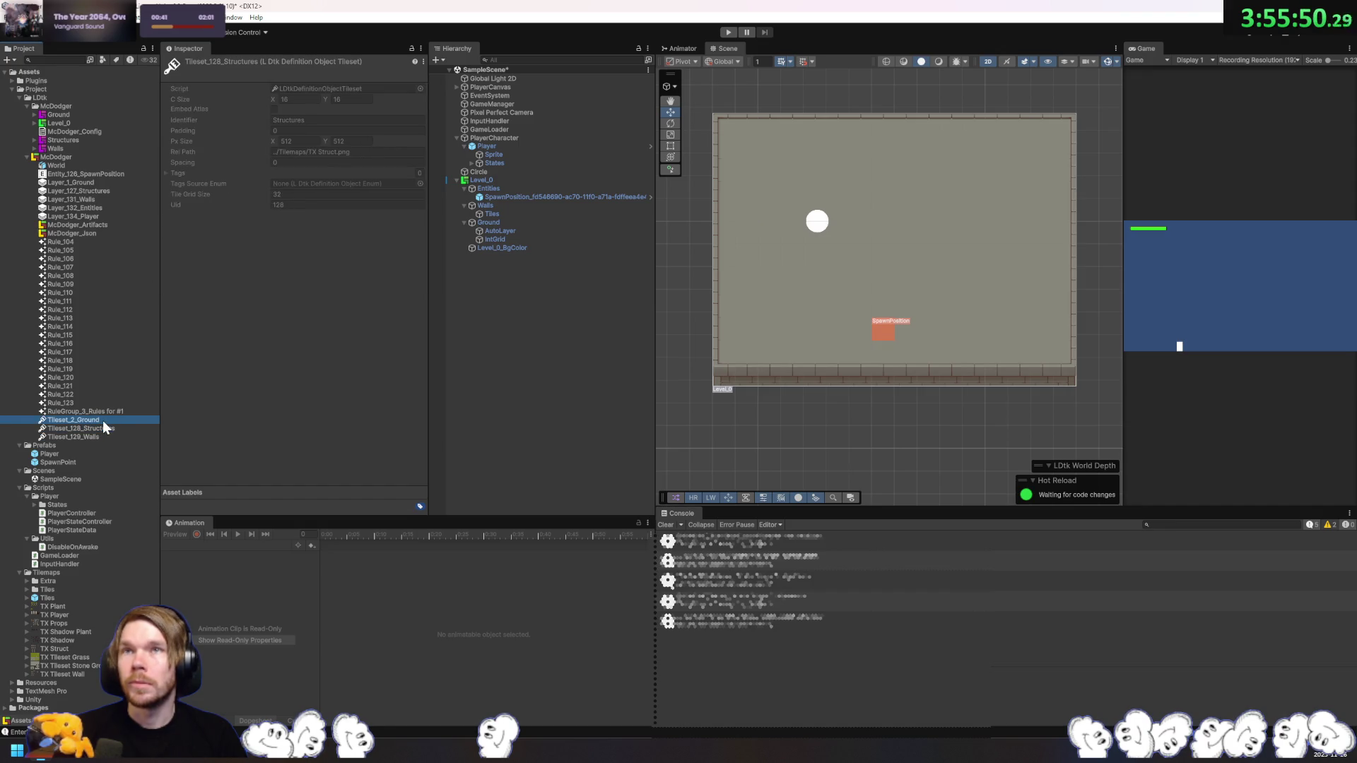
pyautogui.click(96, 404)
pyautogui.click(95, 413)
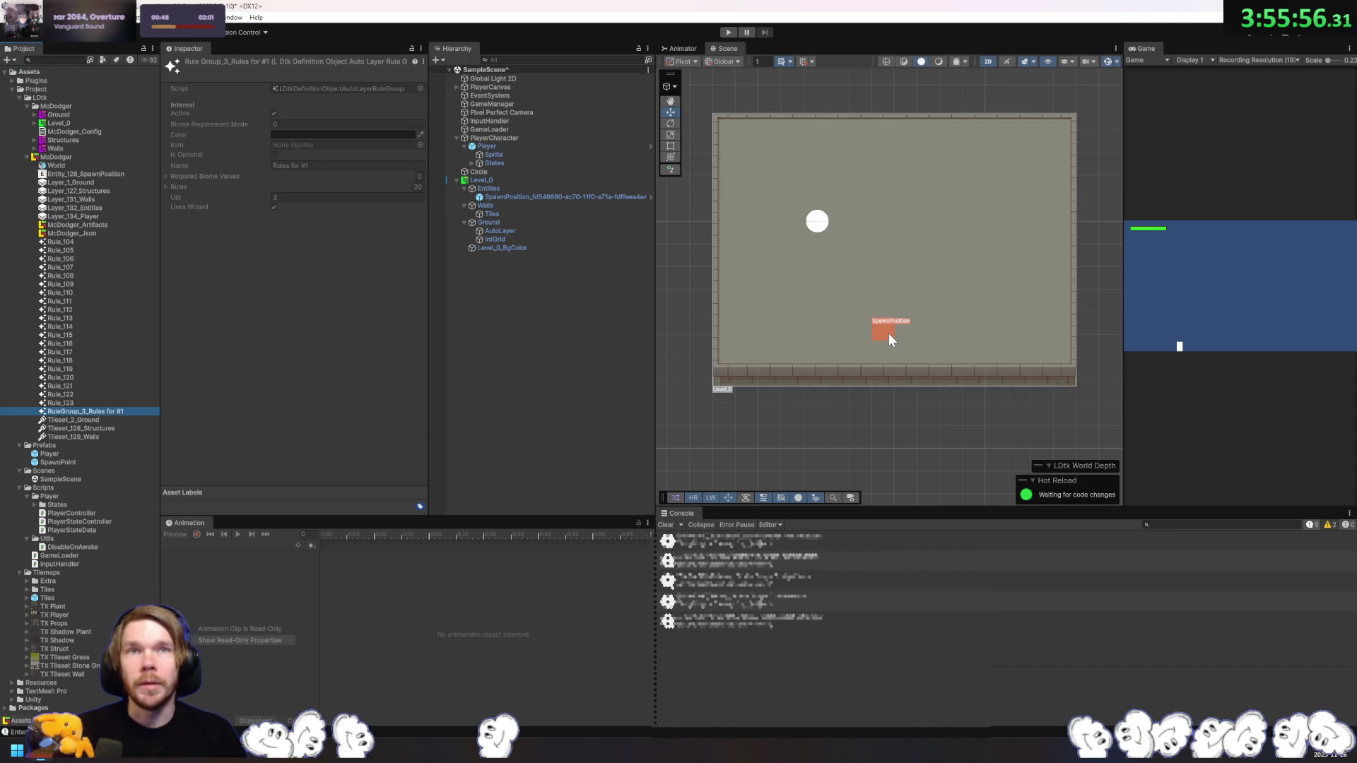
# Step: Select the walls' Tiles tilemap in the scene, then clear the selection
pyautogui.click(748, 370)
pyautogui.click(518, 214)
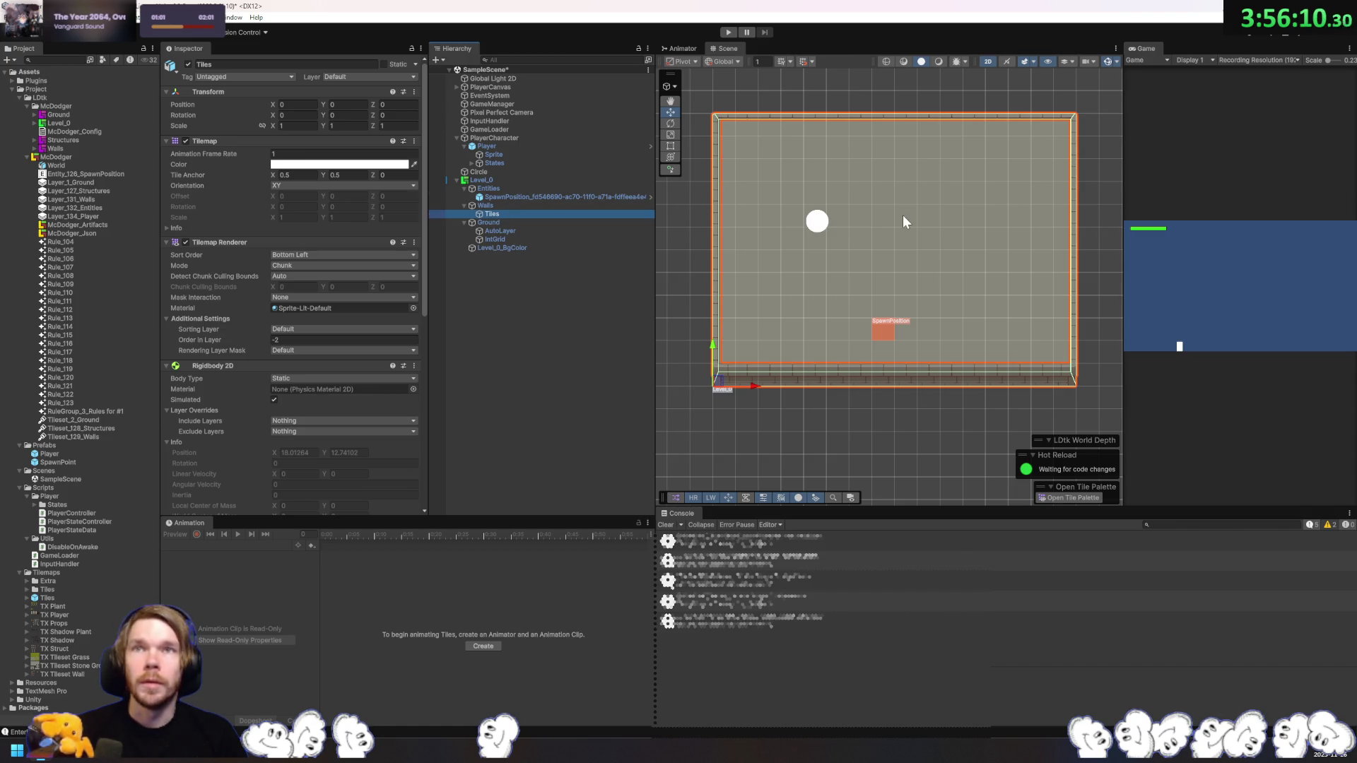
pyautogui.click(601, 320)
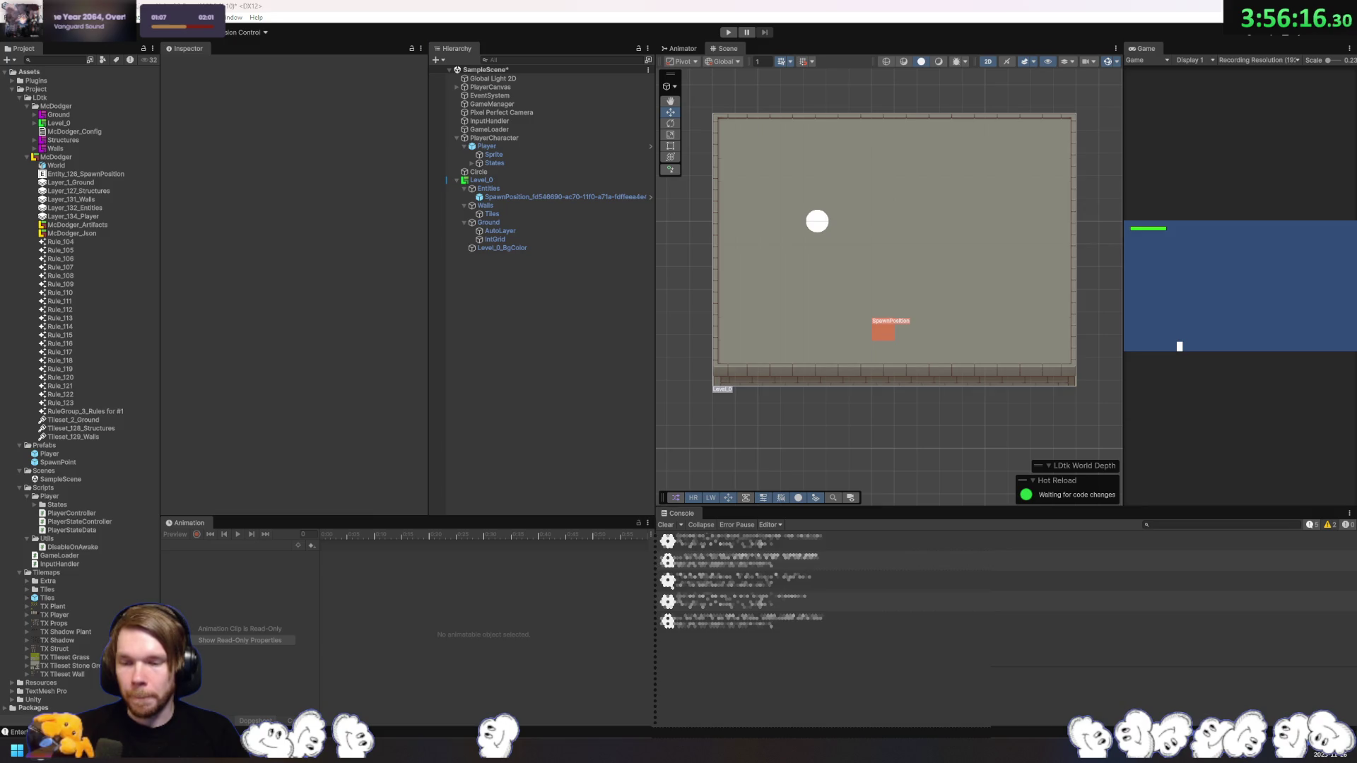
pyautogui.hotkey('alt', 'Tab')
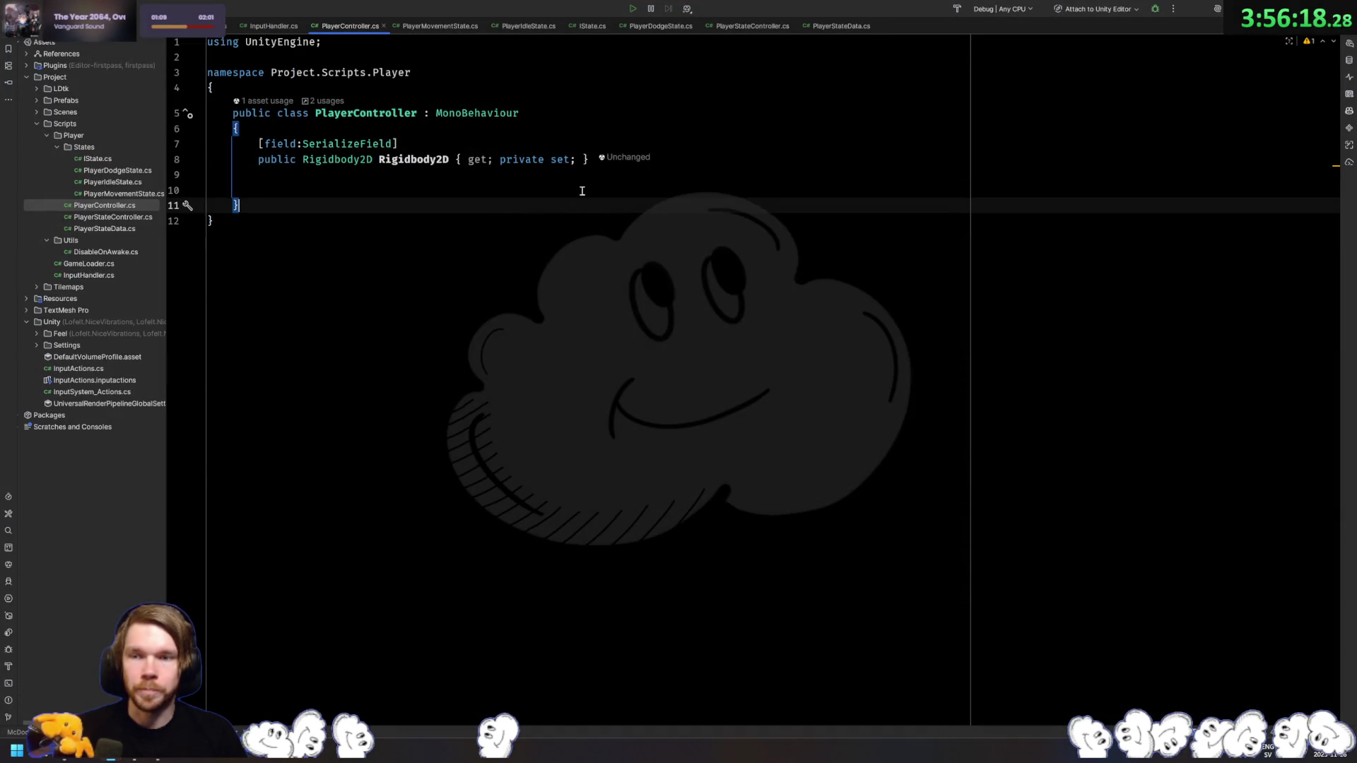
# Step: In PlayerMovementState.cs, make line 39 use _playerController's Rigidbody2D instead of its transform
pyautogui.click(581, 191)
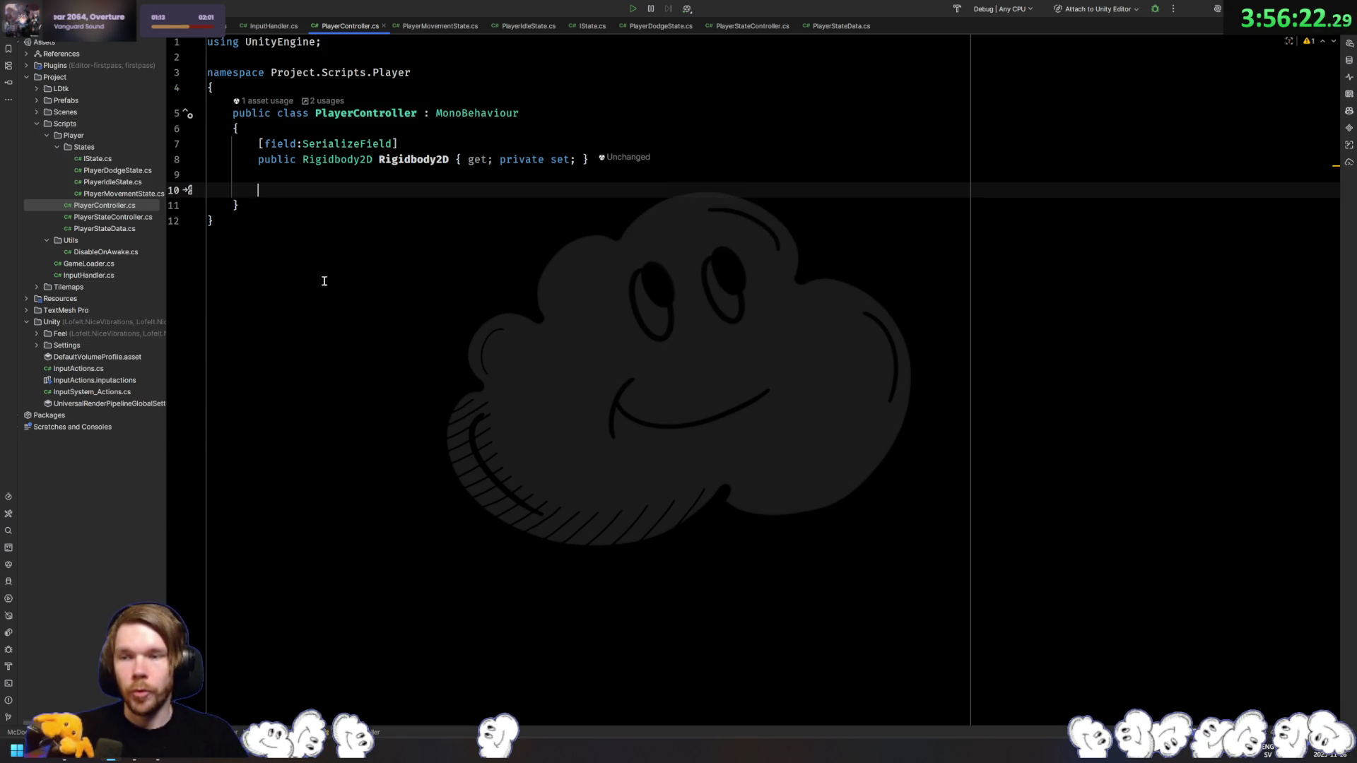
pyautogui.doubleClick(124, 194)
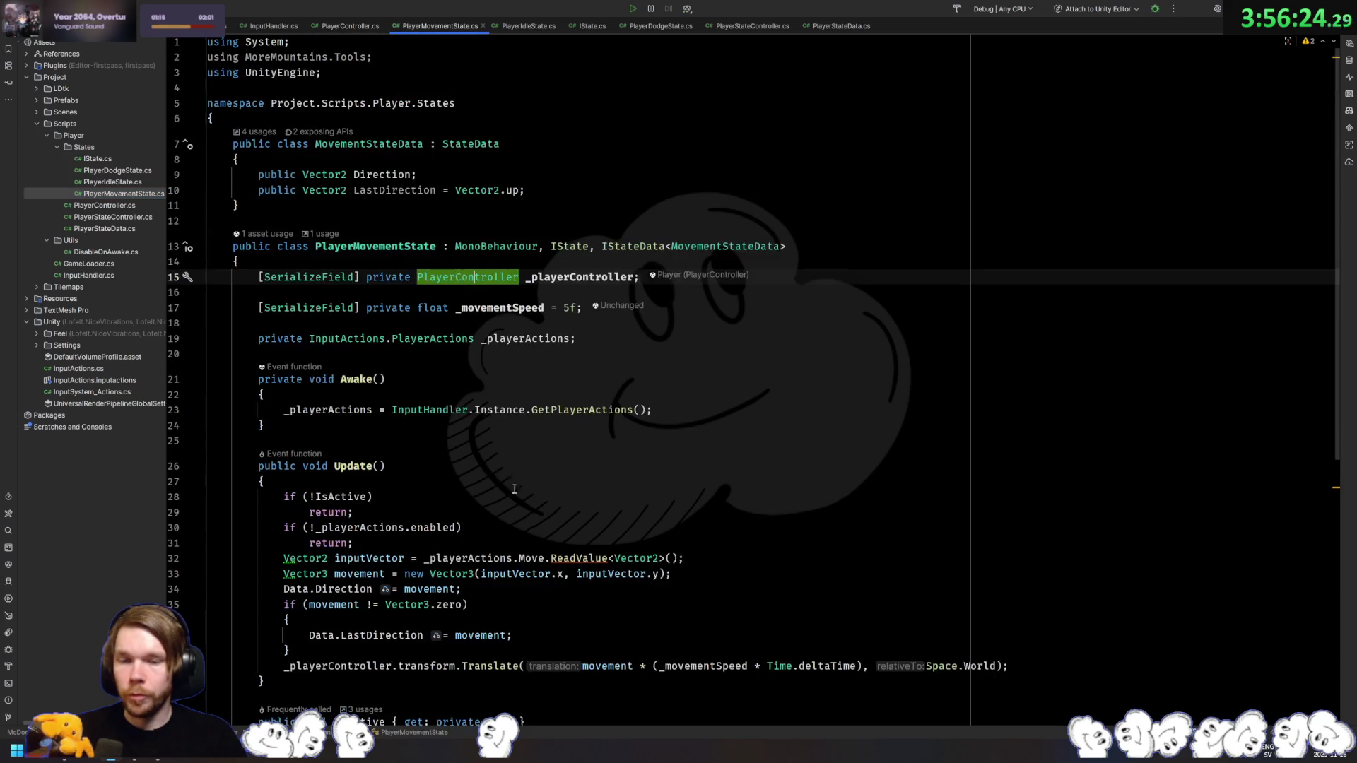
pyautogui.scroll(2, 547, 488)
pyautogui.click(394, 360)
pyautogui.write('.')
pyautogui.press('Return')
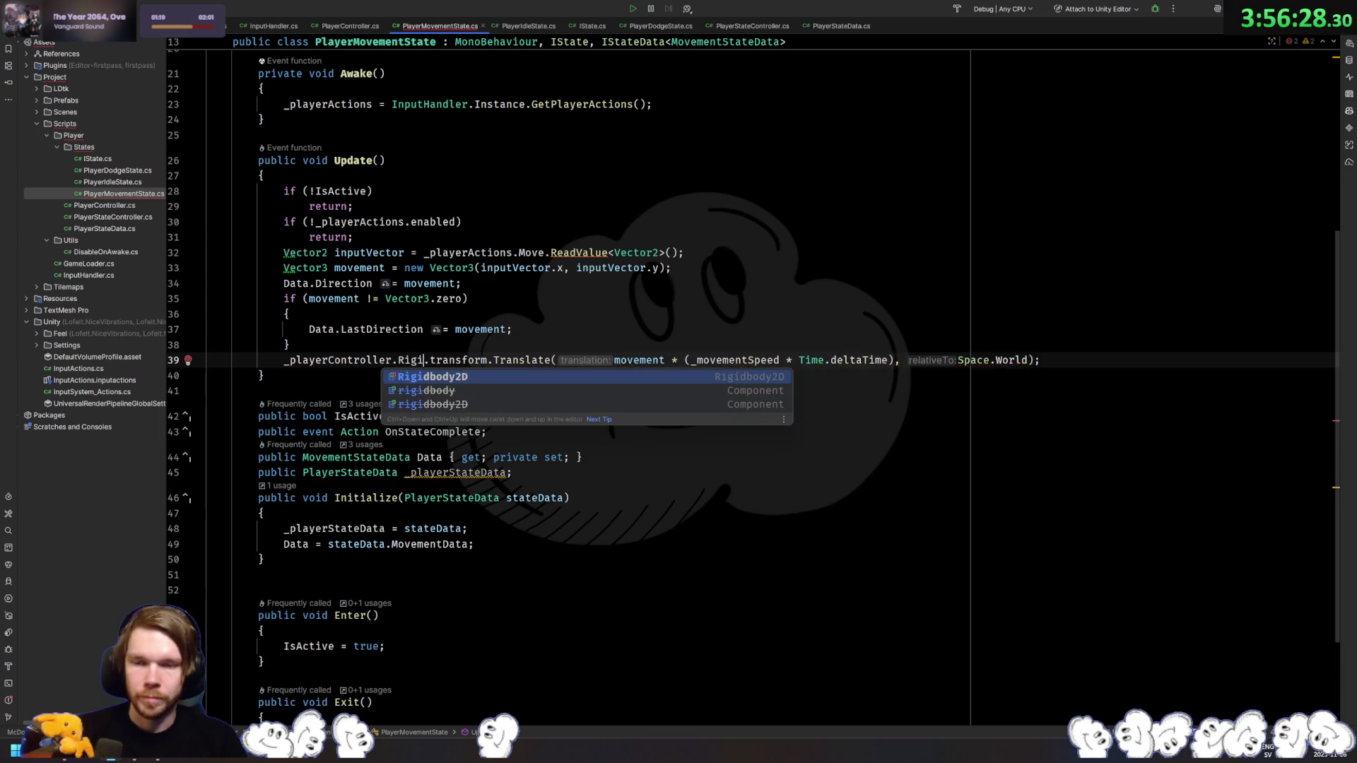
pyautogui.write('.')
pyautogui.hotkey('ctrl', 'shift', 'Right')
pyautogui.press('Delete')
# Step: Replace the Translate call with Rigidbody2D.MovePosition
pyautogui.write('Move')
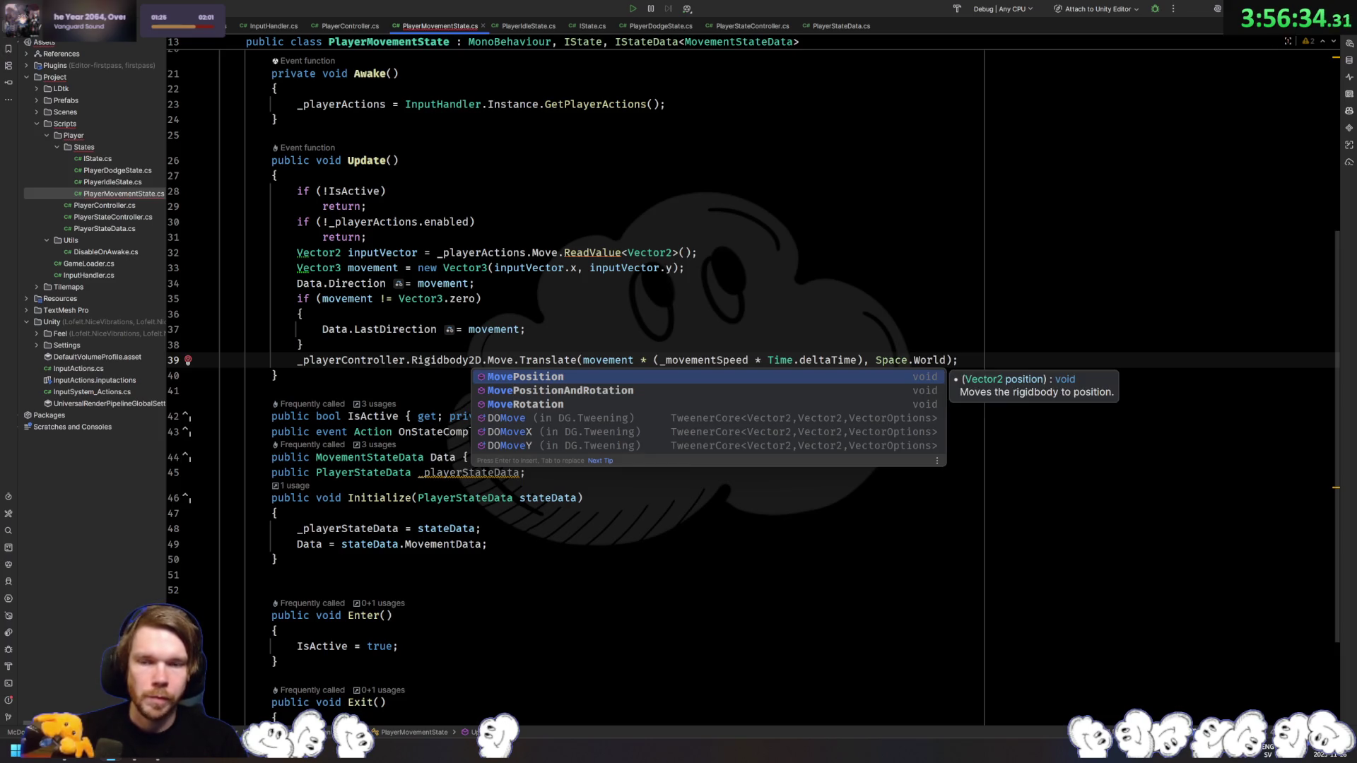
pyautogui.press('Escape')
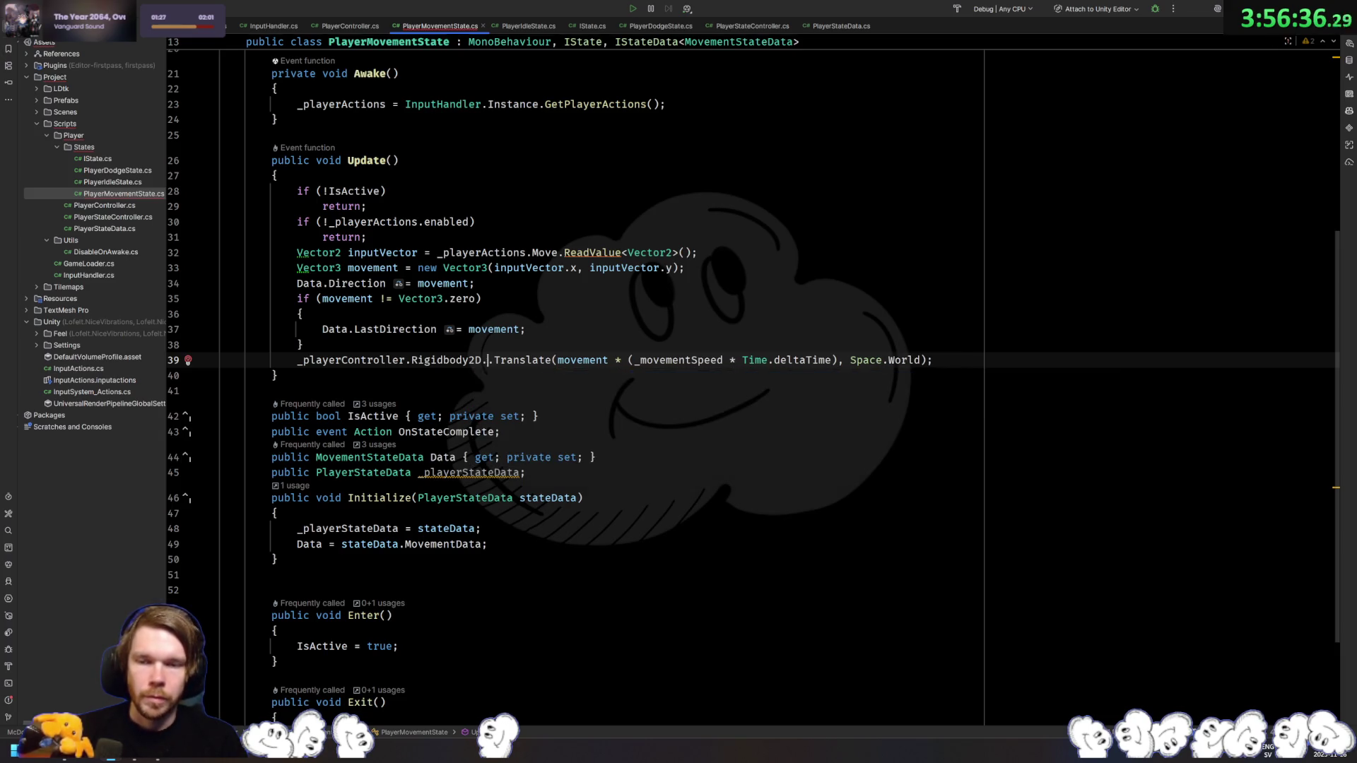
pyautogui.press('BackSpace')
pyautogui.press('BackSpace')
pyautogui.press('BackSpace')
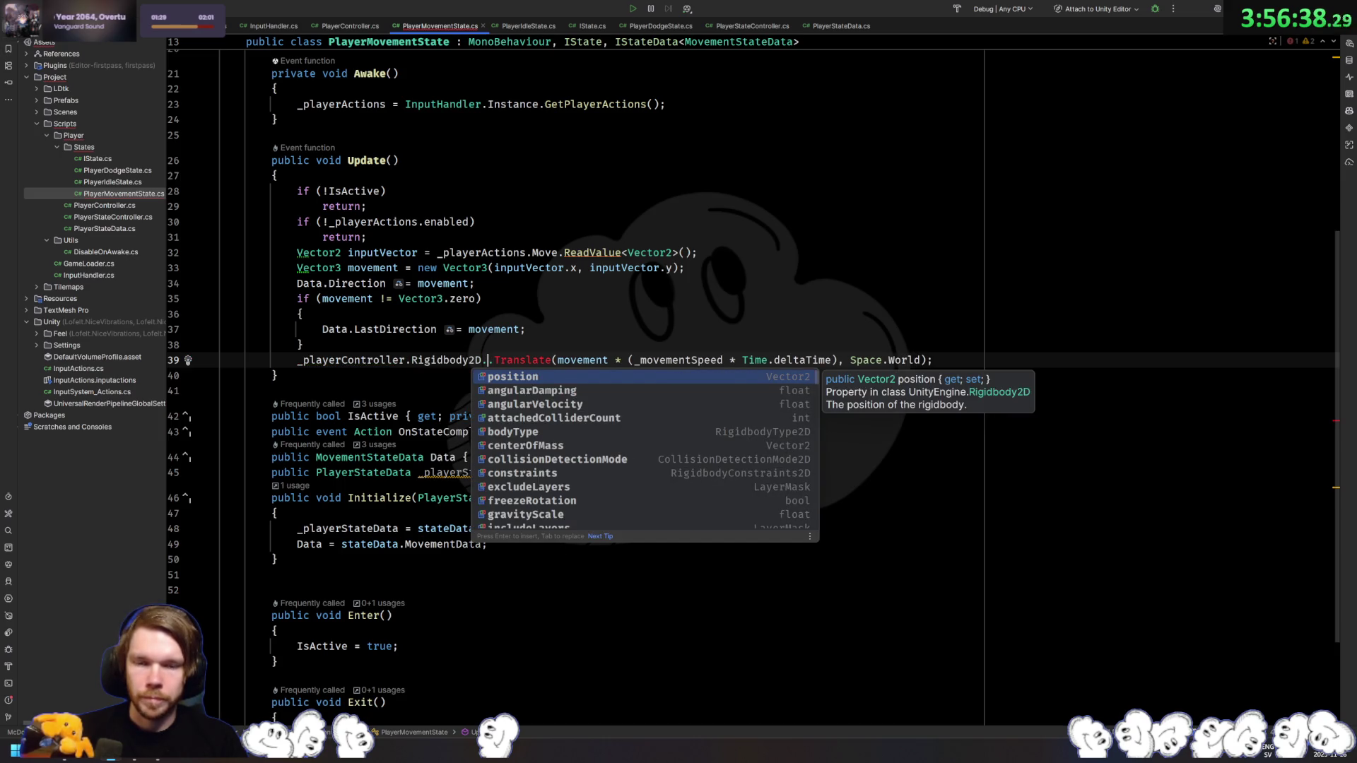
pyautogui.write('add')
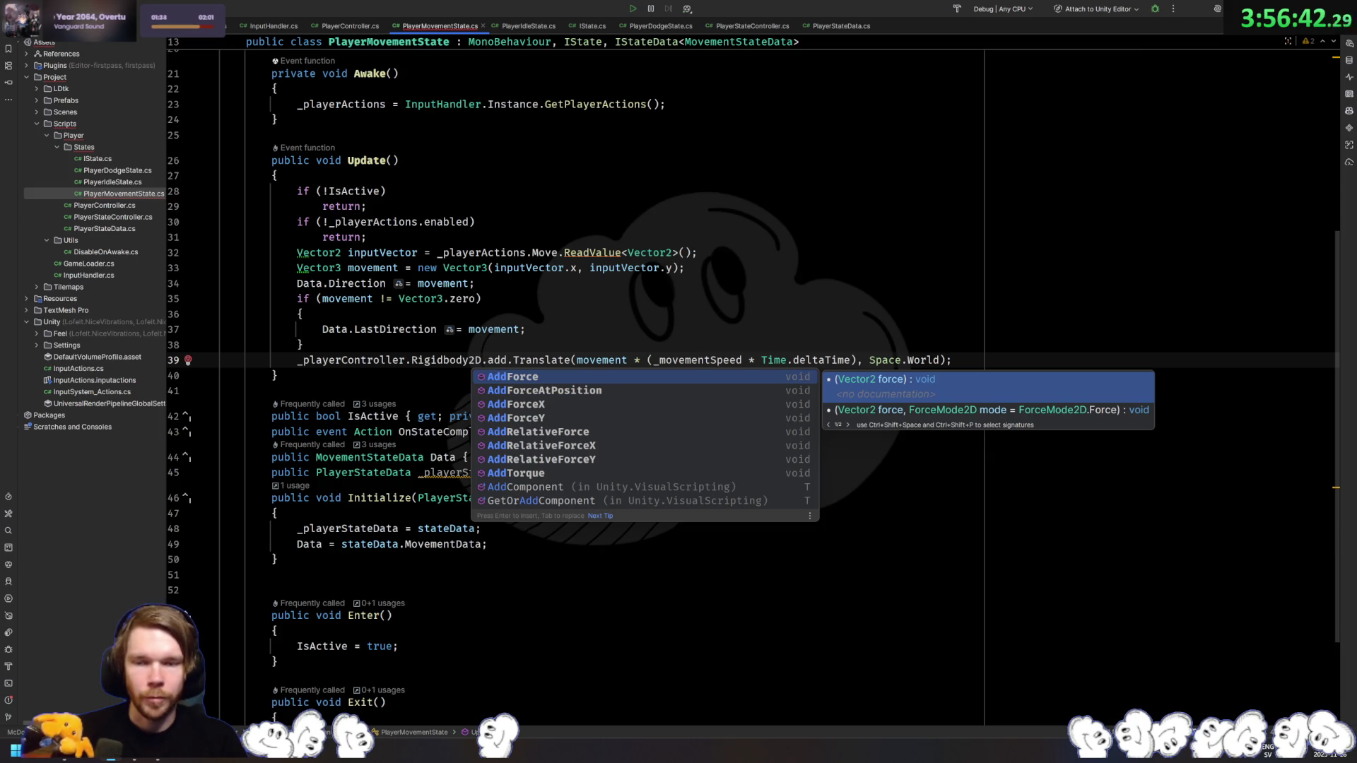
pyautogui.press('BackSpace')
pyautogui.press('BackSpace')
pyautogui.press('BackSpace')
pyautogui.write('move')
pyautogui.press('Return')
pyautogui.hotkey('ctrl', 'shift', 'Right')
pyautogui.hotkey('ctrl', 'shift', 'Right')
pyautogui.hotkey('ctrl', 'shift', 'Right')
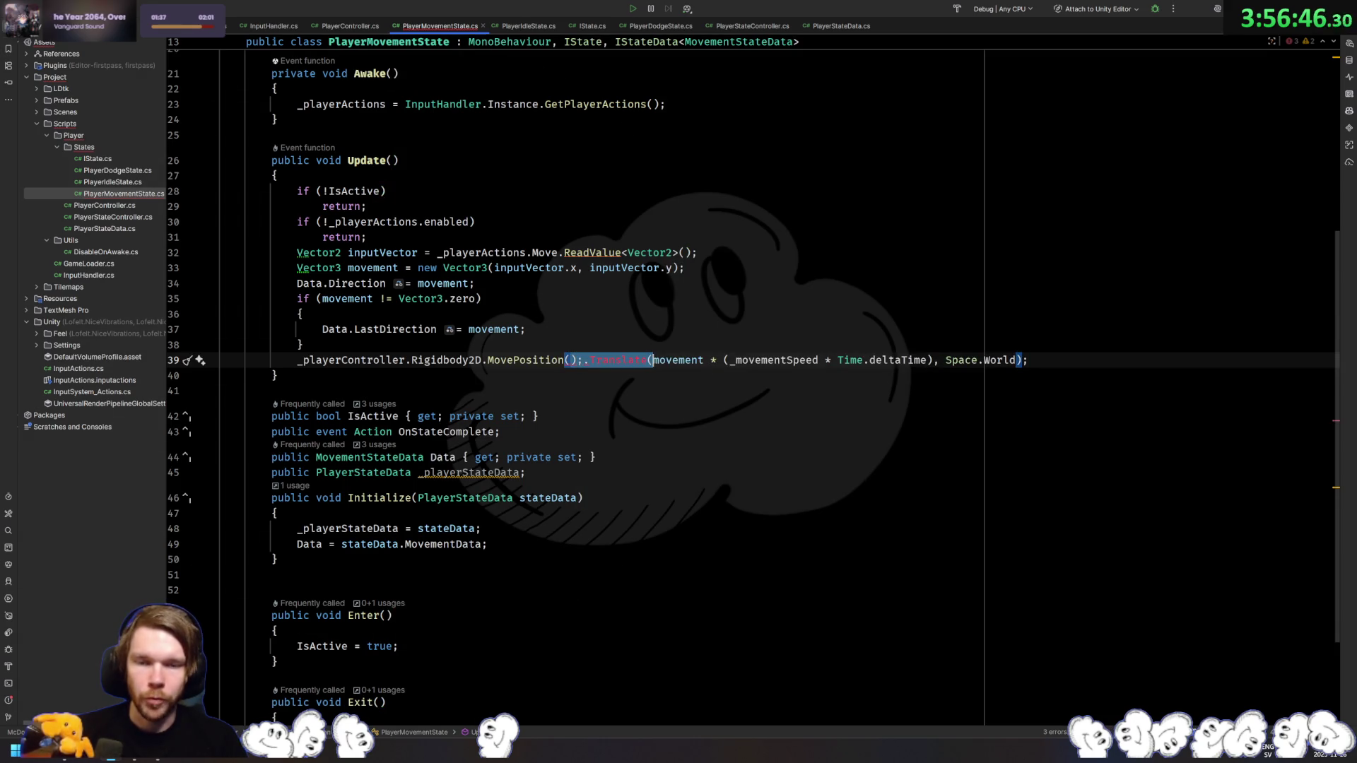
pyautogui.press('Delete')
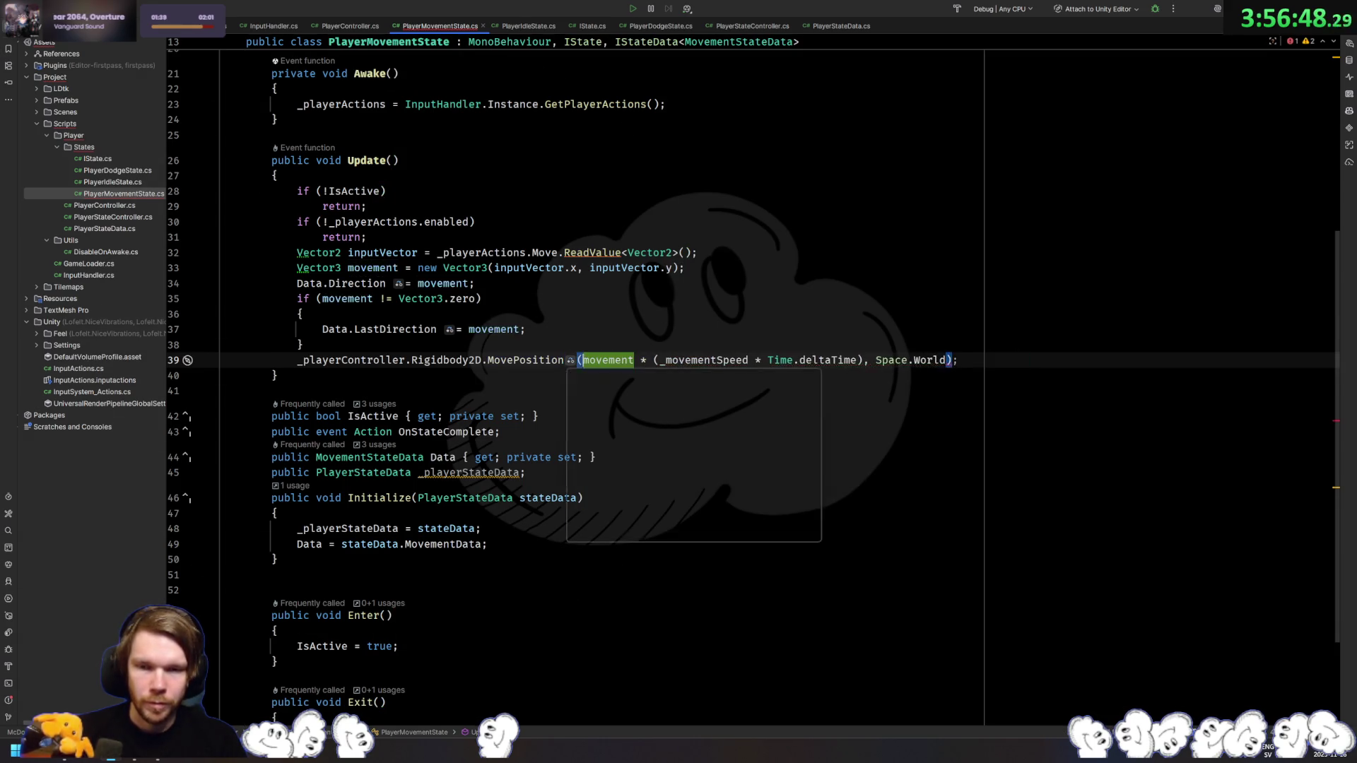
# Step: Pass position plus scaled movement to MovePosition, removing the Space.World argument
pyautogui.hotkey('ctrl', 'space')
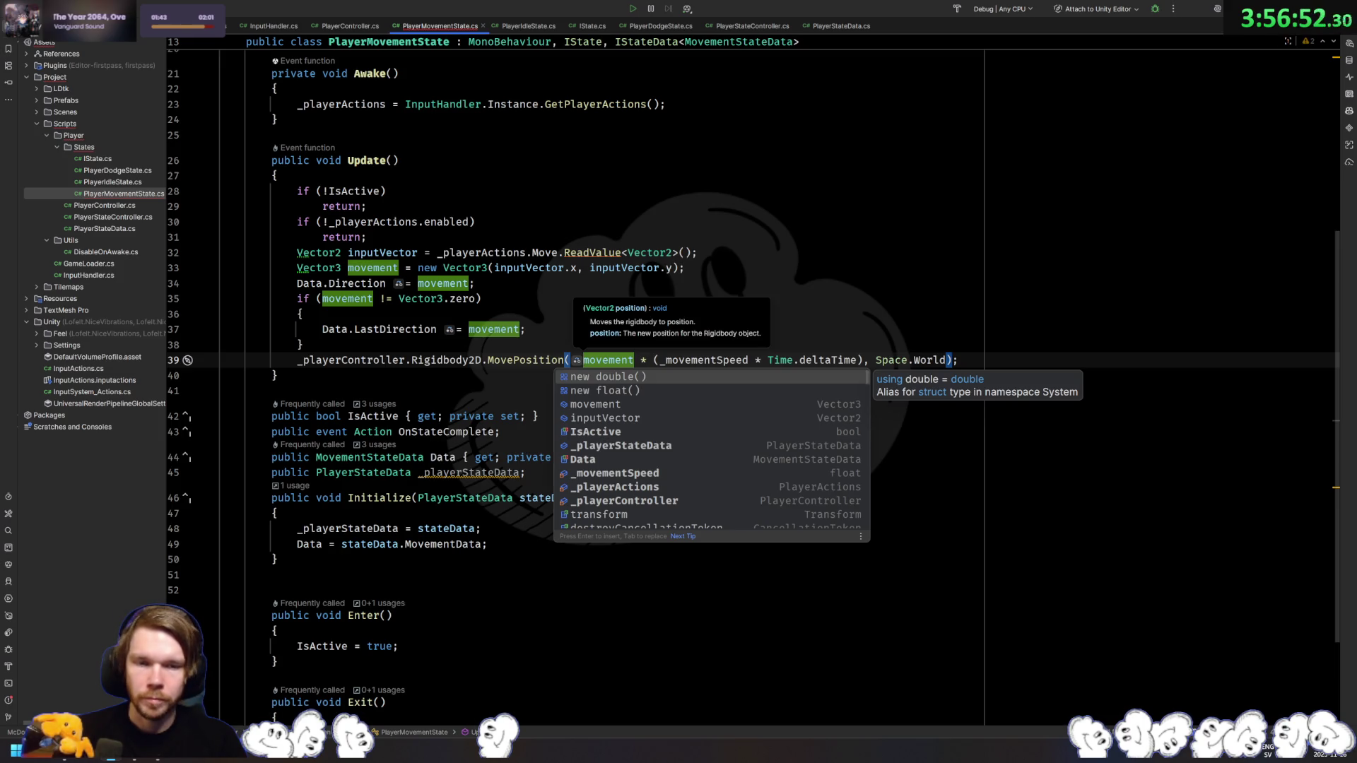
pyautogui.press('Escape')
pyautogui.click(948, 360)
pyautogui.press('BackSpace')
pyautogui.press('BackSpace')
pyautogui.press('BackSpace')
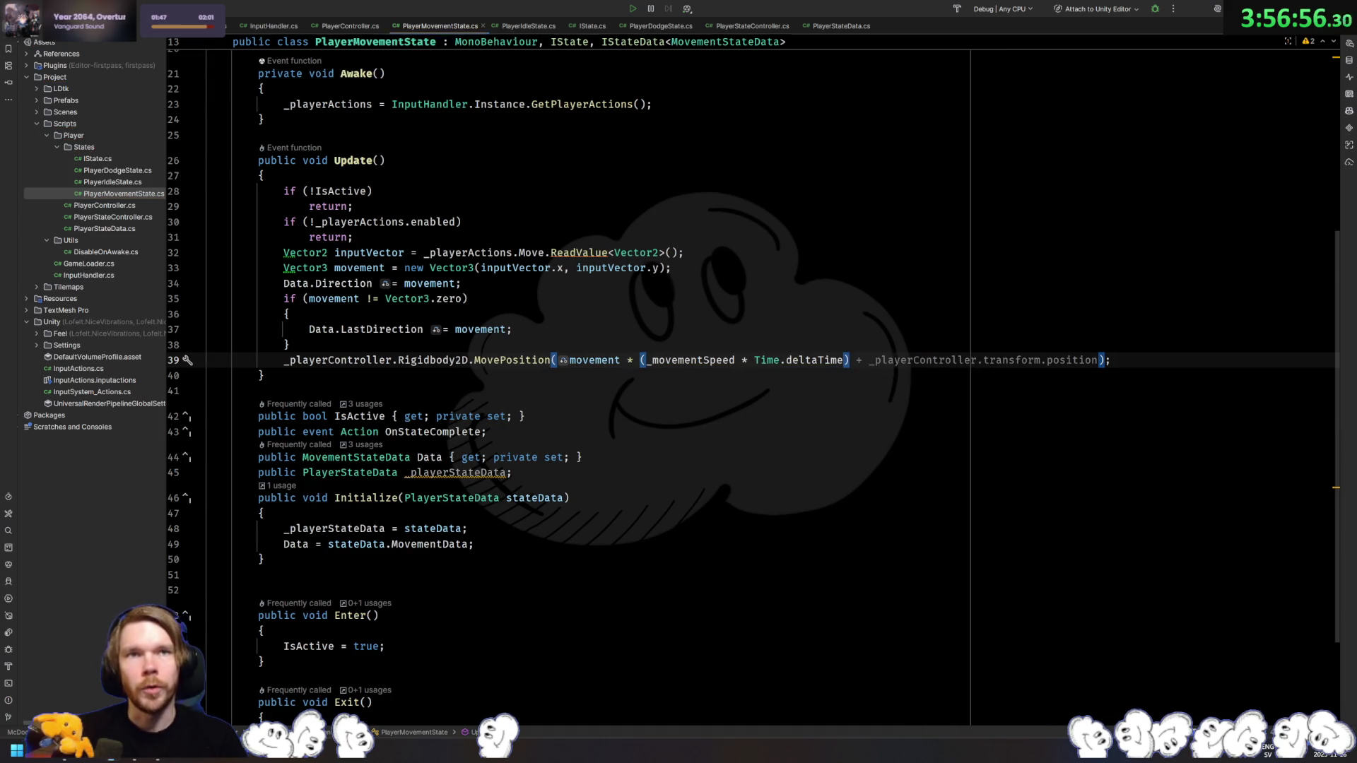
pyautogui.hotkey('alt', 'Tab')
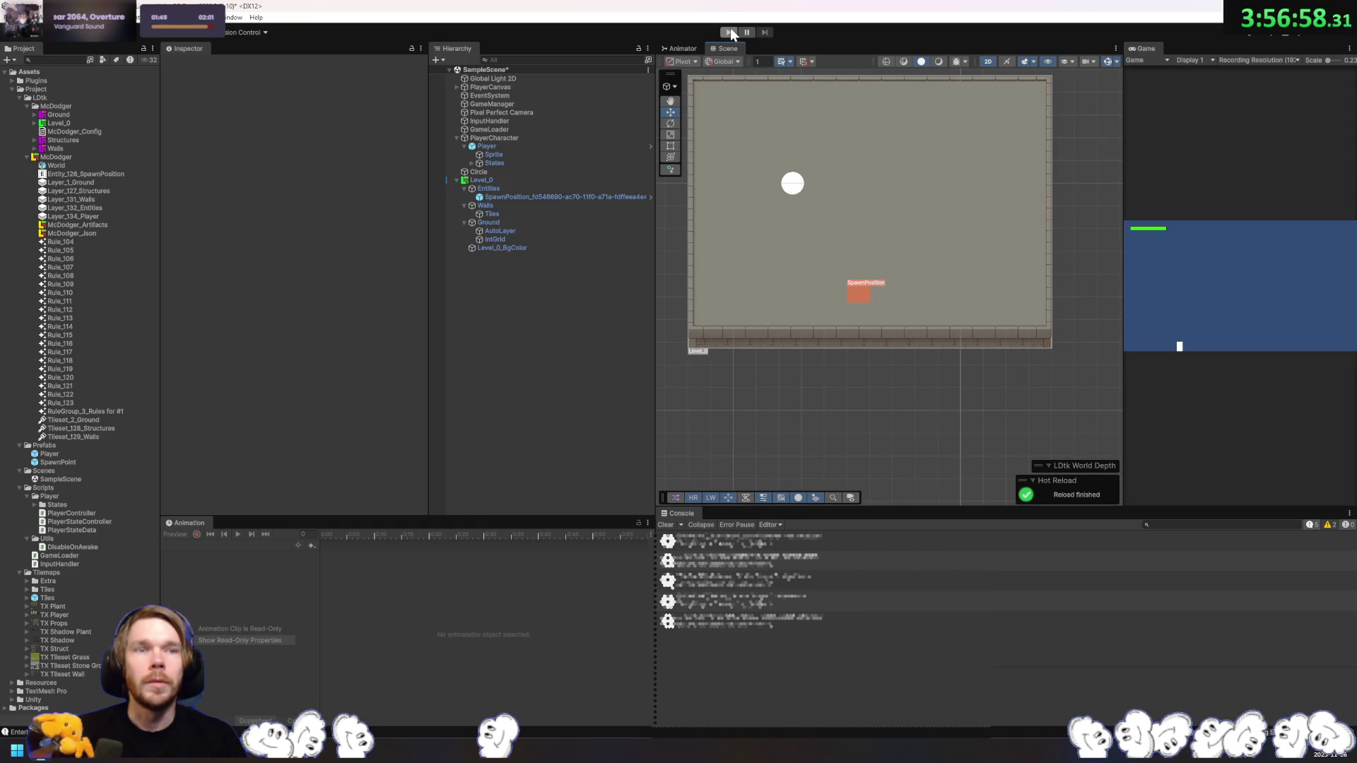
# Step: Assign the Player's Rigidbody 2D to Player Controller's Rigidbody 2D field, play-testing before and after
pyautogui.click(729, 32)
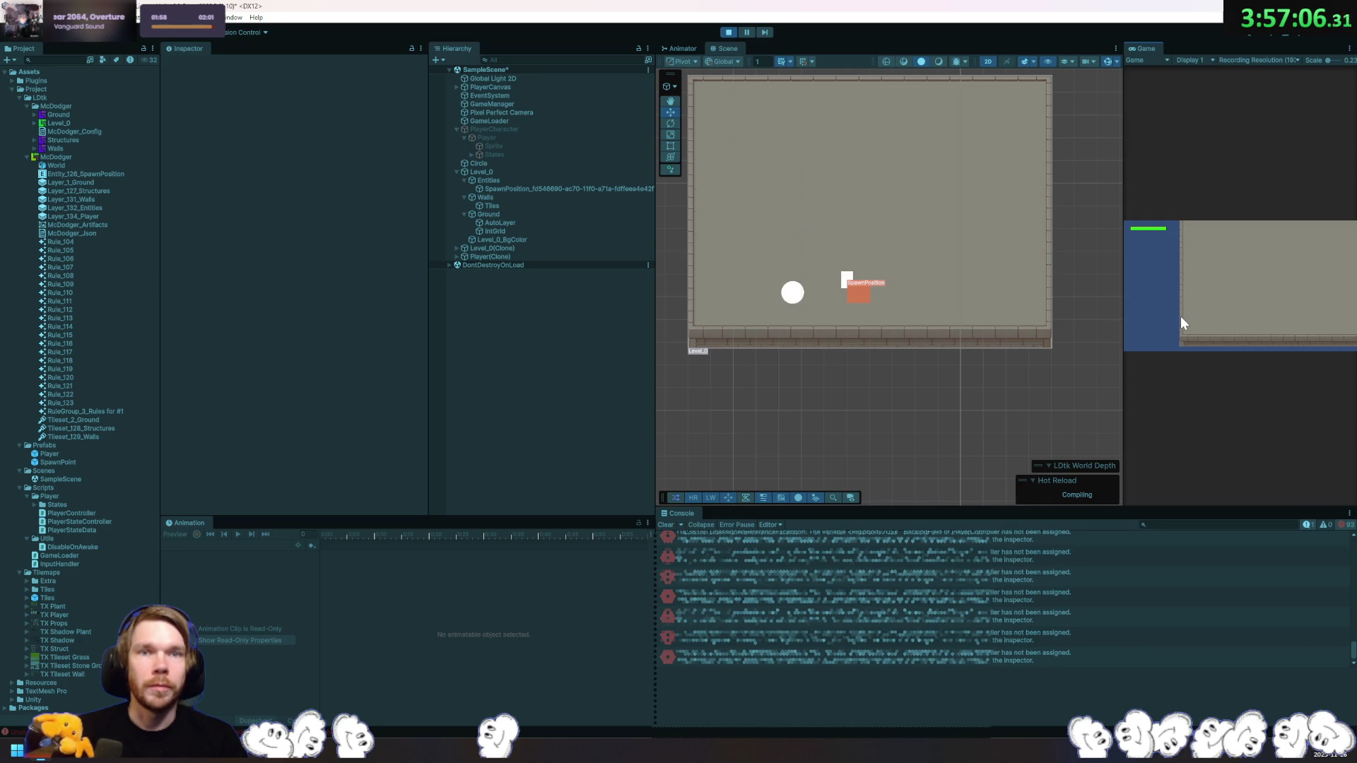
pyautogui.click(728, 32)
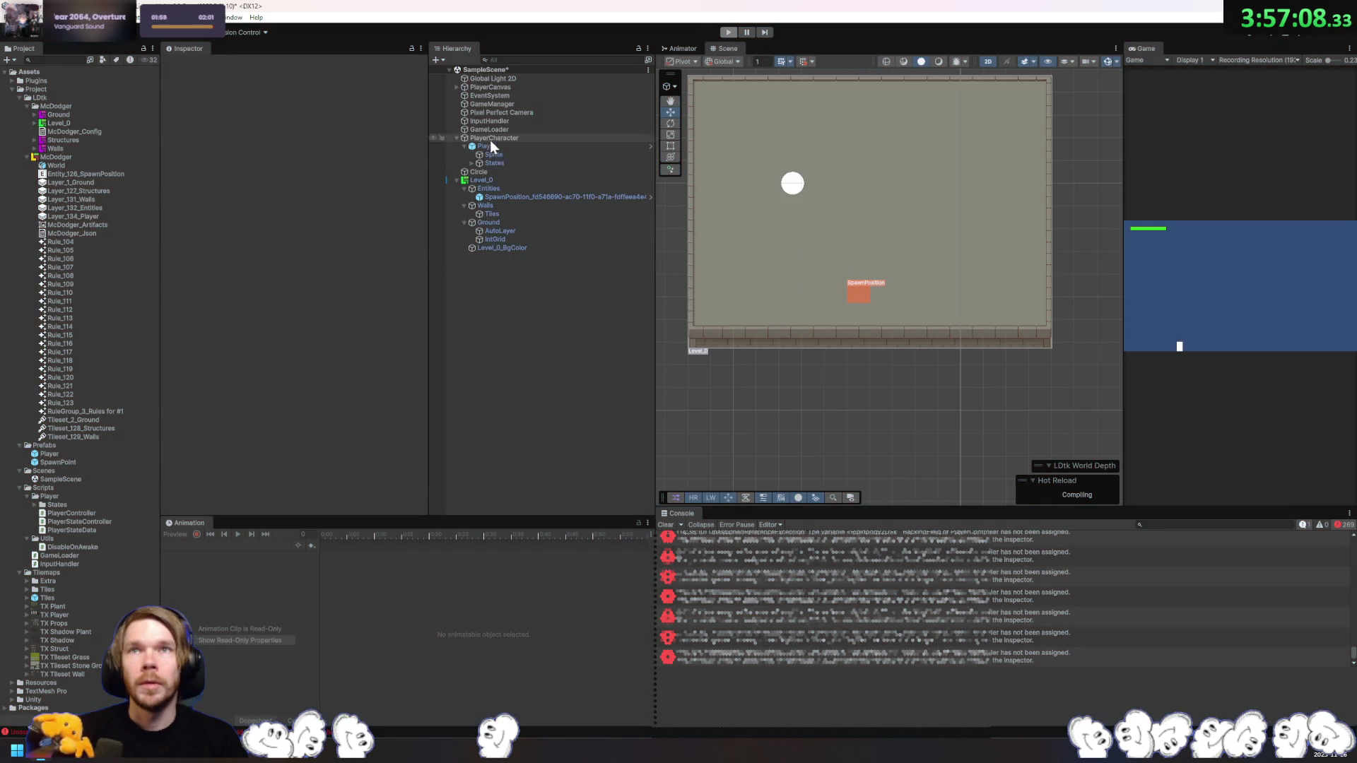
pyautogui.click(506, 146)
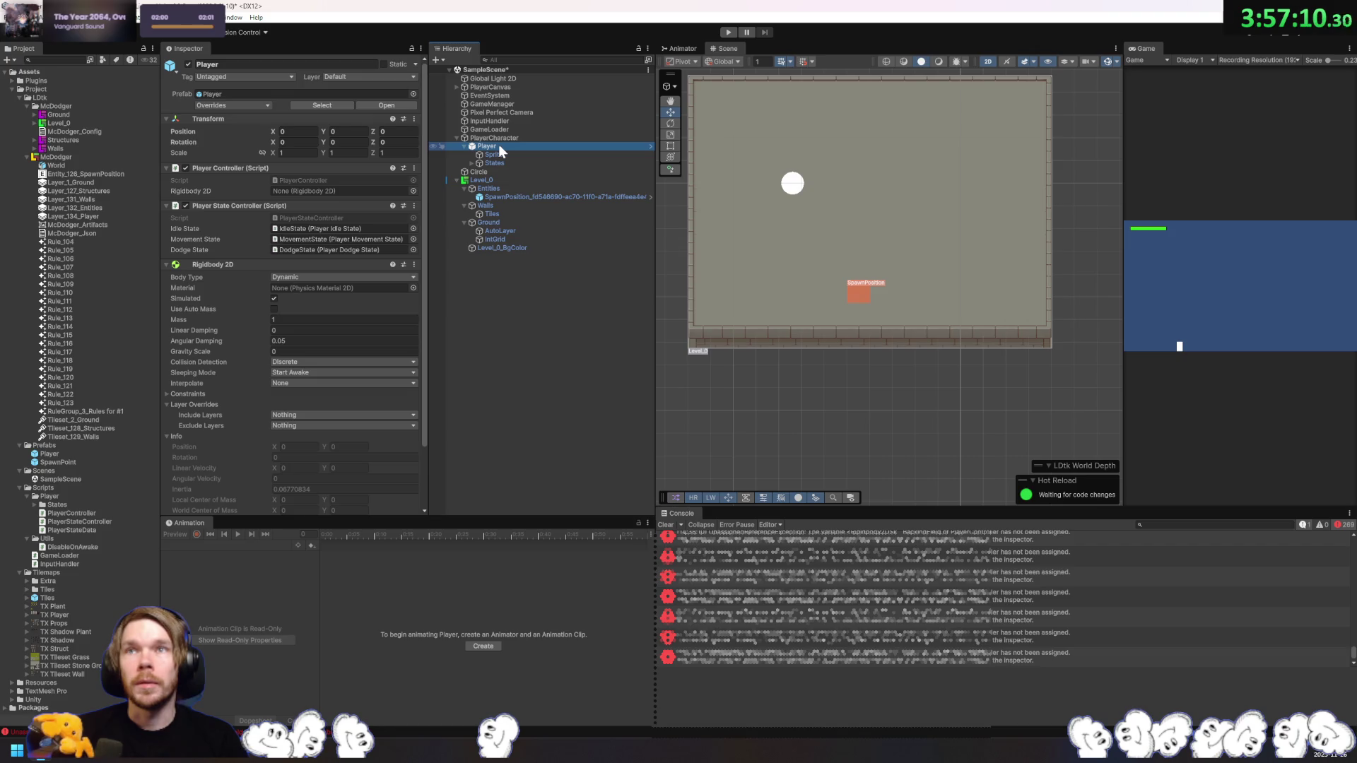
pyautogui.moveTo(260, 263); pyautogui.dragTo(328, 193)
pyautogui.click(249, 108)
pyautogui.click(413, 166)
pyautogui.click(729, 32)
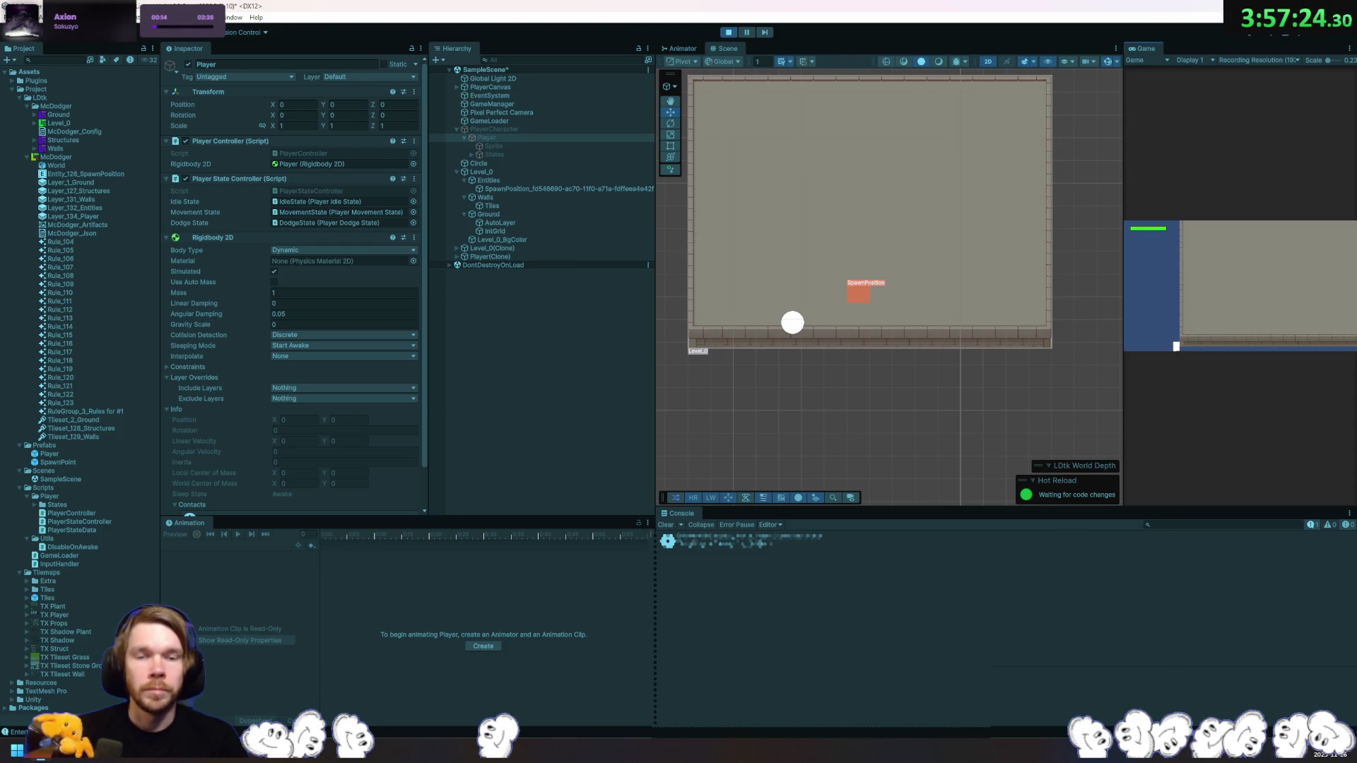
pyautogui.hotkey('alt', 'Tab')
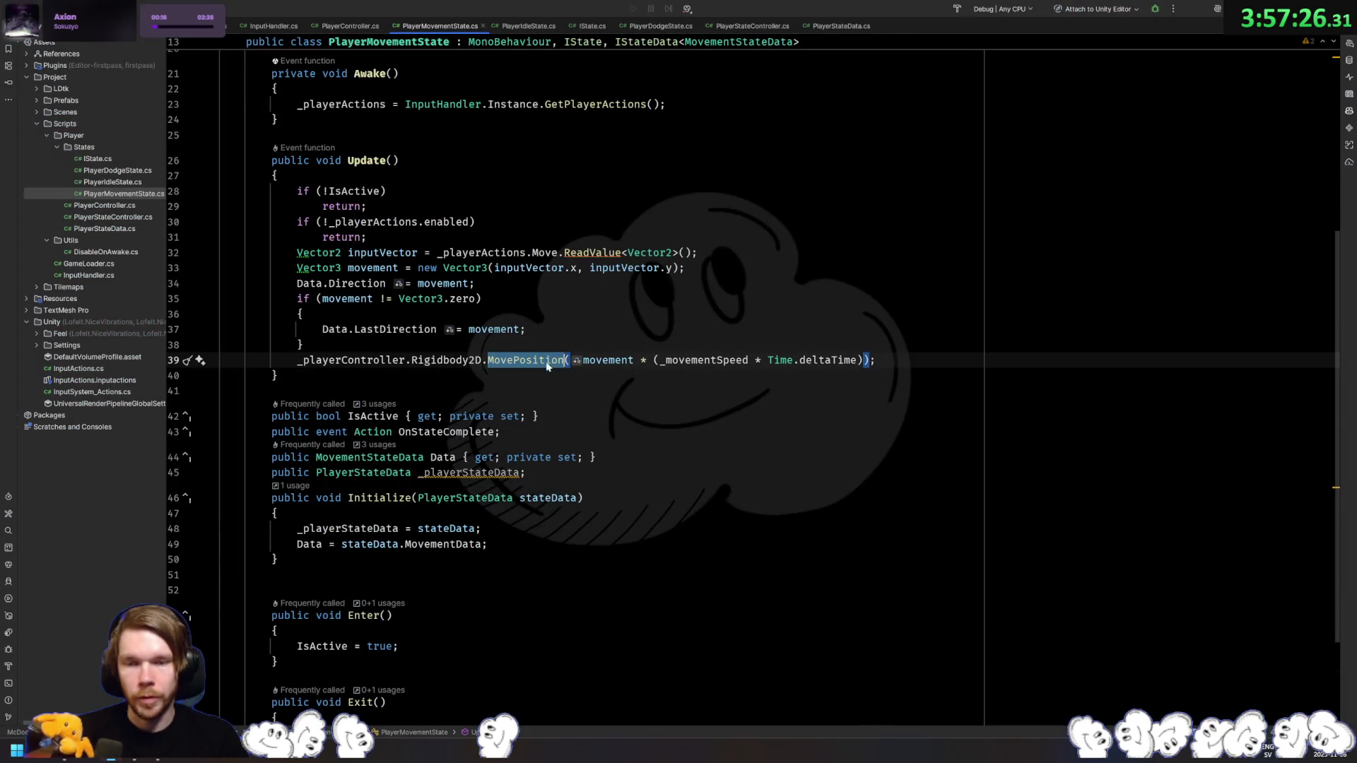
# Step: Change line 39 to set linearVelocity = movement * (_movementSpeed * Time.deltaTime) instead of MovePosition
pyautogui.write('vel')
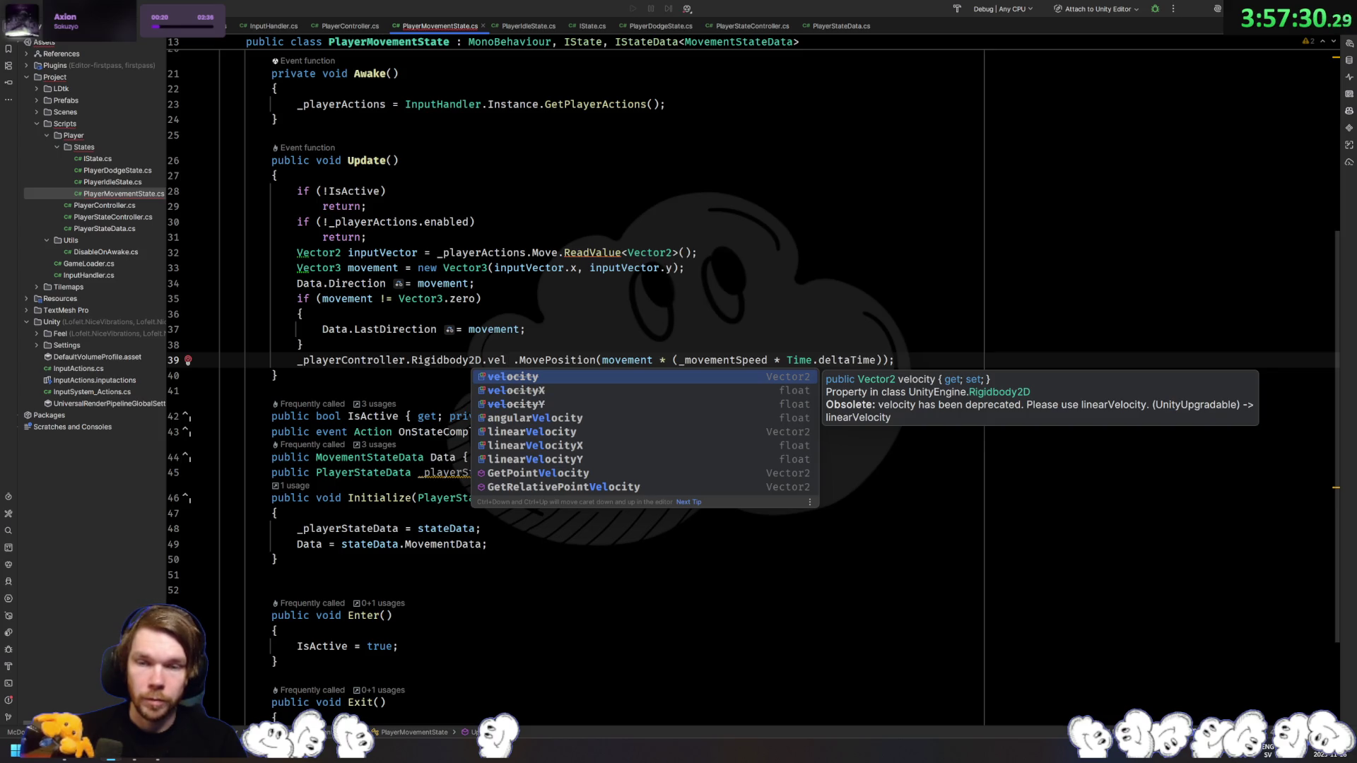
pyautogui.press('Down')
pyautogui.press('Down')
pyautogui.press('Down')
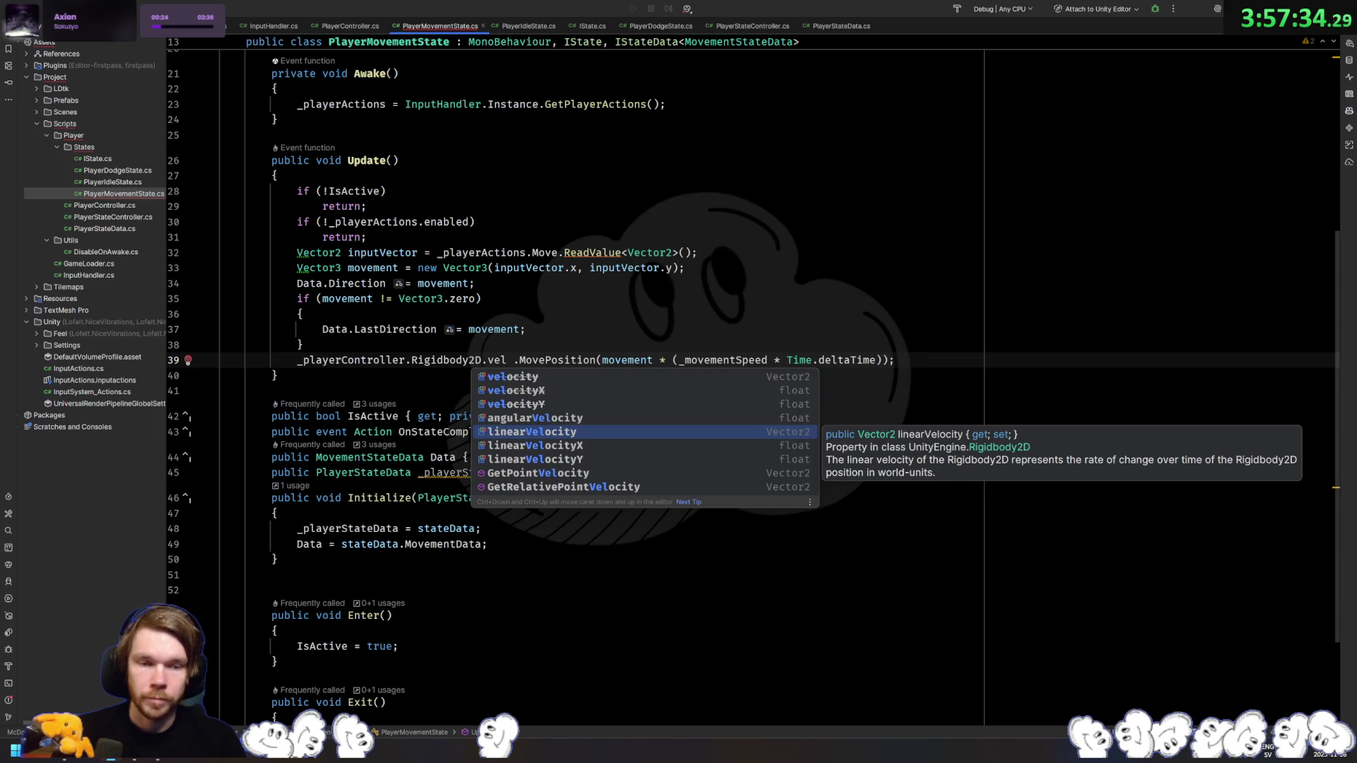
pyautogui.press('Return')
pyautogui.write('=')
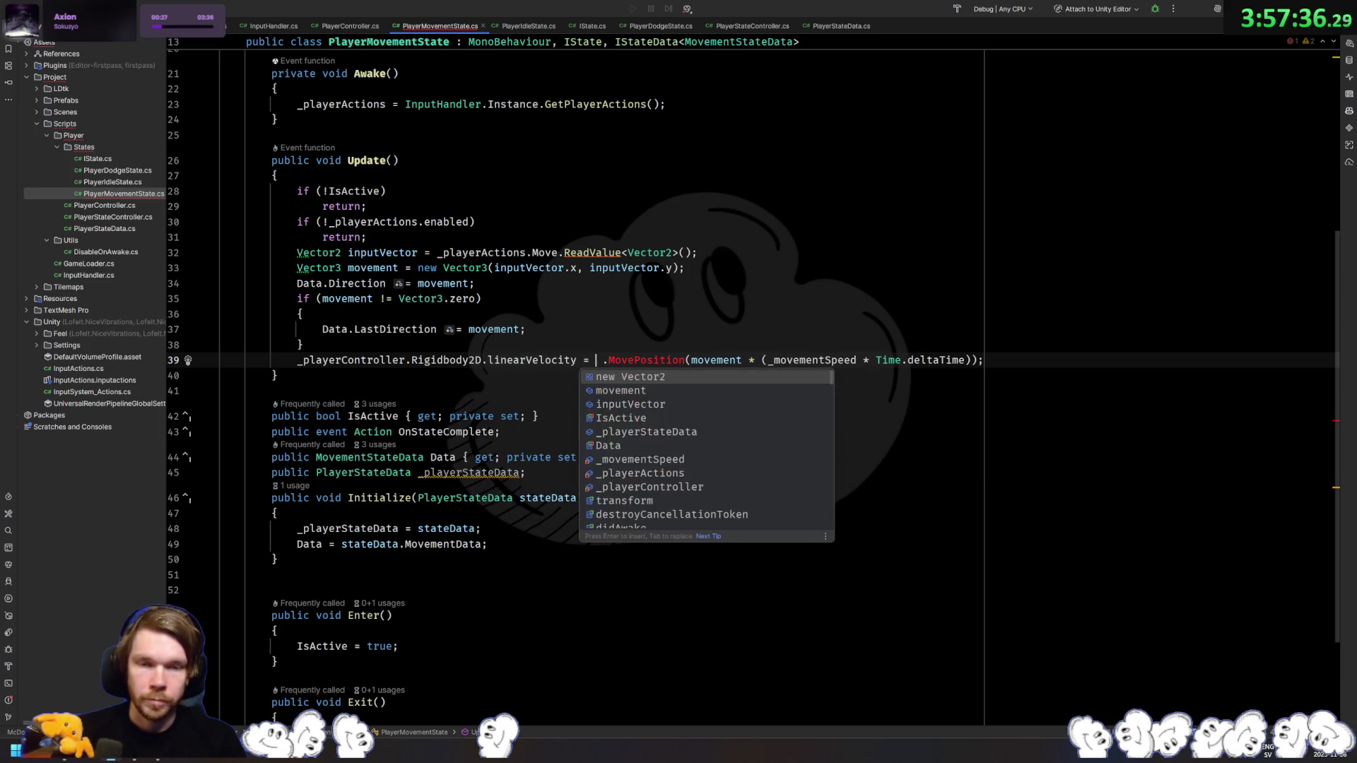
pyautogui.hotkey('ctrl', 'shift', 'Right')
pyautogui.press('Delete')
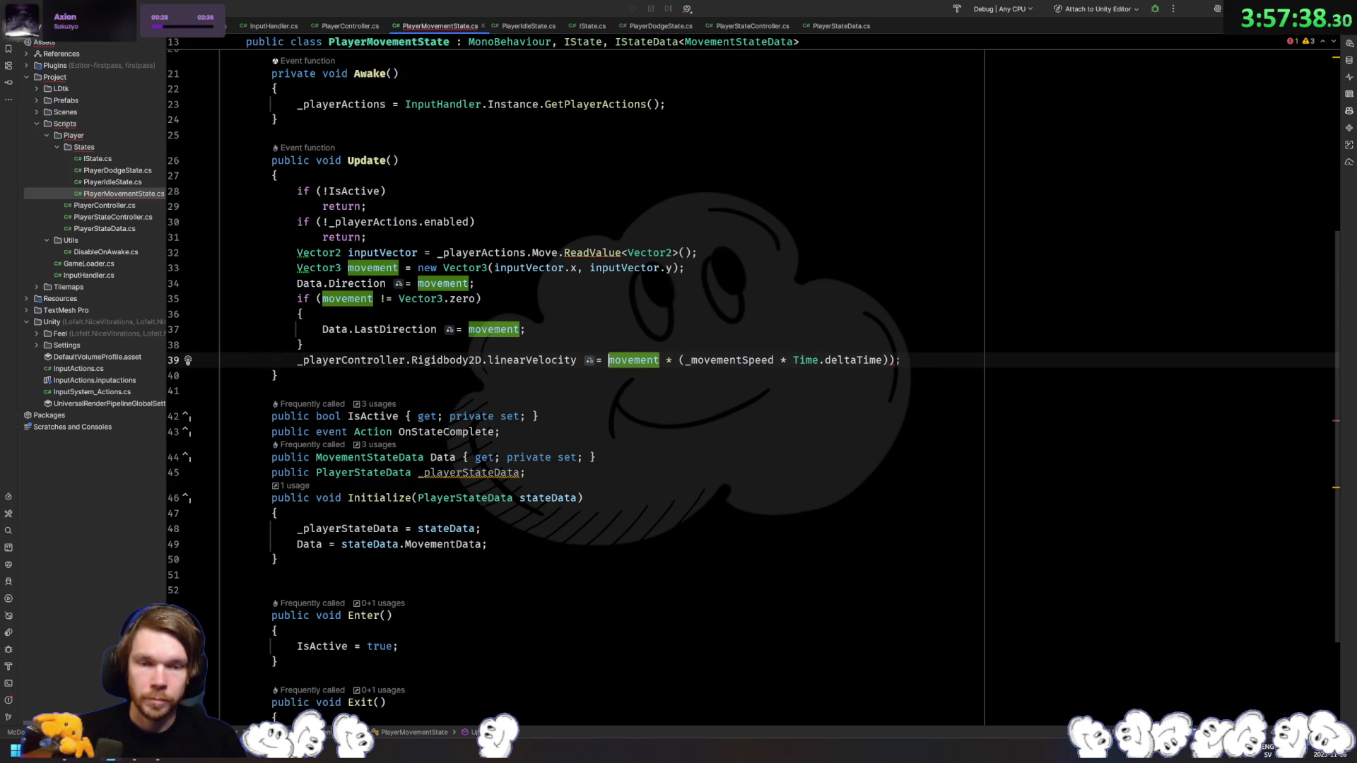
pyautogui.press('End')
pyautogui.press('Left')
pyautogui.press('BackSpace')
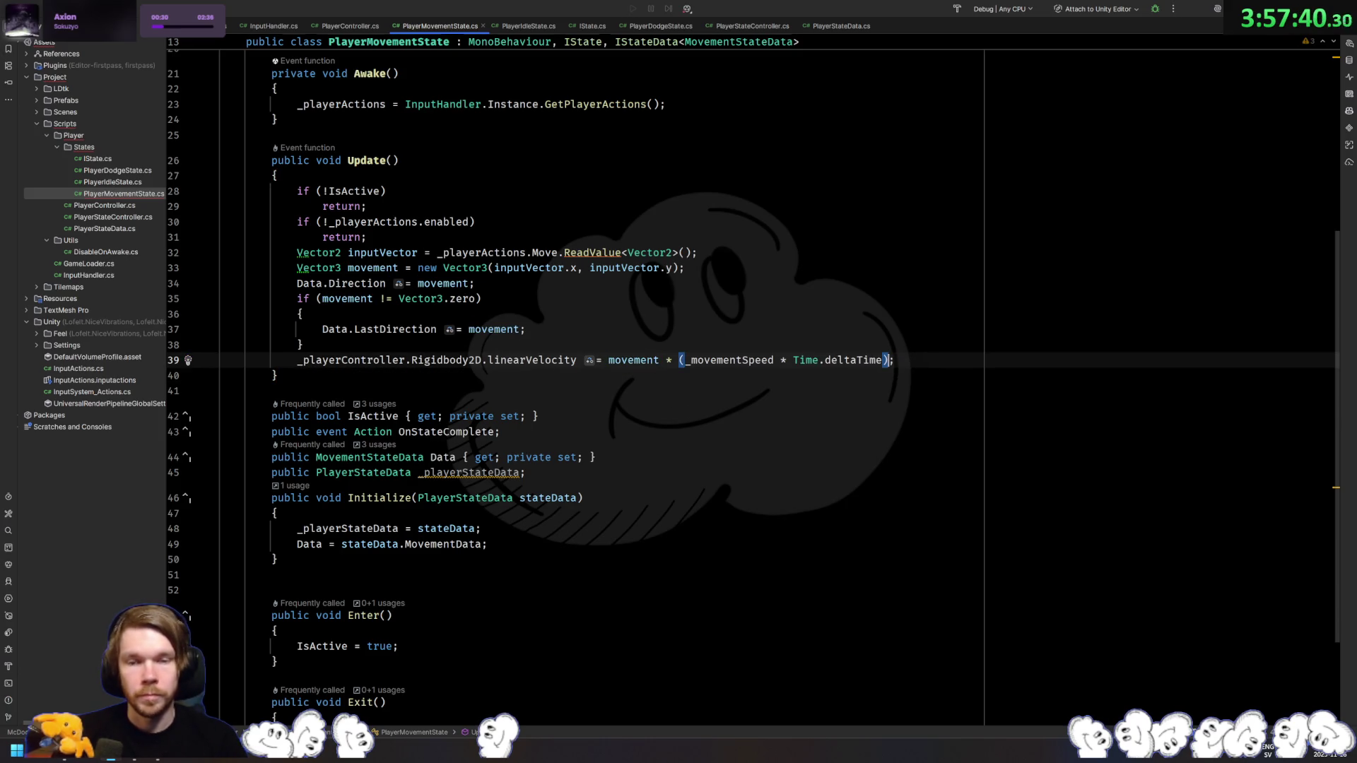
pyautogui.click(633, 387)
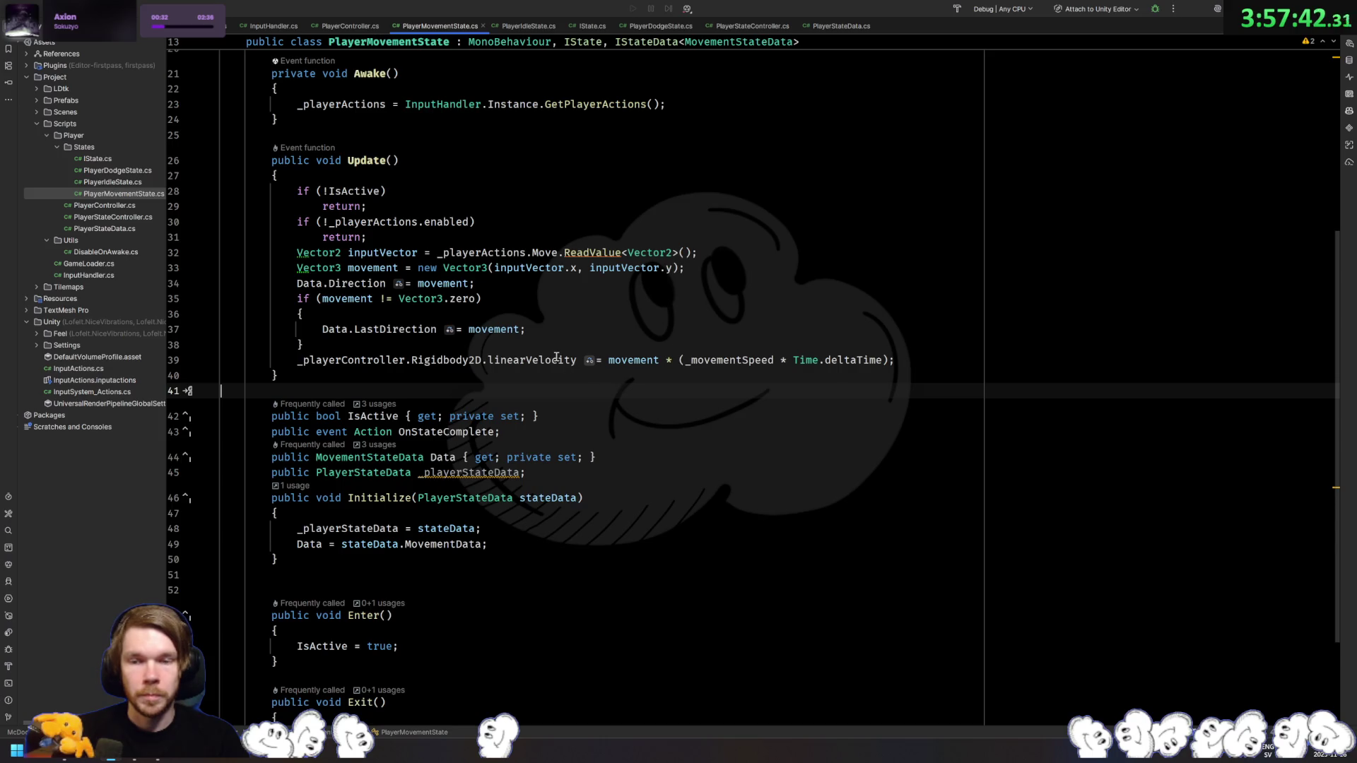
pyautogui.moveTo(556, 357)
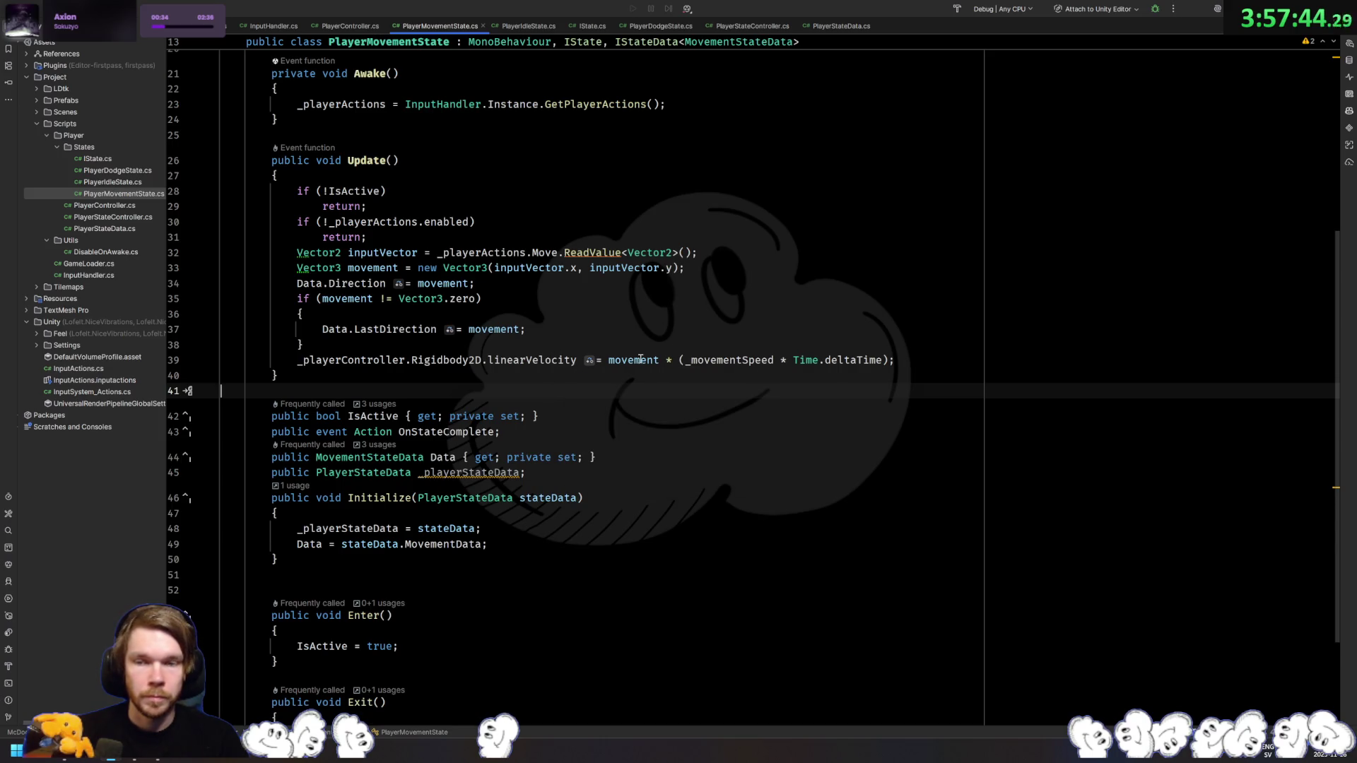
pyautogui.hotkey('alt', 'Tab')
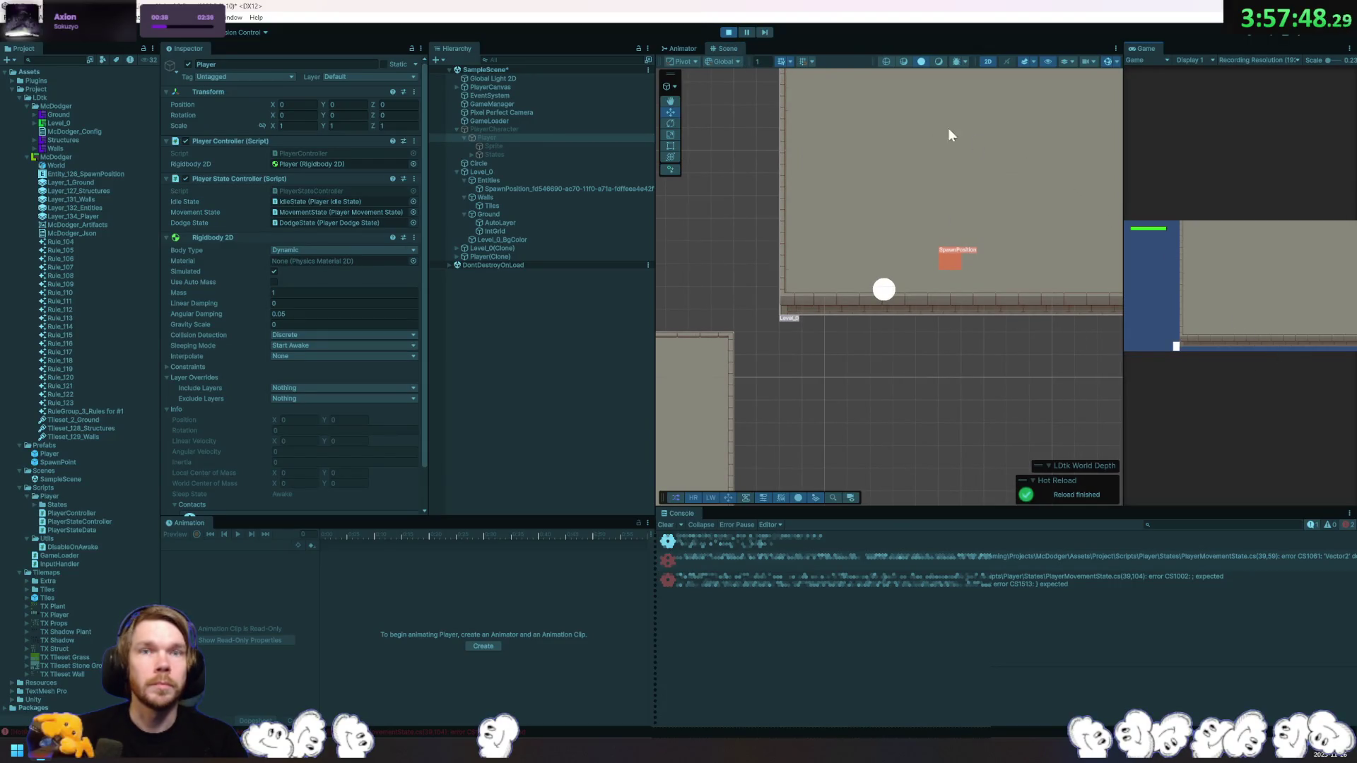
# Step: Restart Play mode, then remove Time.deltaTime from line 39 so velocity is movement * (_movementSpeed)
pyautogui.click(727, 32)
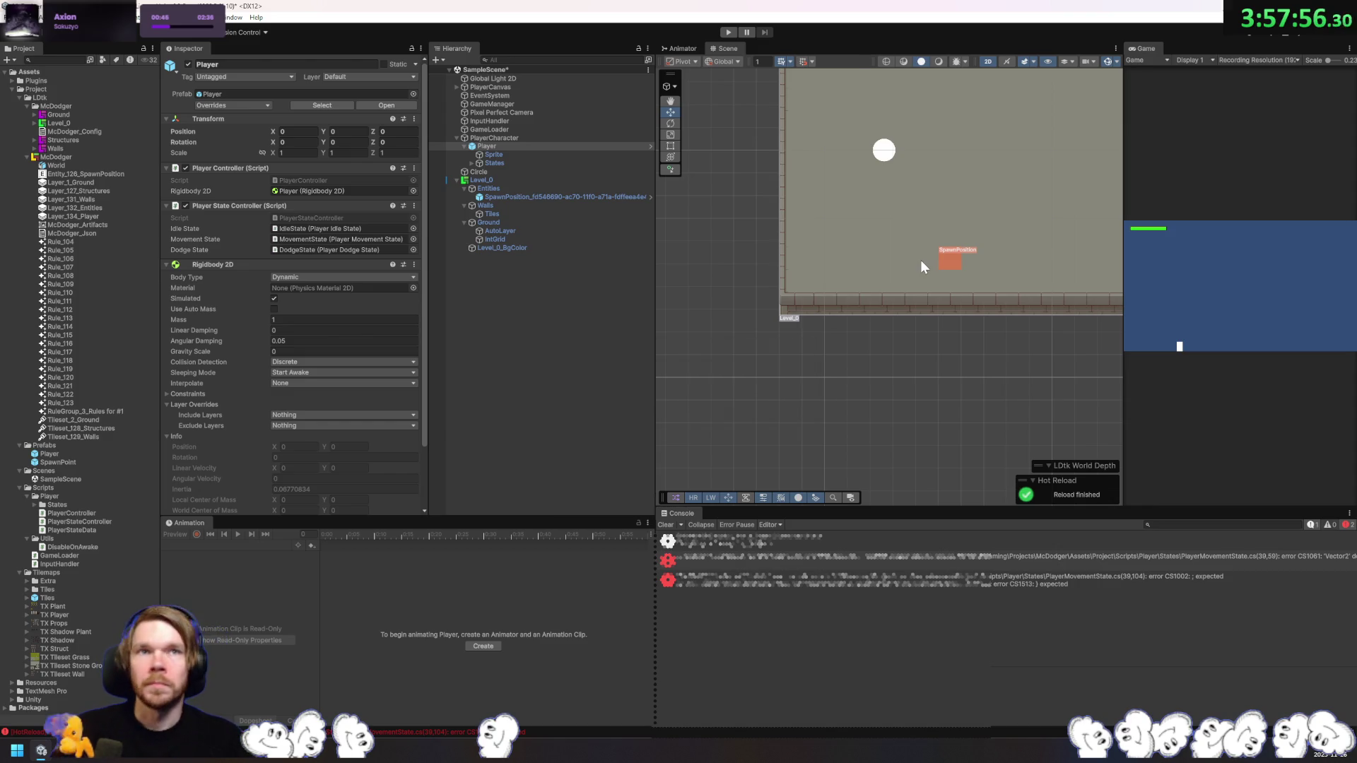
pyautogui.click(728, 33)
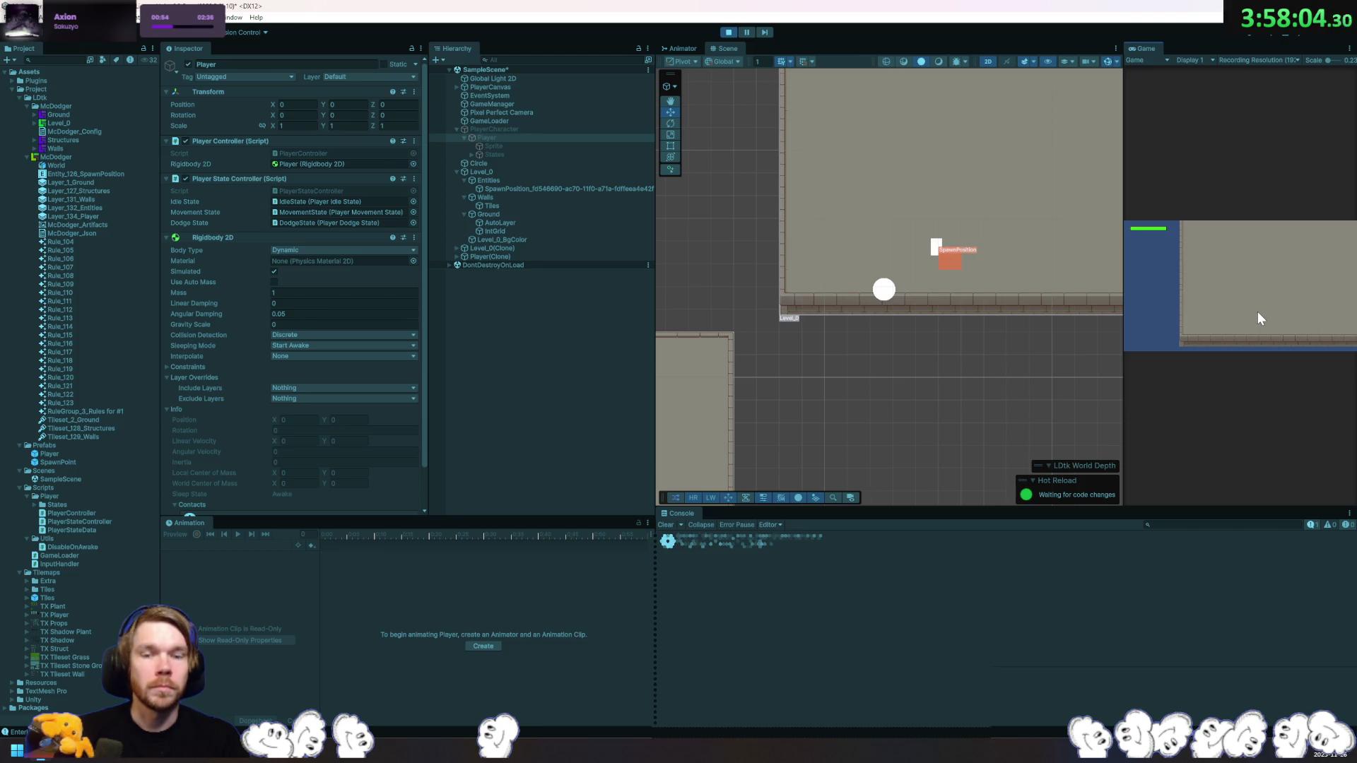
pyautogui.hotkey('alt', 'Tab')
pyautogui.hotkey('ctrl', 'z')
pyautogui.hotkey('ctrl', 'z')
pyautogui.hotkey('ctrl', 'z')
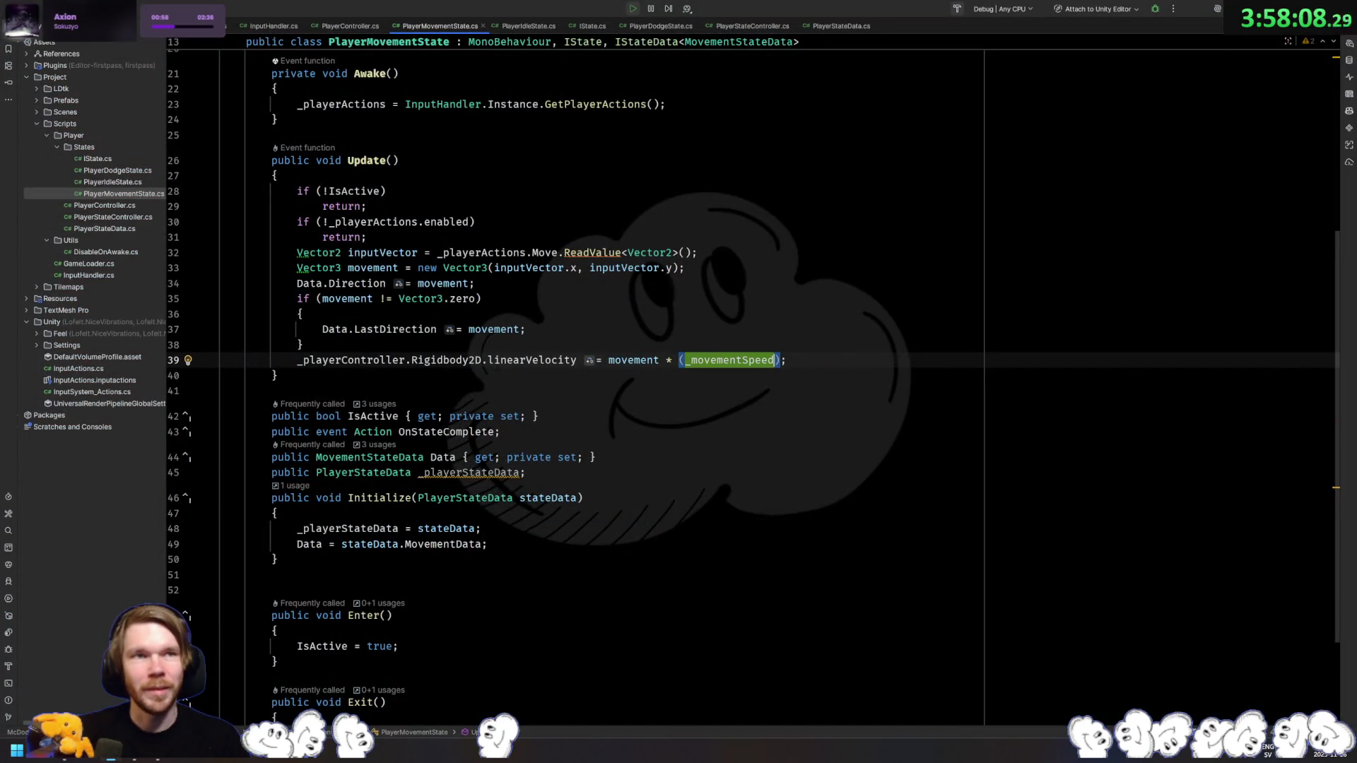
pyautogui.hotkey('alt', 'Tab')
# Step: Move the player left, up, down and right with the WASD keys
pyautogui.press('a')
pyautogui.press('w')
pyautogui.press('a')
pyautogui.press('s')
pyautogui.press('d')
pyautogui.press('d')
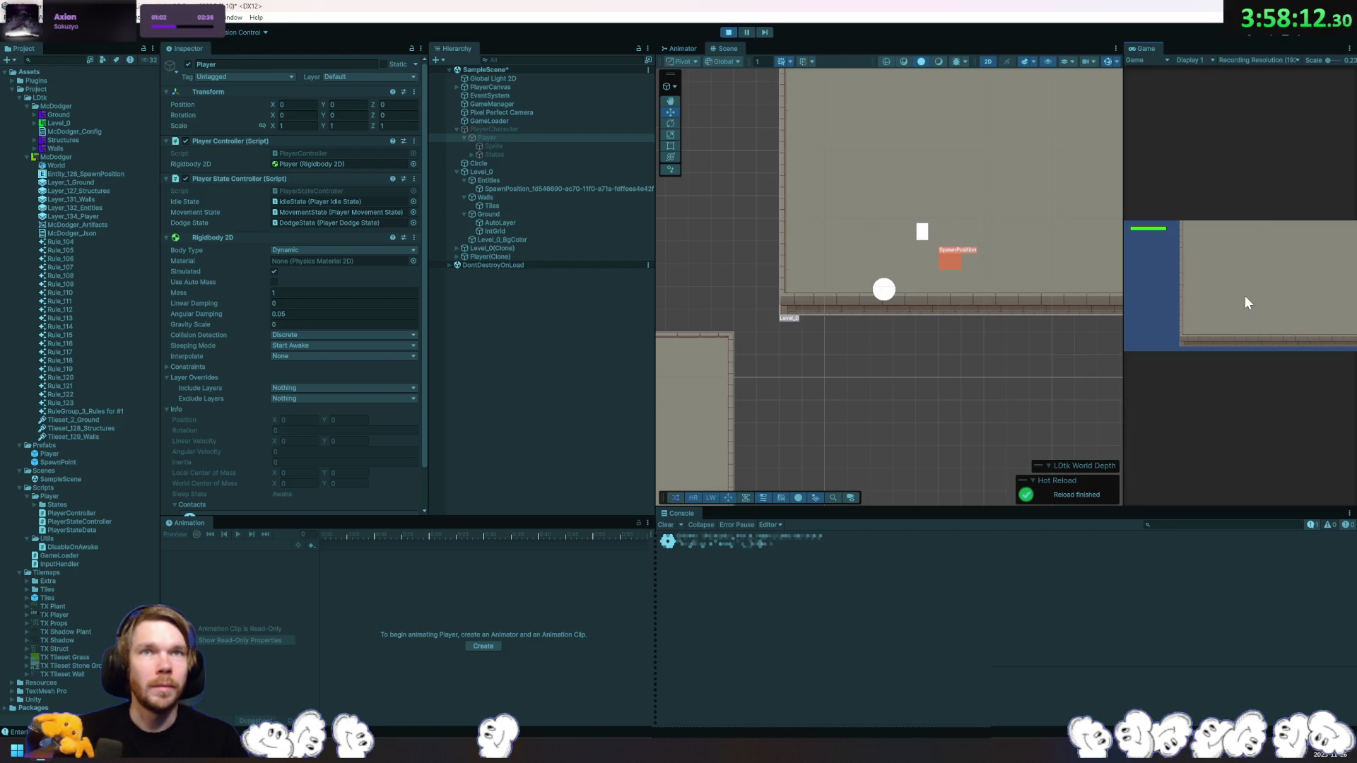
pyautogui.press('a')
pyautogui.press('d')
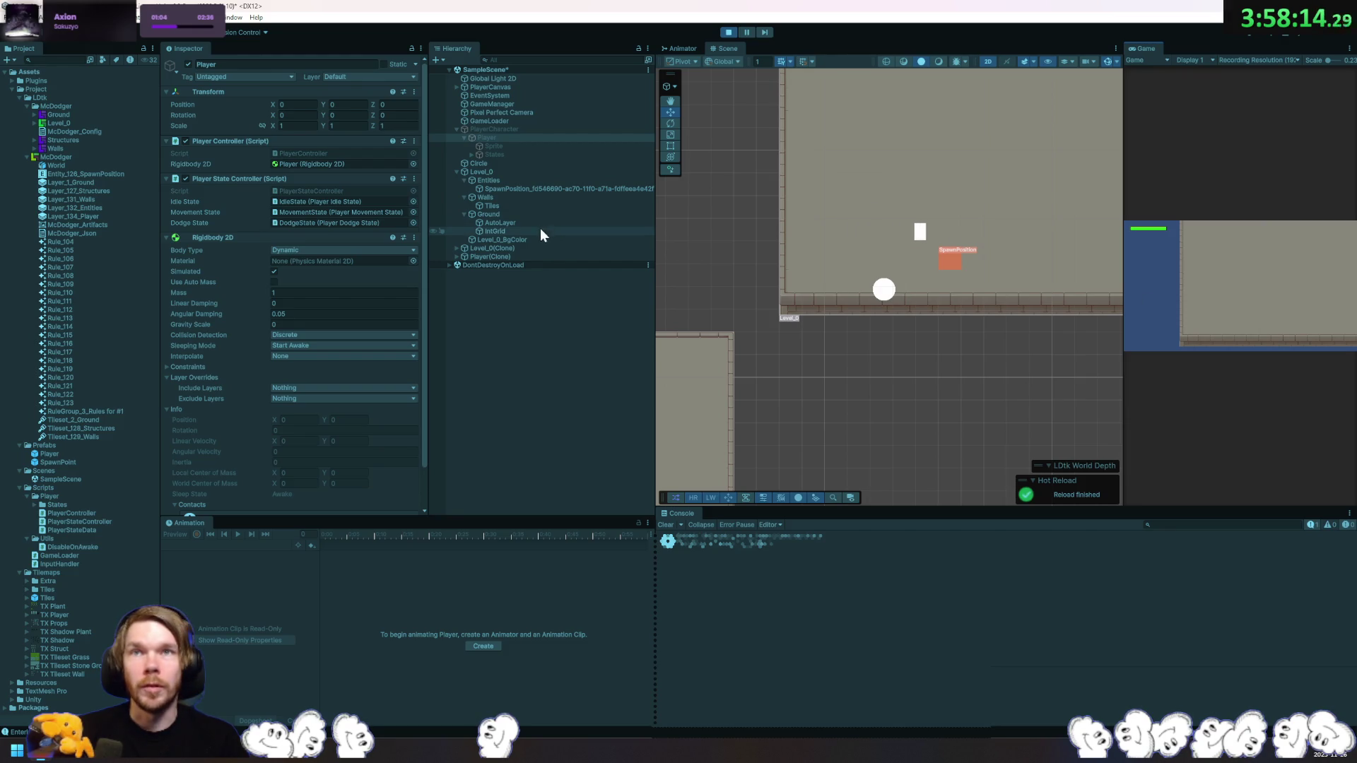
# Step: Inspect the spawned Player(Clone) and pick an interpolation mode for its Rigidbody 2D
pyautogui.click(457, 257)
pyautogui.click(475, 258)
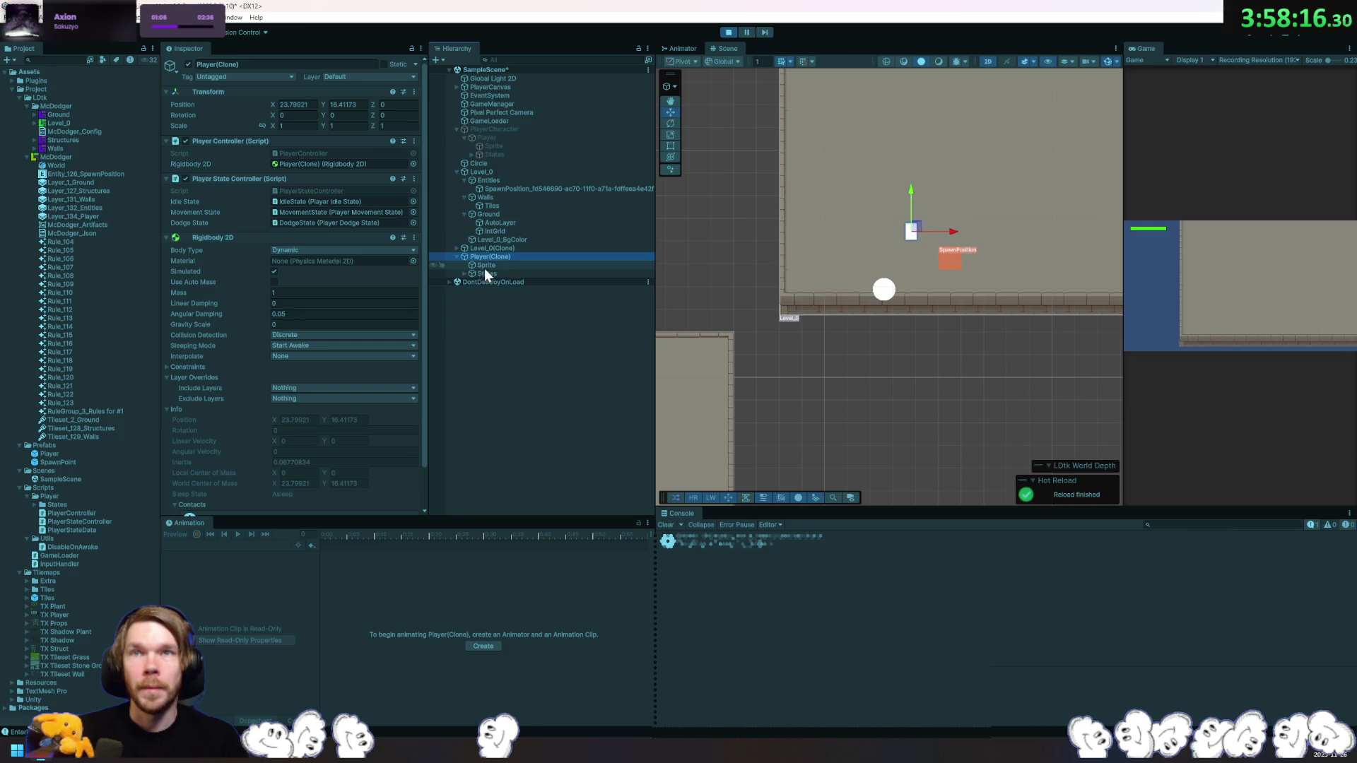
pyautogui.click(313, 355)
pyautogui.click(318, 375)
pyautogui.click(680, 349)
# Step: Move the player back and forth again, check the level below, then stop Play mode
pyautogui.press('d')
pyautogui.press('a')
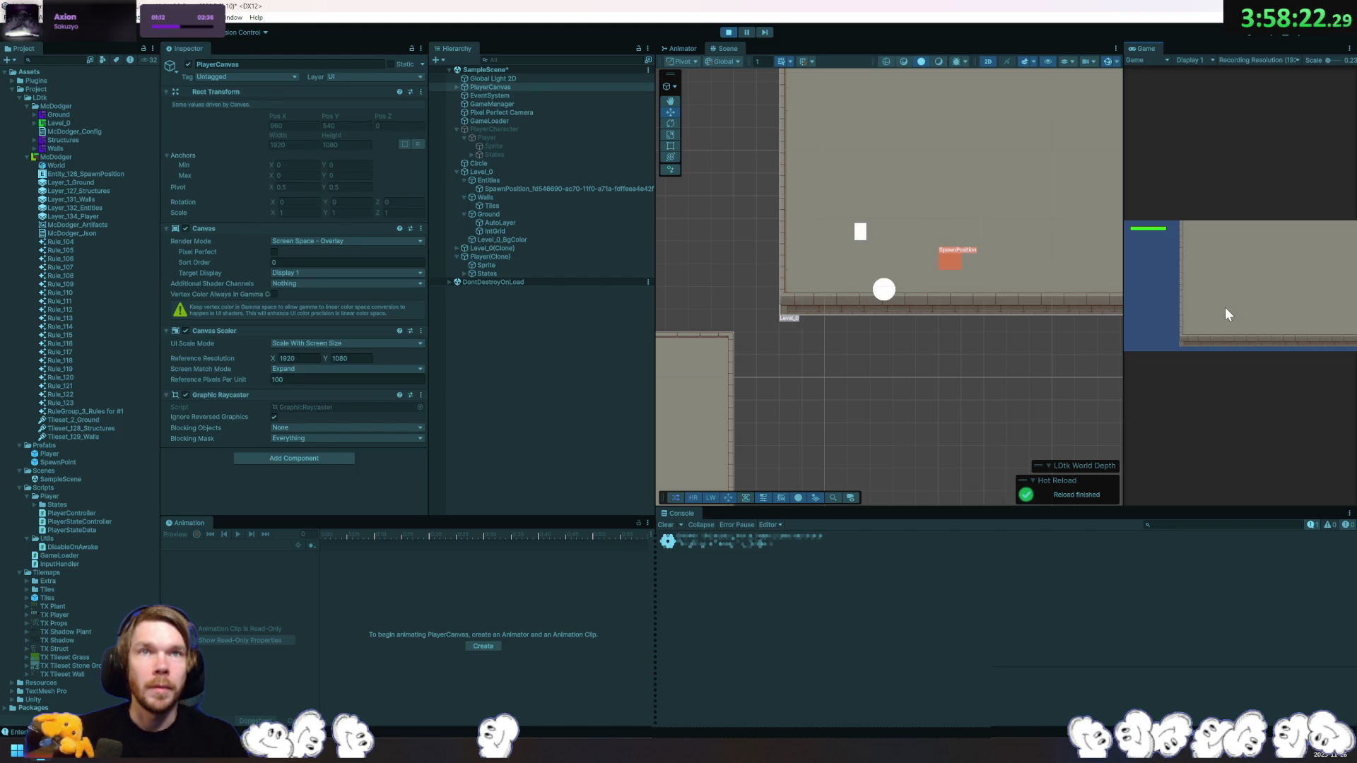
pyautogui.press('d')
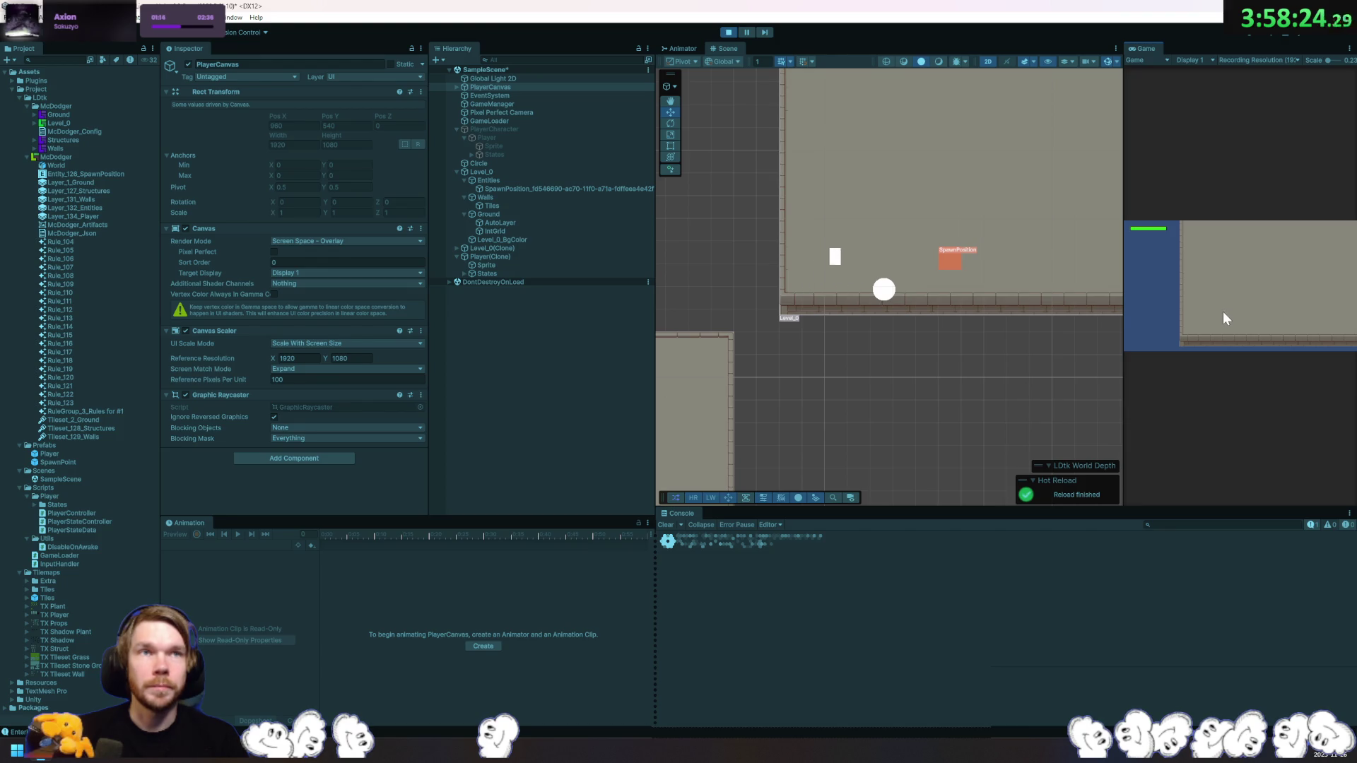
pyautogui.press('a')
pyautogui.moveTo(905, 417); pyautogui.dragTo(990, 321)
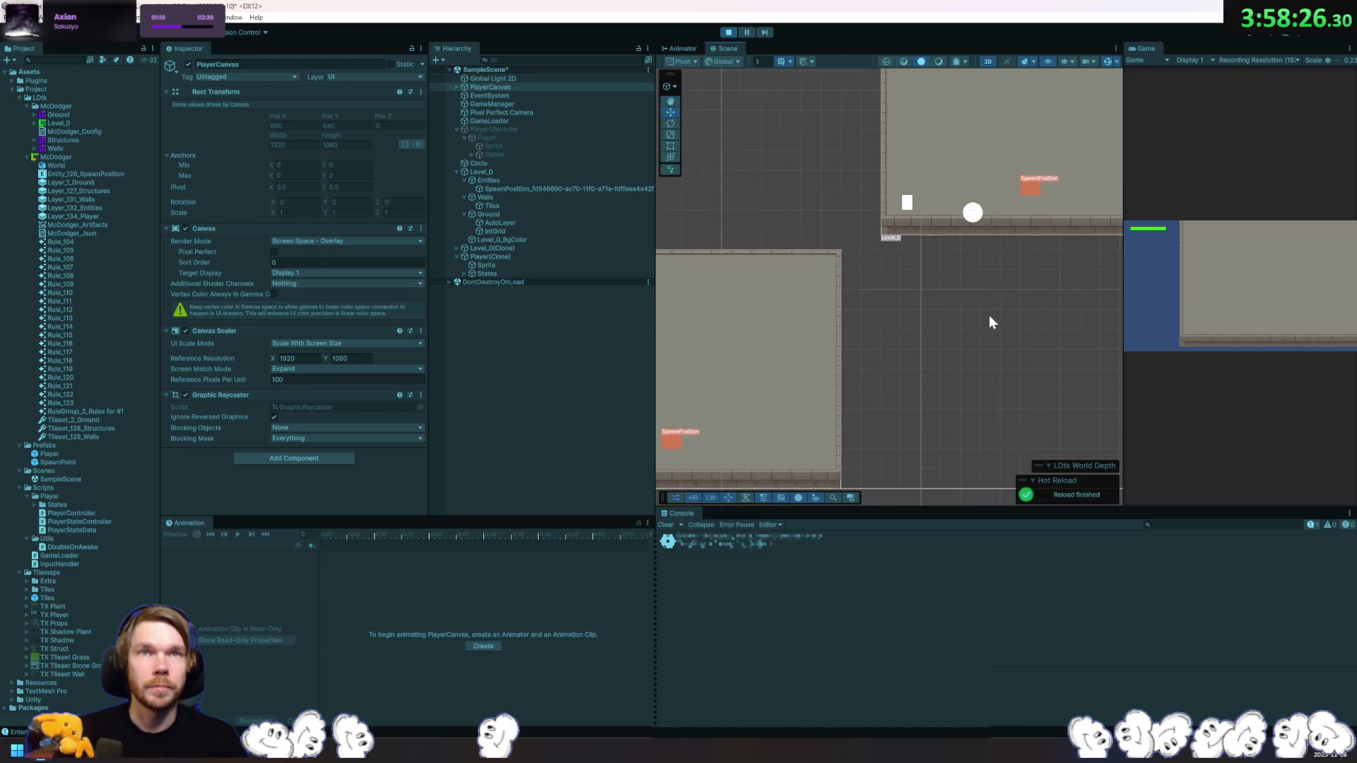
pyautogui.scroll(-3, 990, 321)
pyautogui.click(725, 34)
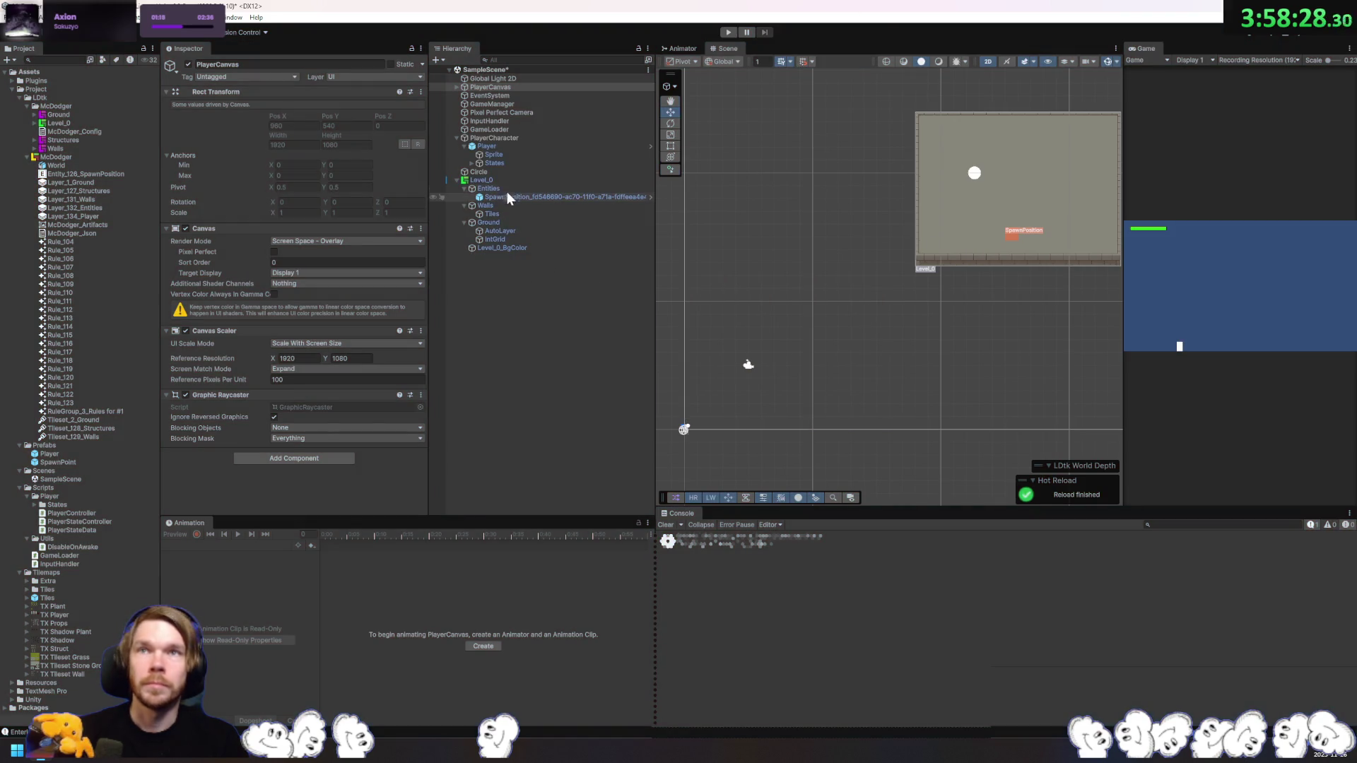
# Step: Set the Player's Rigidbody 2D Interpolate option to Interpolate
pyautogui.click(498, 148)
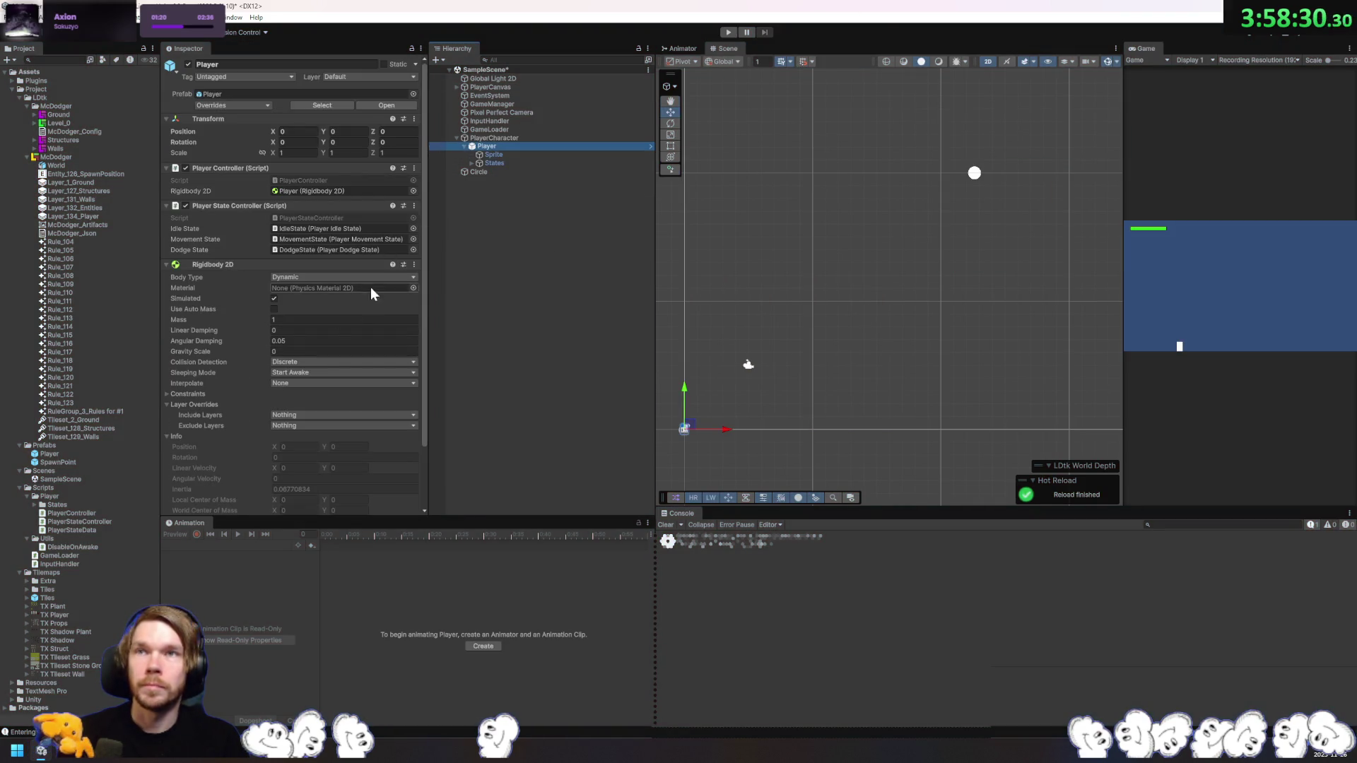
pyautogui.click(295, 382)
pyautogui.click(297, 404)
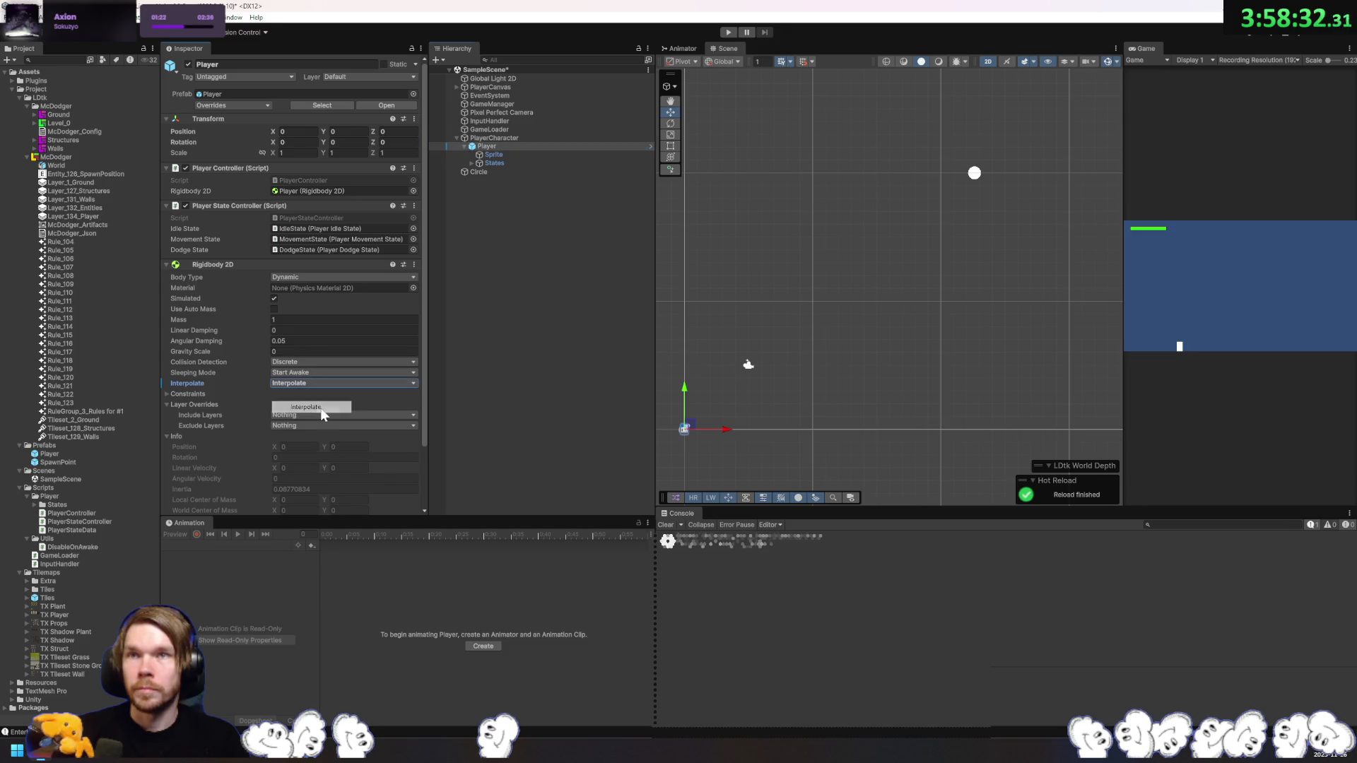
# Step: Play-test moving the player left, up and right, then stop Play mode
pyautogui.click(726, 32)
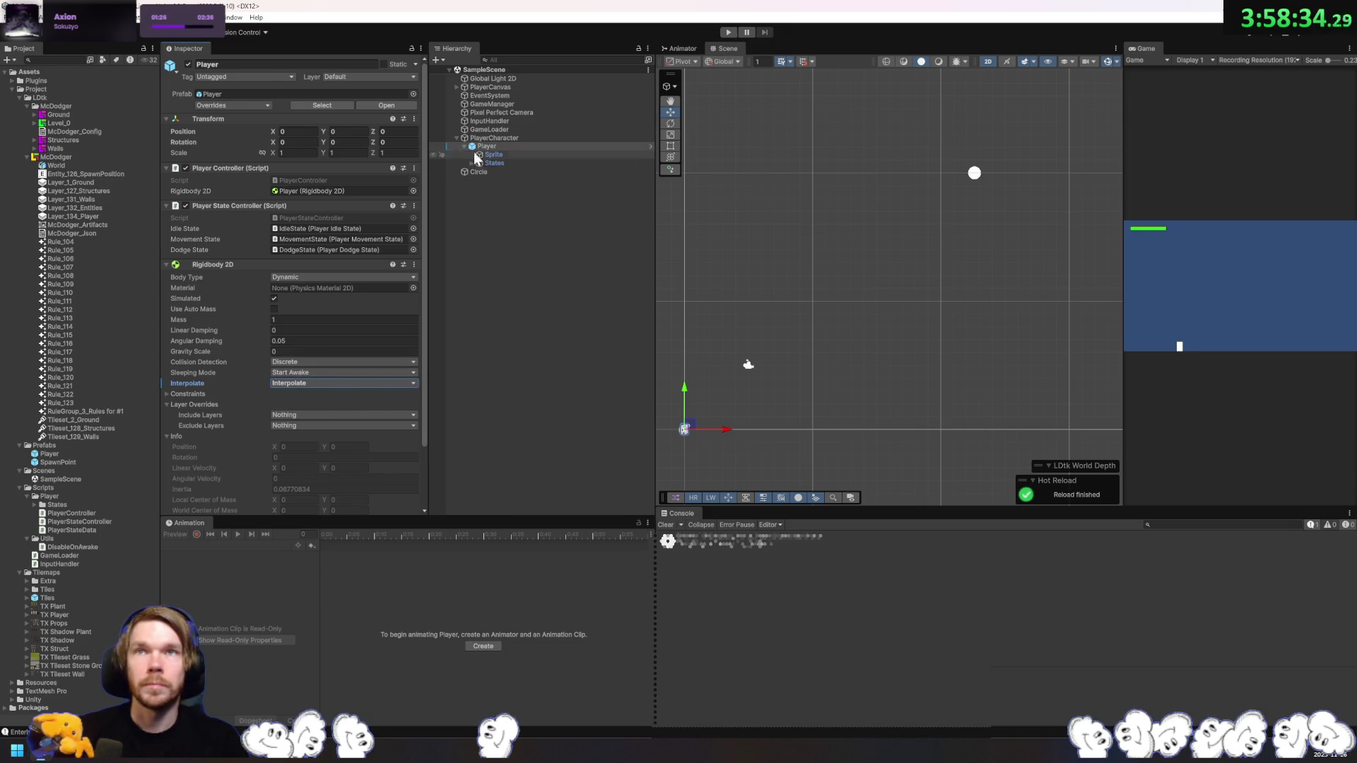
pyautogui.click(238, 105)
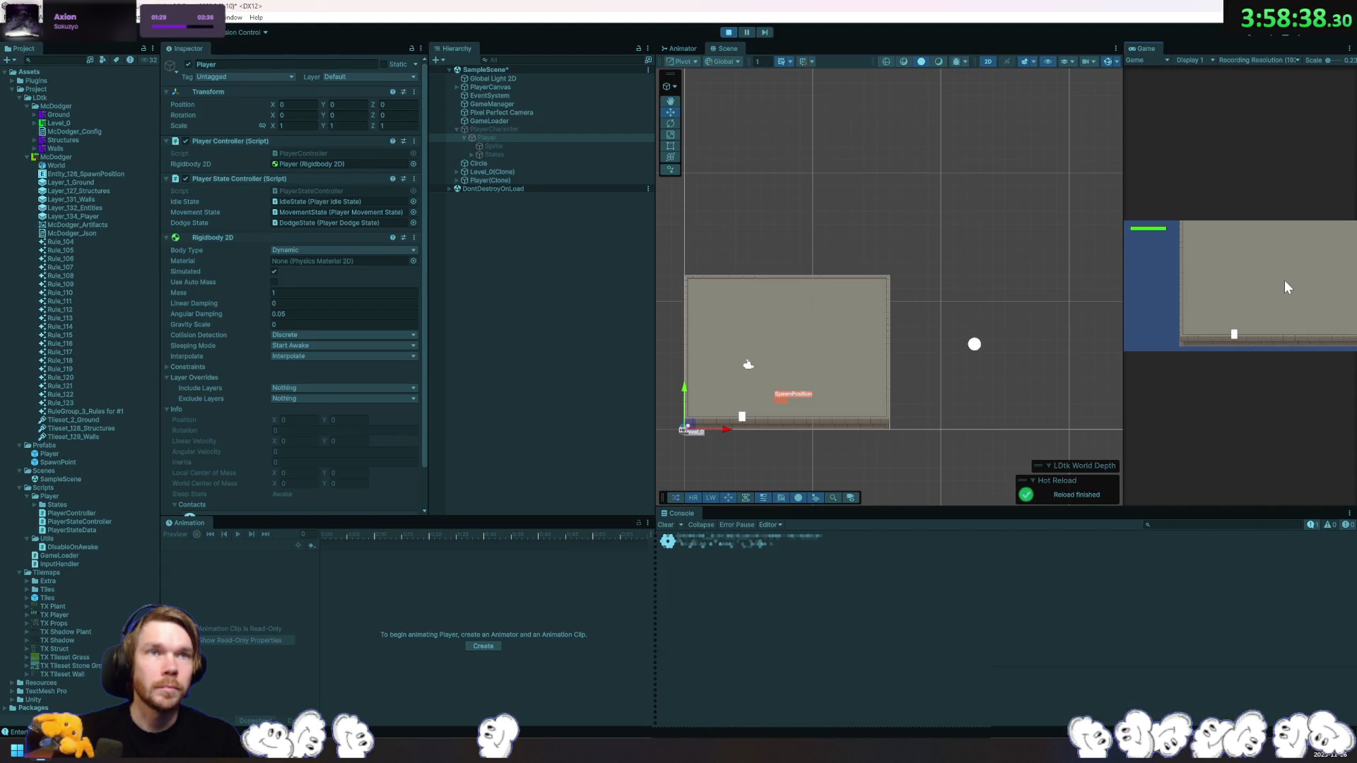
pyautogui.press('a')
pyautogui.press('w')
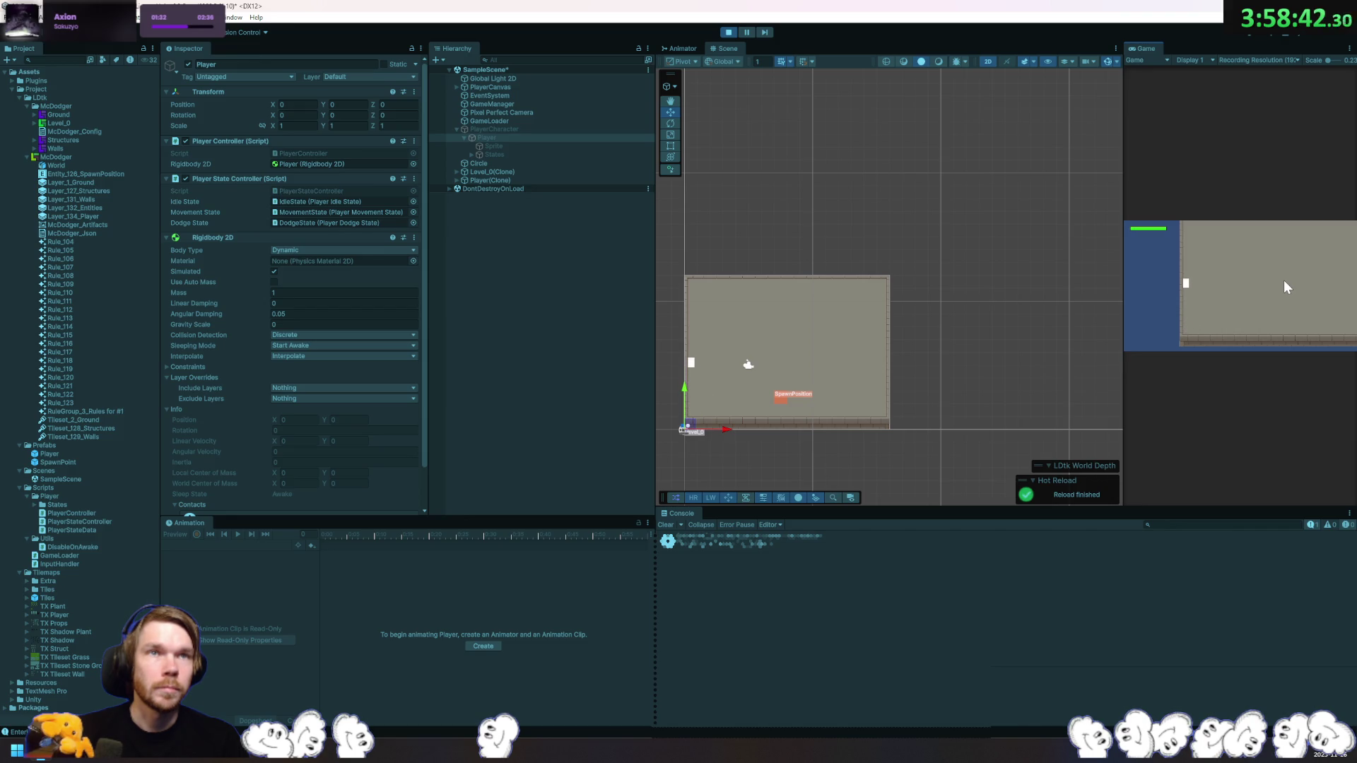
pyautogui.press('d')
pyautogui.click(728, 31)
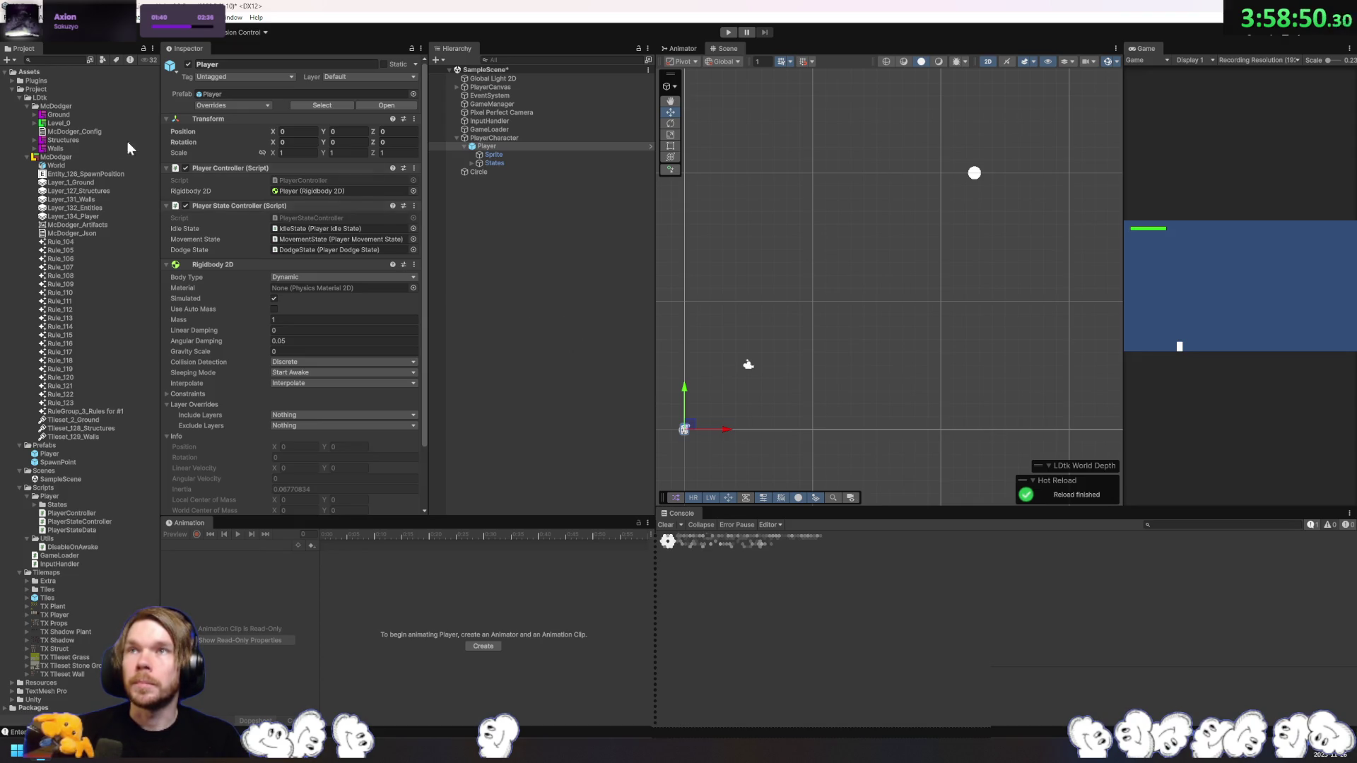
# Step: Inspect the import settings of the Walls texture, McDodger LDtk project and Level_0 assets
pyautogui.click(68, 148)
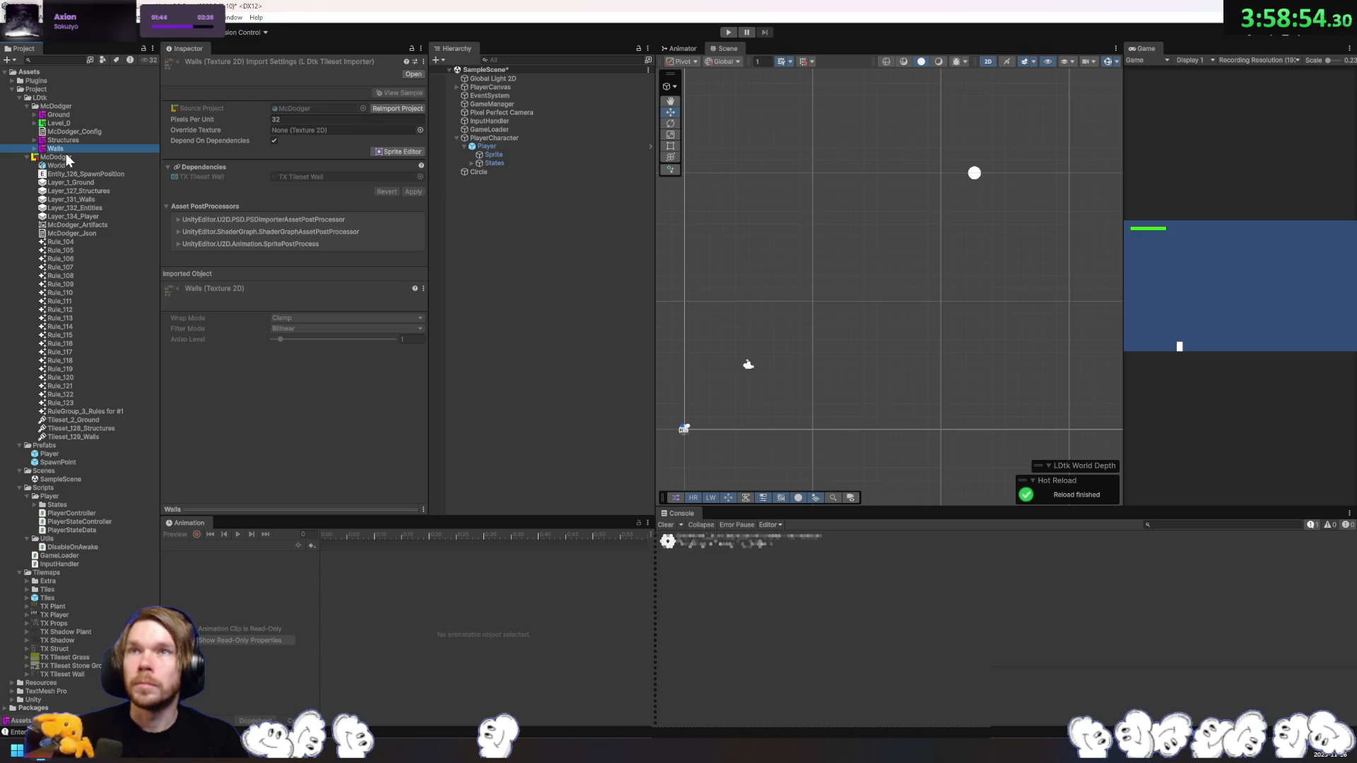
pyautogui.click(65, 157)
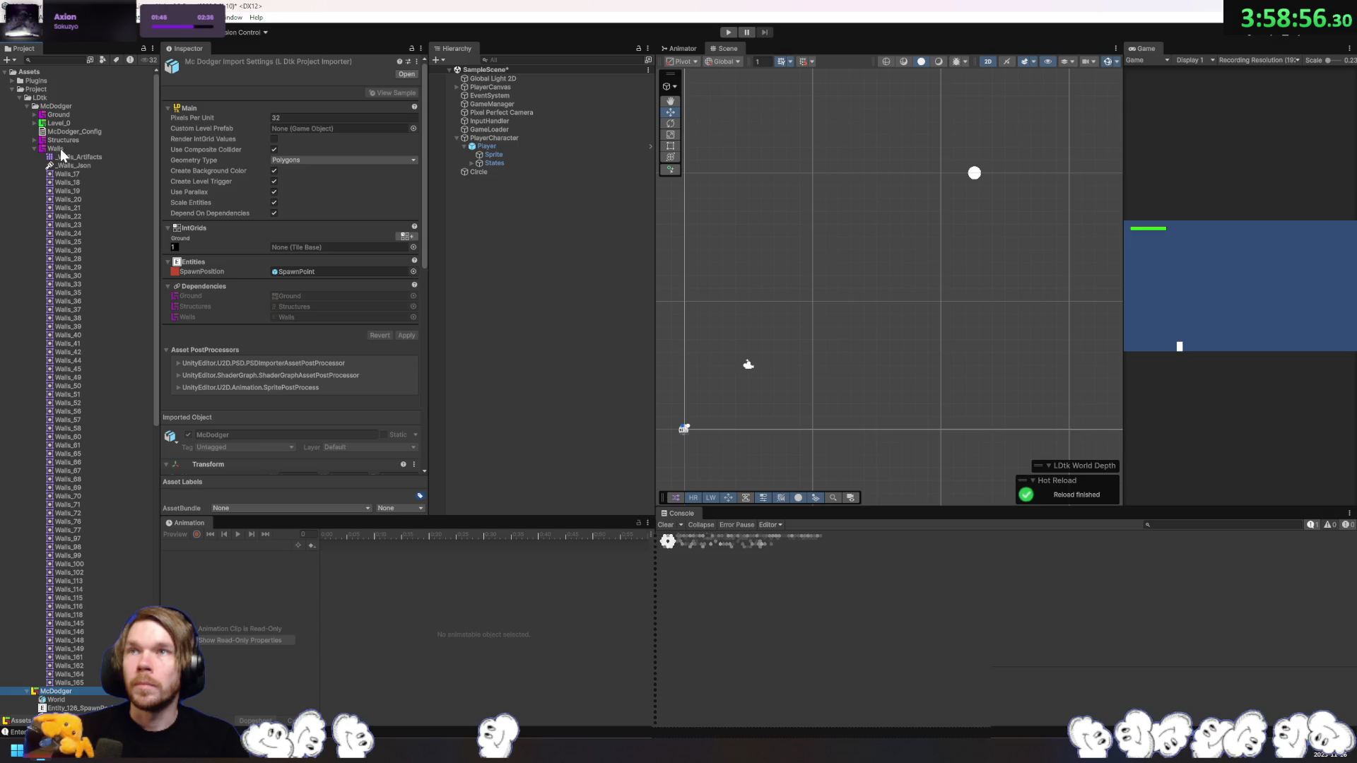
pyautogui.click(60, 150)
pyautogui.click(63, 124)
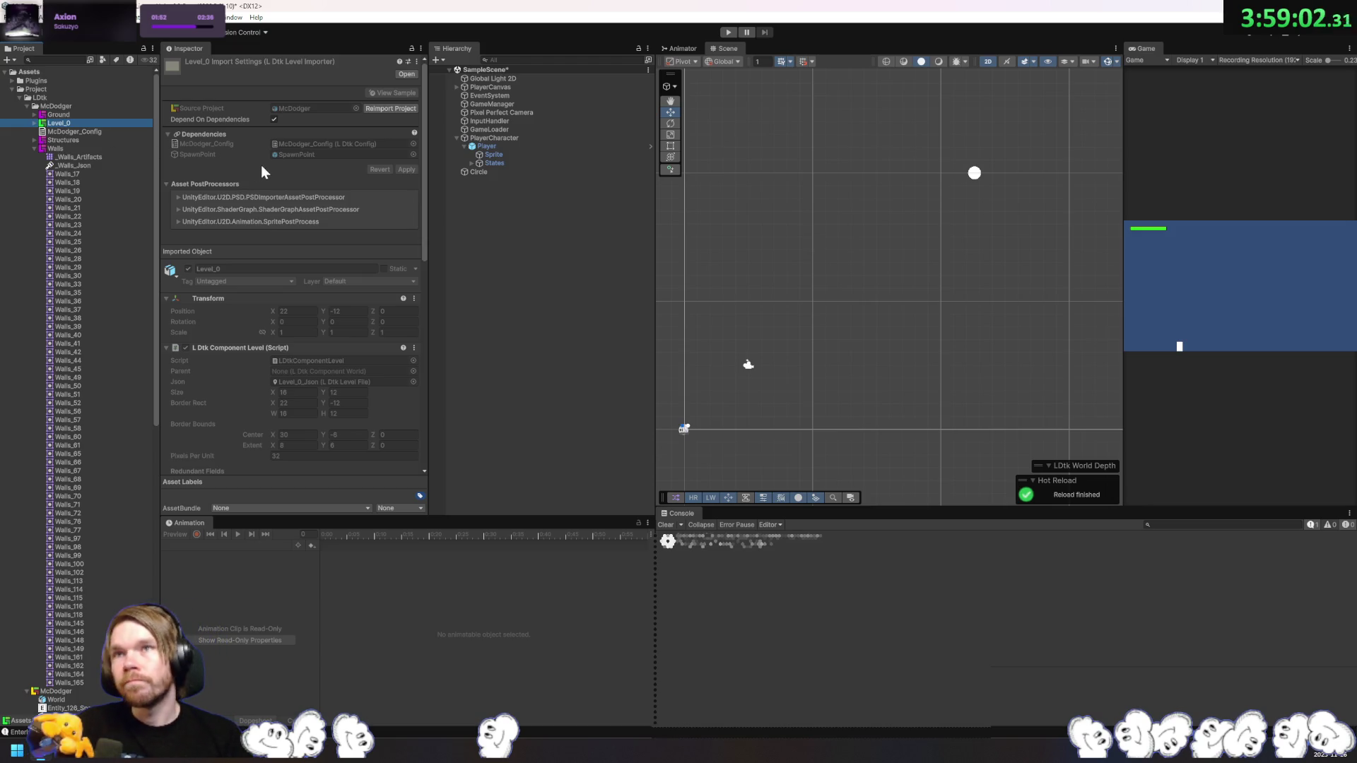
# Step: Place Level_0 in the scene and inspect the Tiles tilemap of its Walls layer
pyautogui.moveTo(60, 126); pyautogui.dragTo(552, 312)
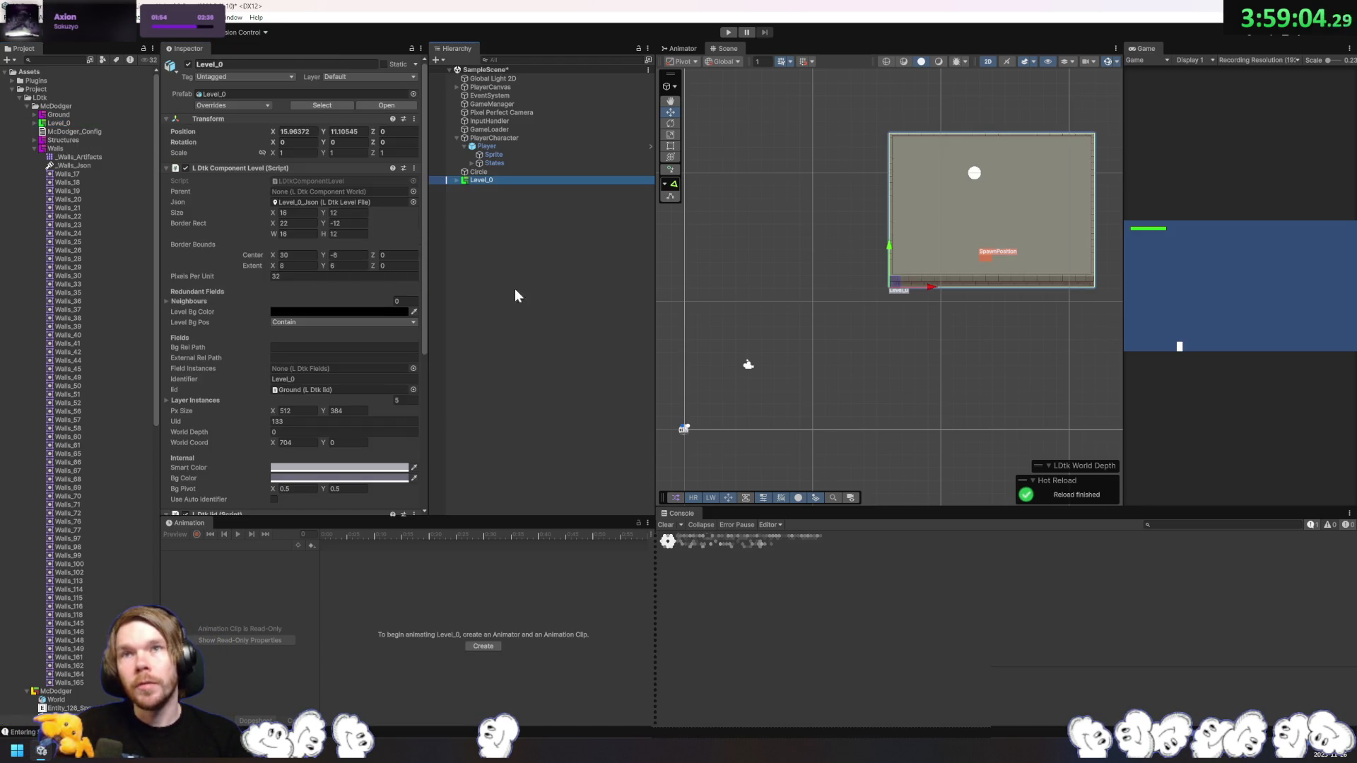
pyautogui.click(456, 181)
pyautogui.click(464, 197)
pyautogui.click(491, 205)
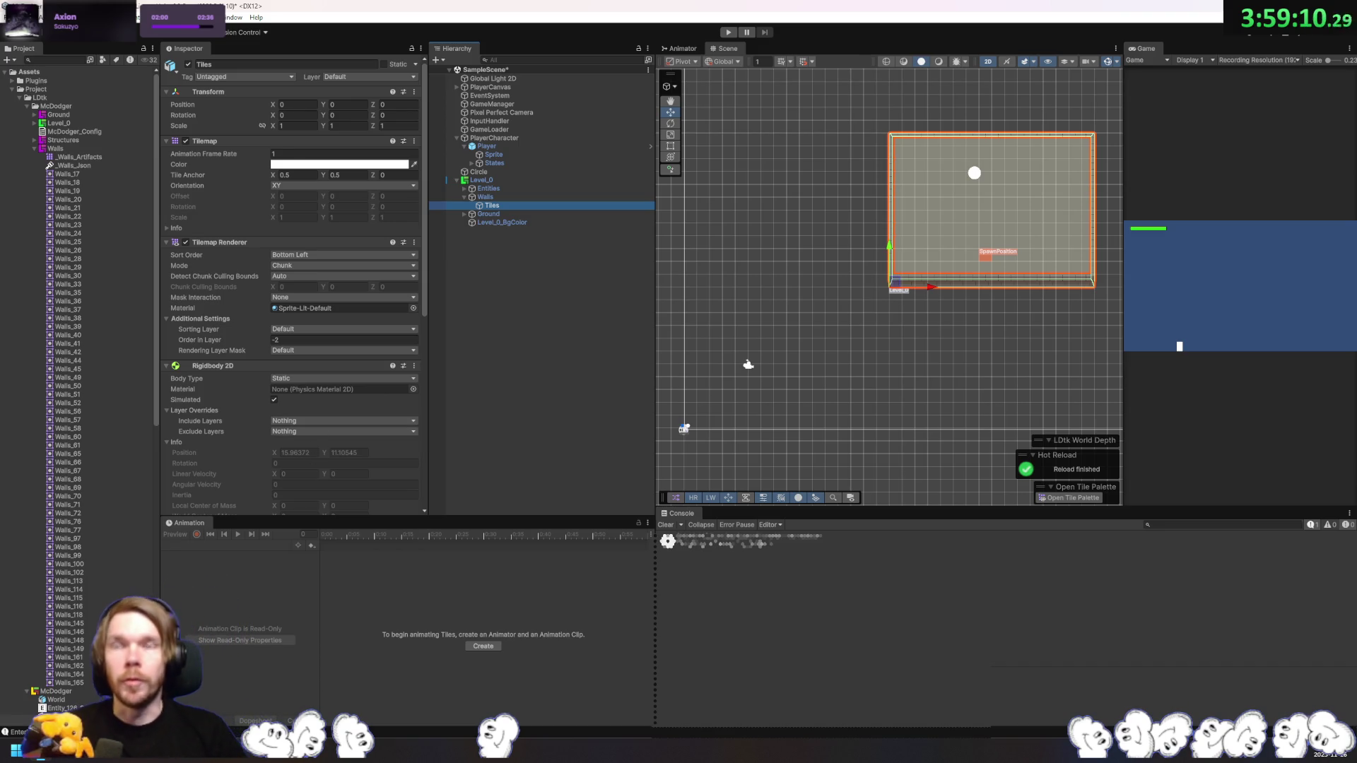
# Step: Delete Level_0 from the scene and reselect the Player
pyautogui.click(490, 181)
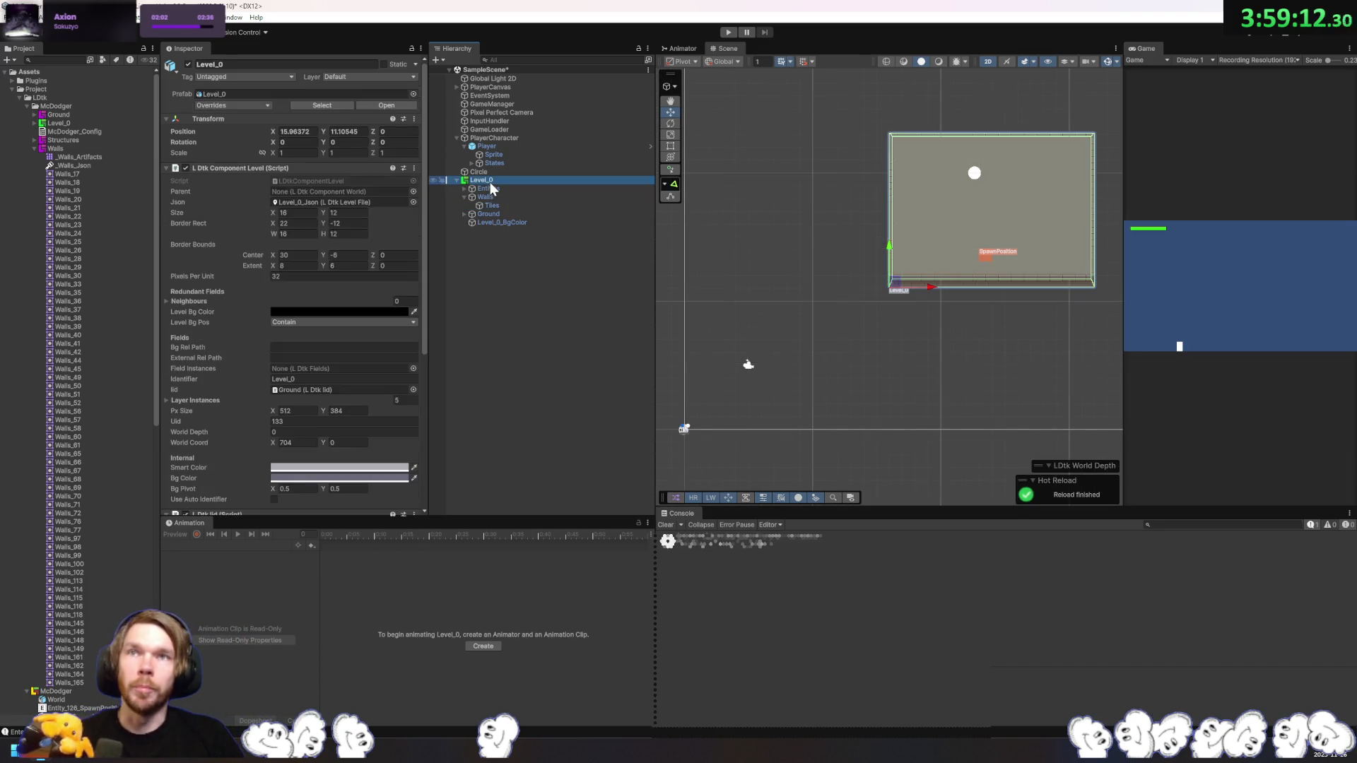
pyautogui.press('Delete')
pyautogui.click(503, 147)
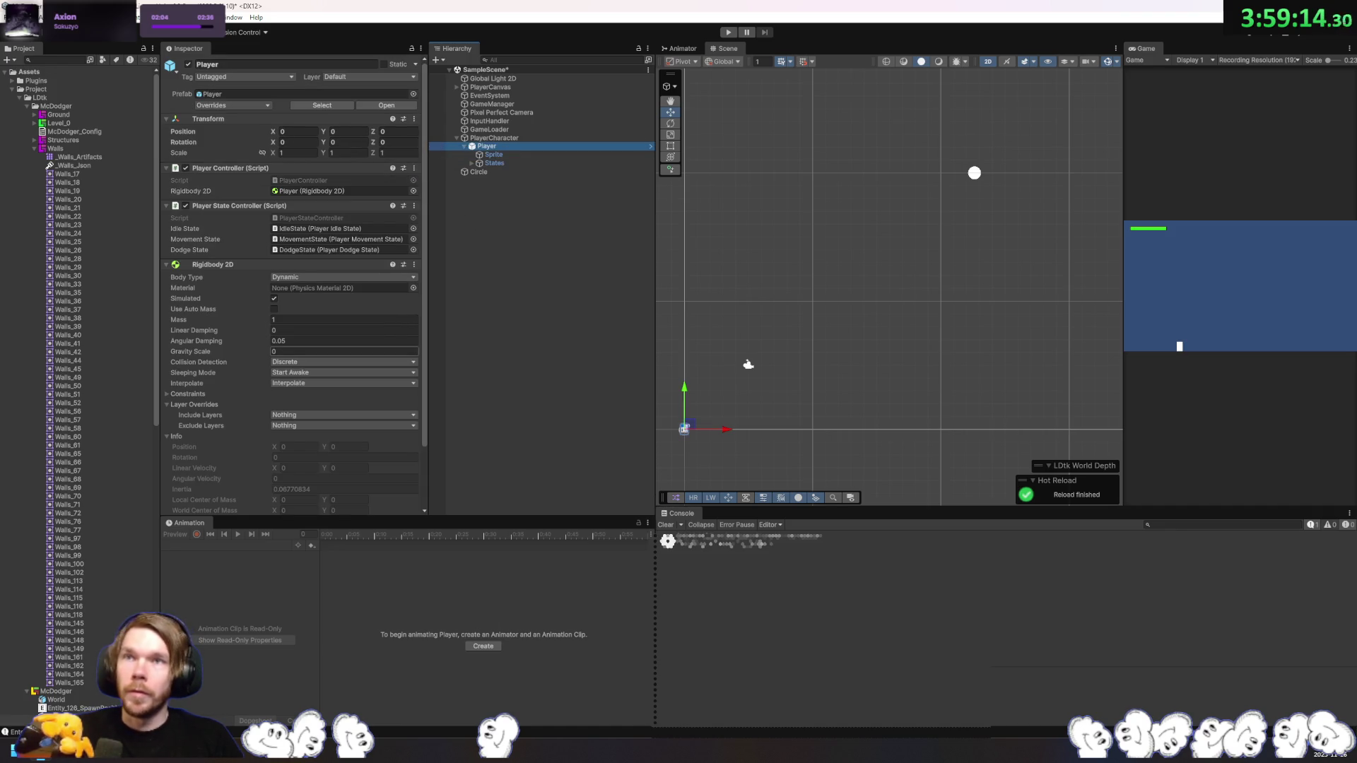
# Step: Collapse the McDodger folder and McDodger LDtk asset contents in the Project window
pyautogui.click(27, 106)
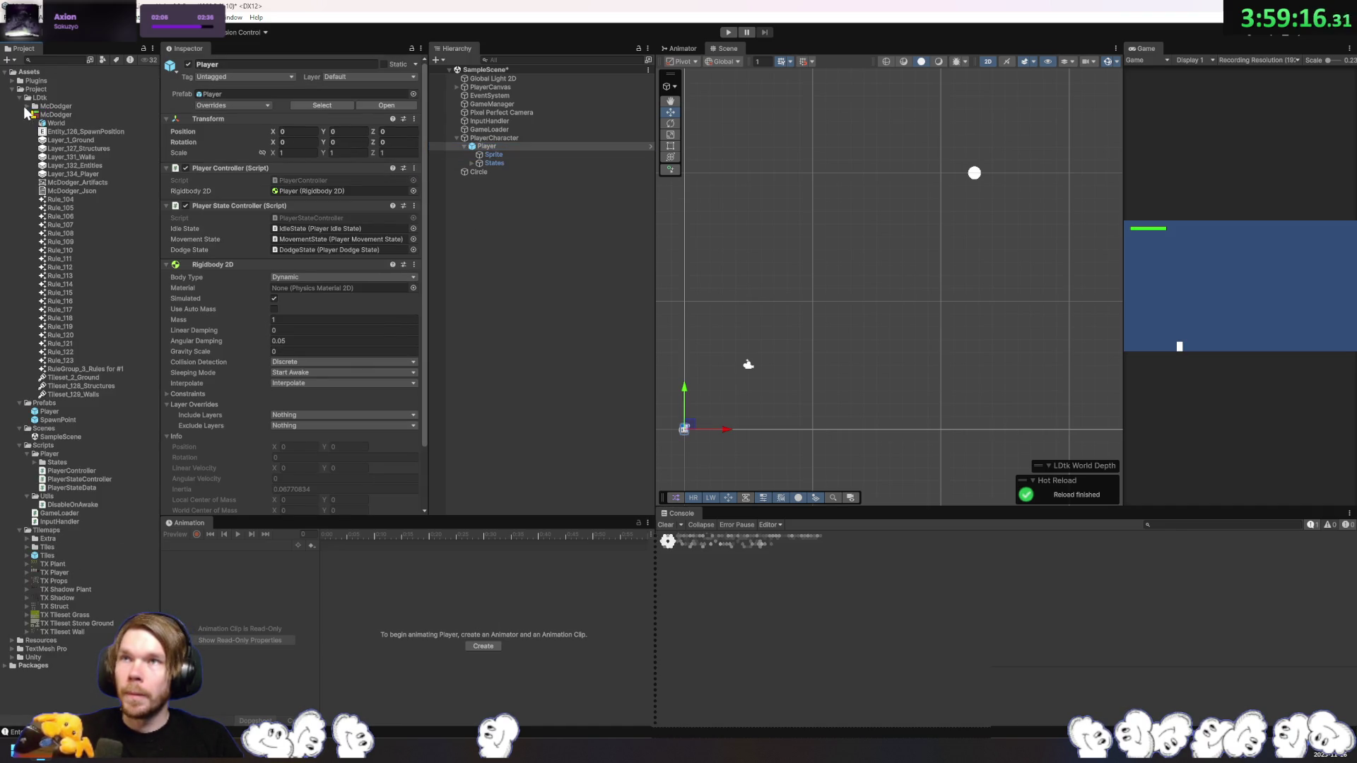
pyautogui.click(20, 99)
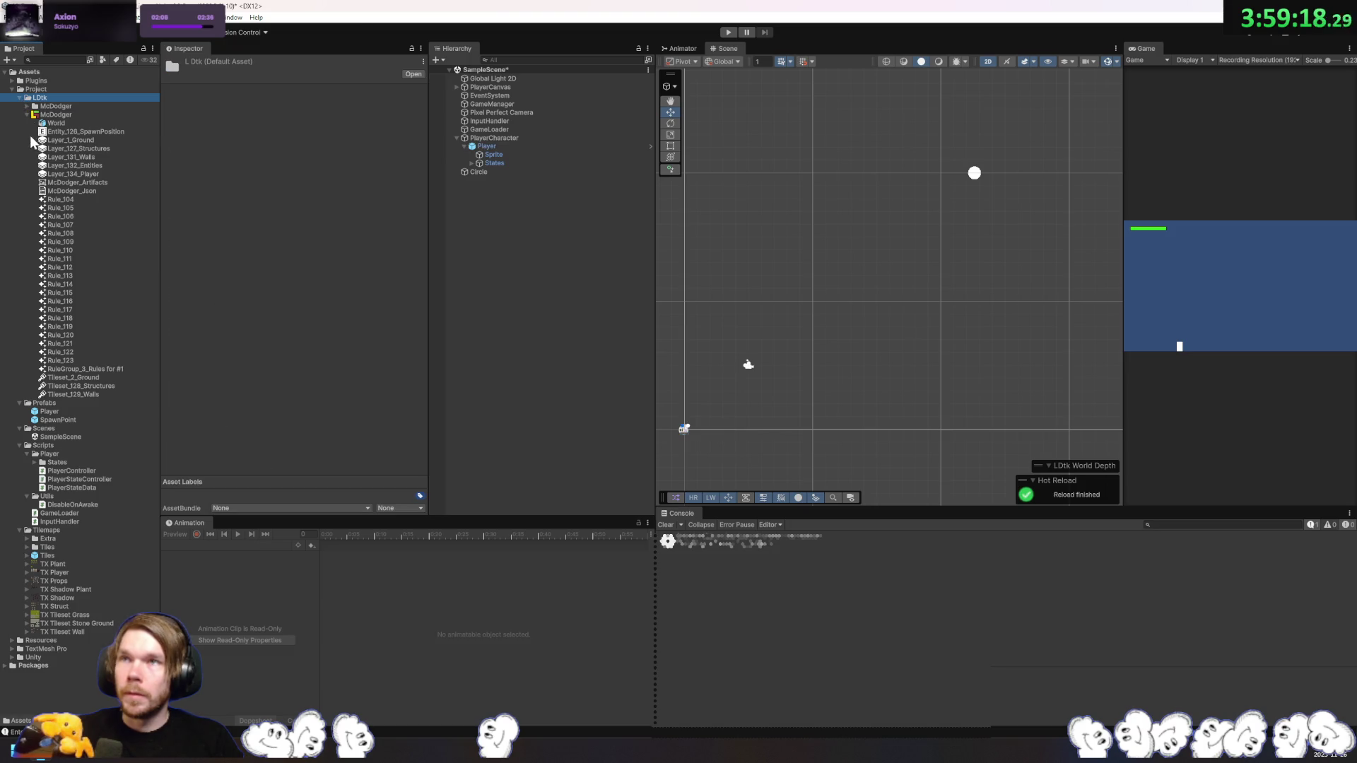
pyautogui.click(26, 115)
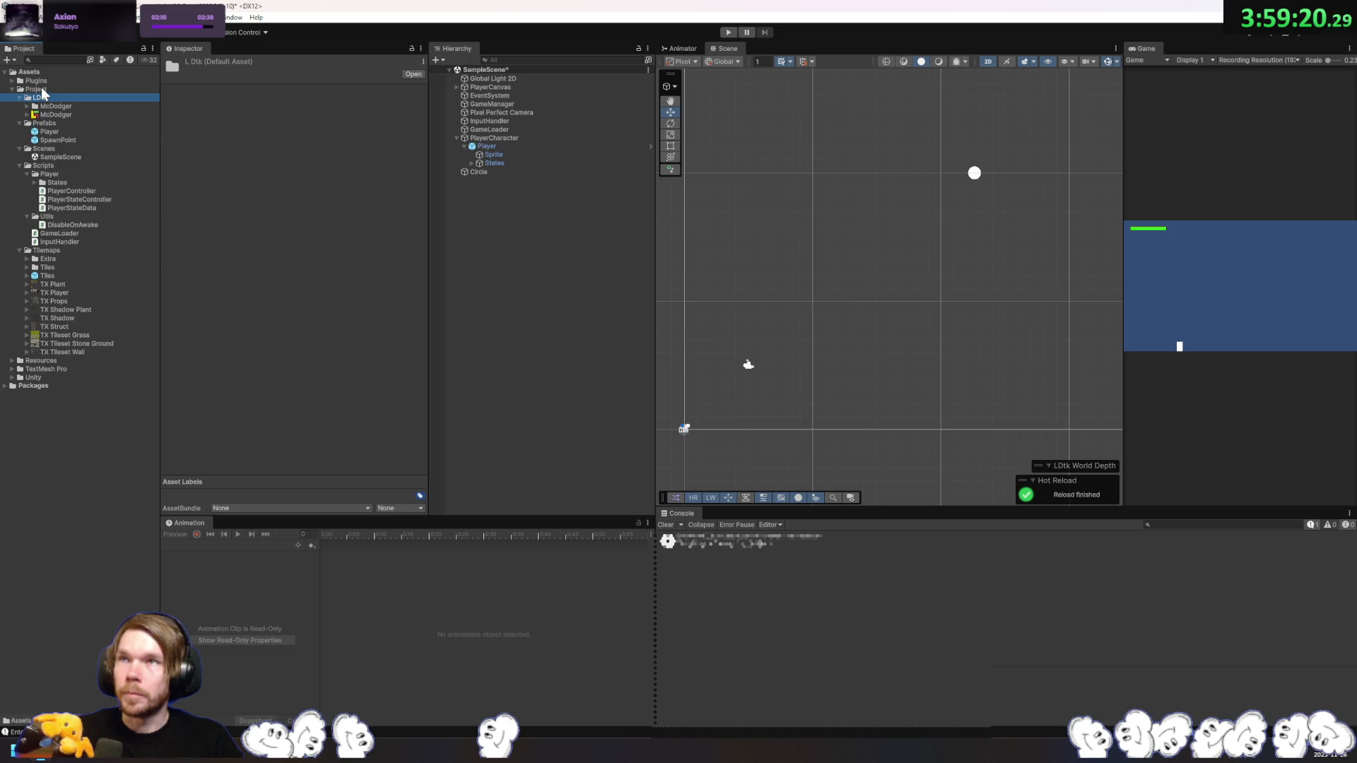
# Step: Create a new Project folder named PhysicsMaterials
pyautogui.rightClick(46, 91)
pyautogui.moveTo(49, 97)
pyautogui.click(318, 97)
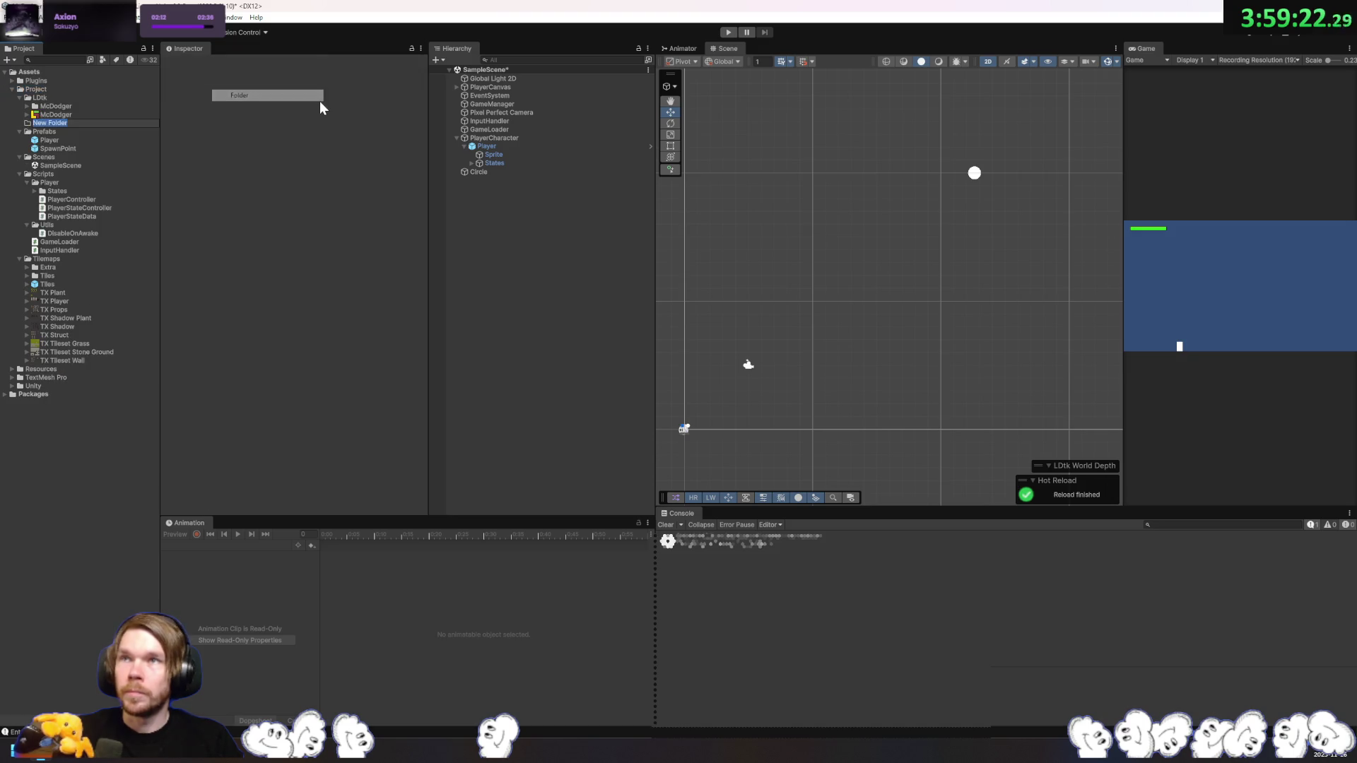
pyautogui.write('PhysicsMaterials')
pyautogui.press('Return')
# Step: Create a Physics Material 2D named PlayerPhysicsMaterial with Friction 0 in PhysicsMaterials
pyautogui.rightClick(103, 126)
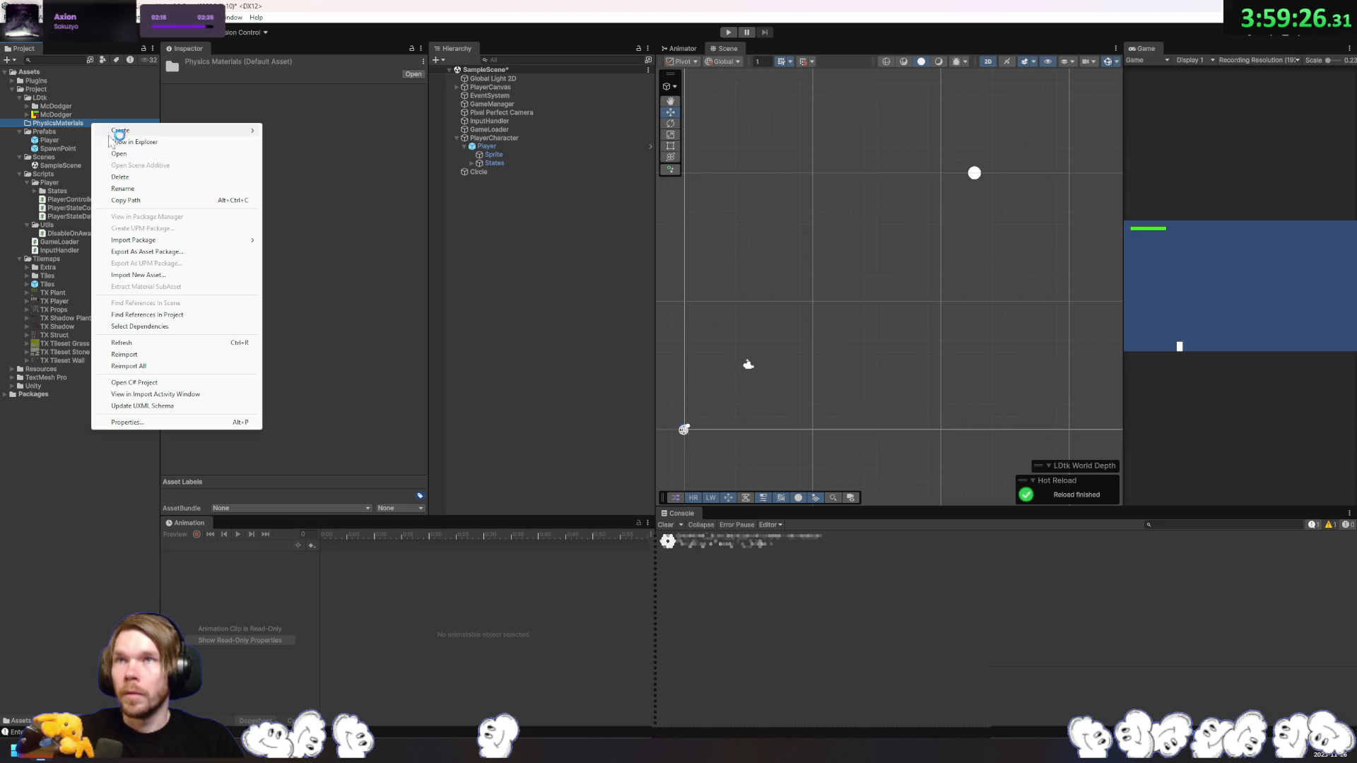
pyautogui.moveTo(218, 130)
pyautogui.moveTo(348, 185)
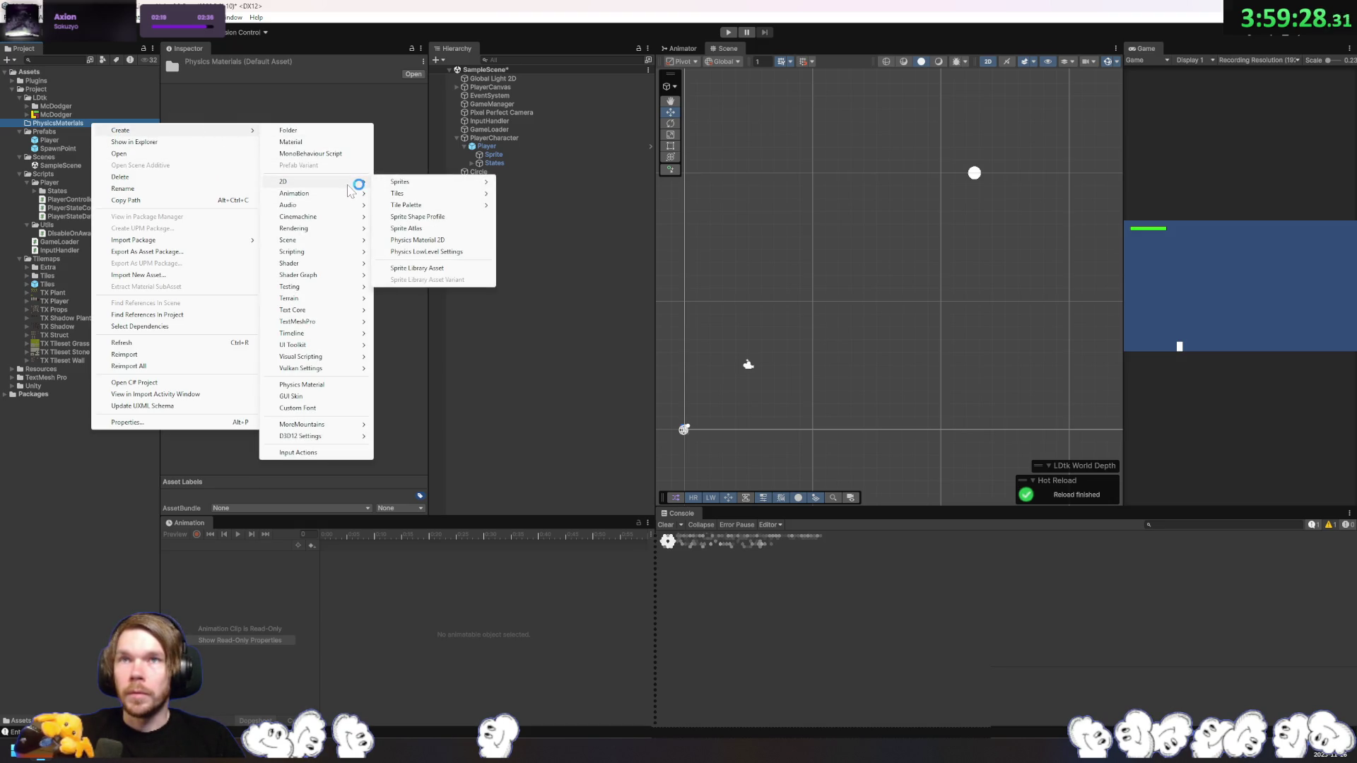
pyautogui.click(427, 241)
pyautogui.write('S')
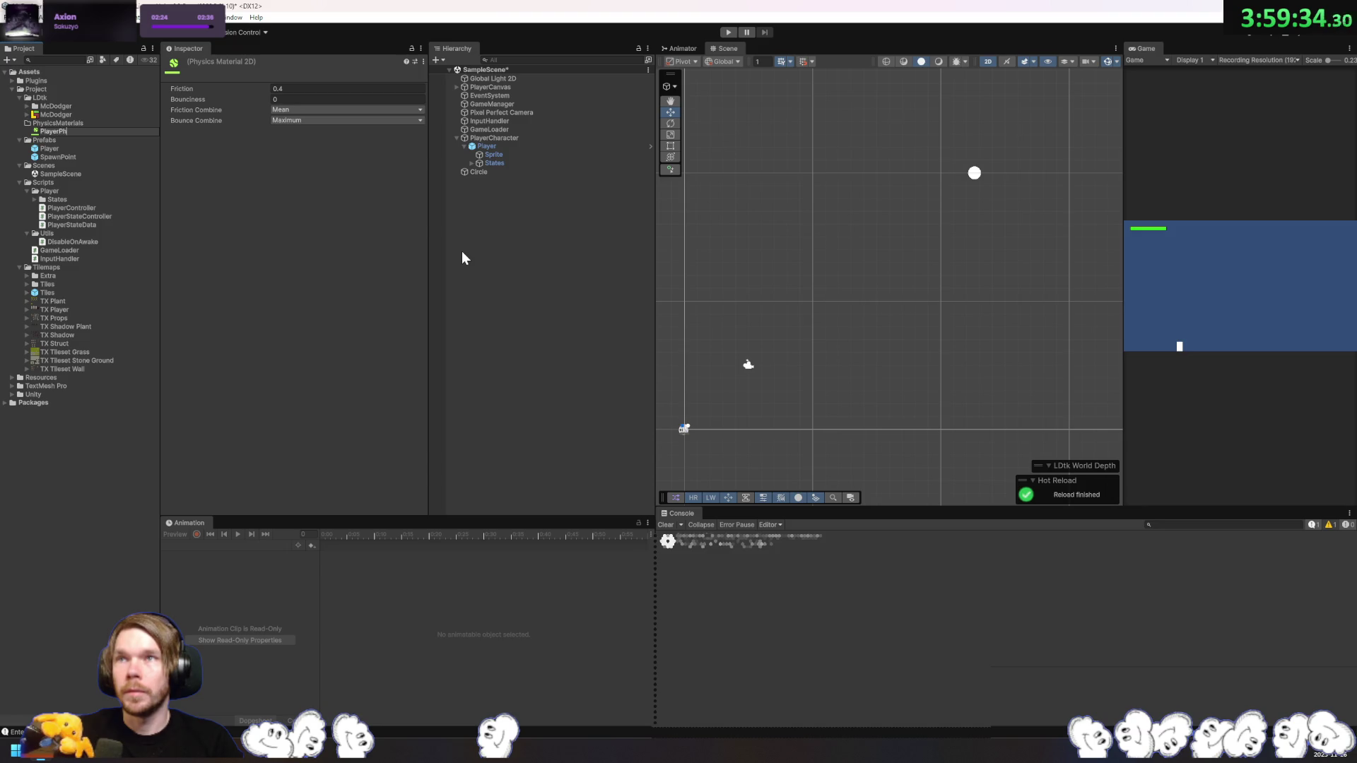
pyautogui.write('rial')
pyautogui.press('Return')
pyautogui.press('Tab')
pyautogui.write('0')
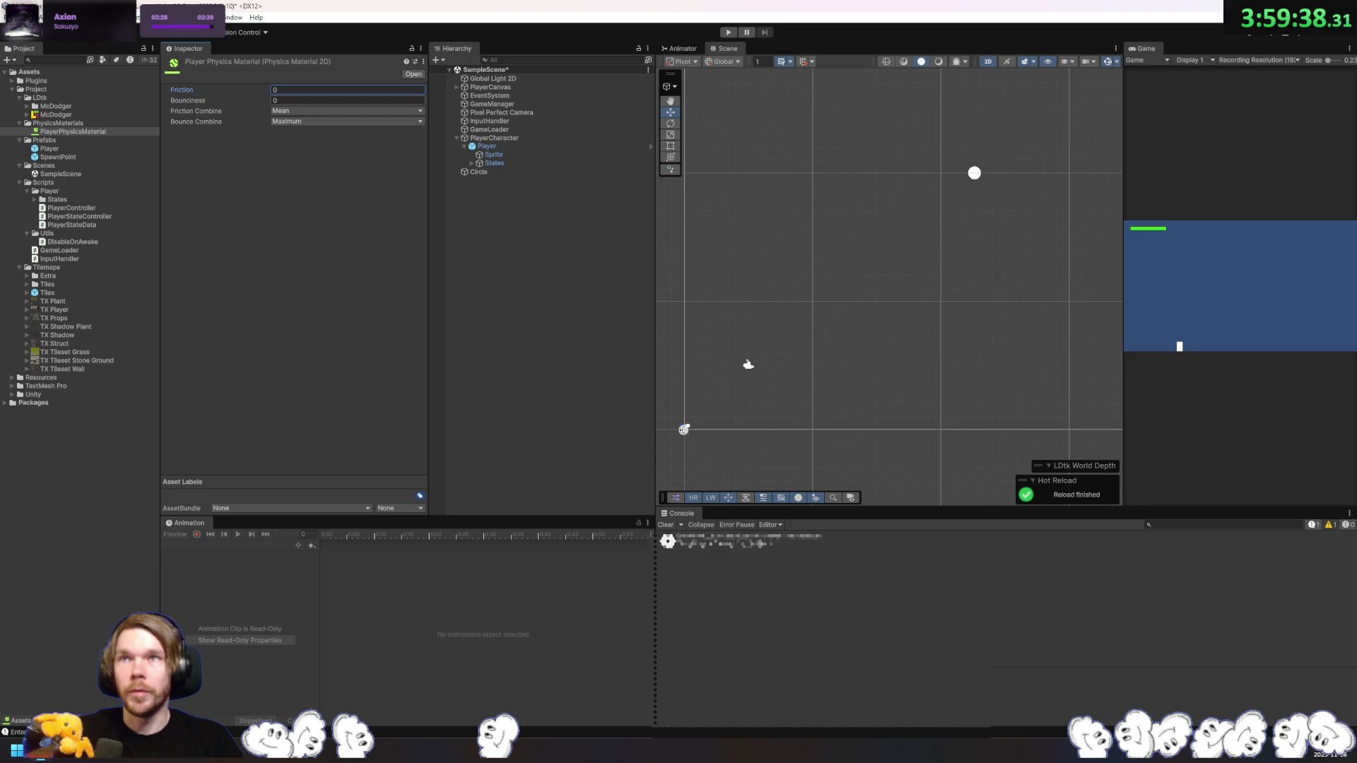
# Step: Assign PlayerPhysicsMaterial to the Player's Rigidbody 2D Material and apply all prefab overrides
pyautogui.click(498, 145)
pyautogui.moveTo(70, 131)
pyautogui.mouseDown()
pyautogui.moveTo(286, 180)
pyautogui.moveTo(360, 233)
pyautogui.moveTo(339, 295)
pyautogui.mouseUp()
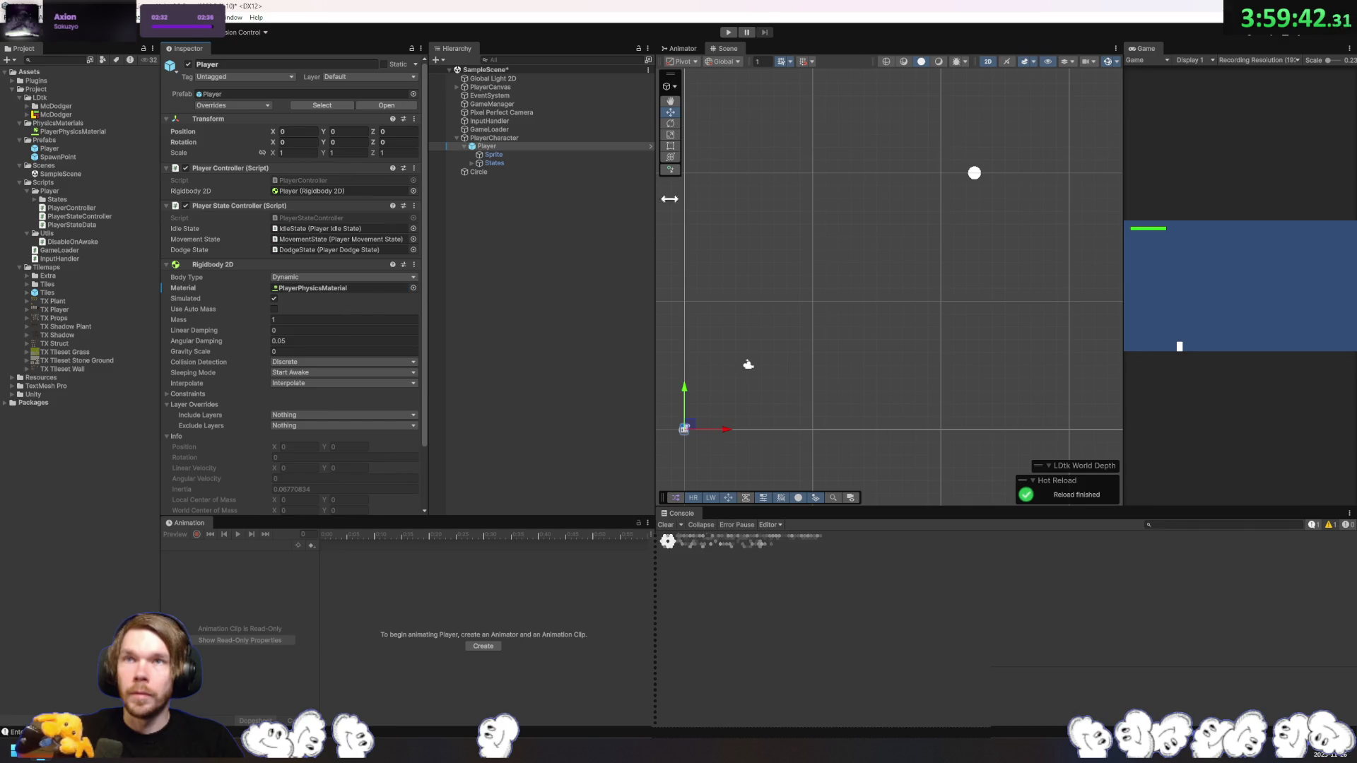
pyautogui.click(255, 105)
pyautogui.click(319, 171)
pyautogui.click(728, 32)
pyautogui.press('a')
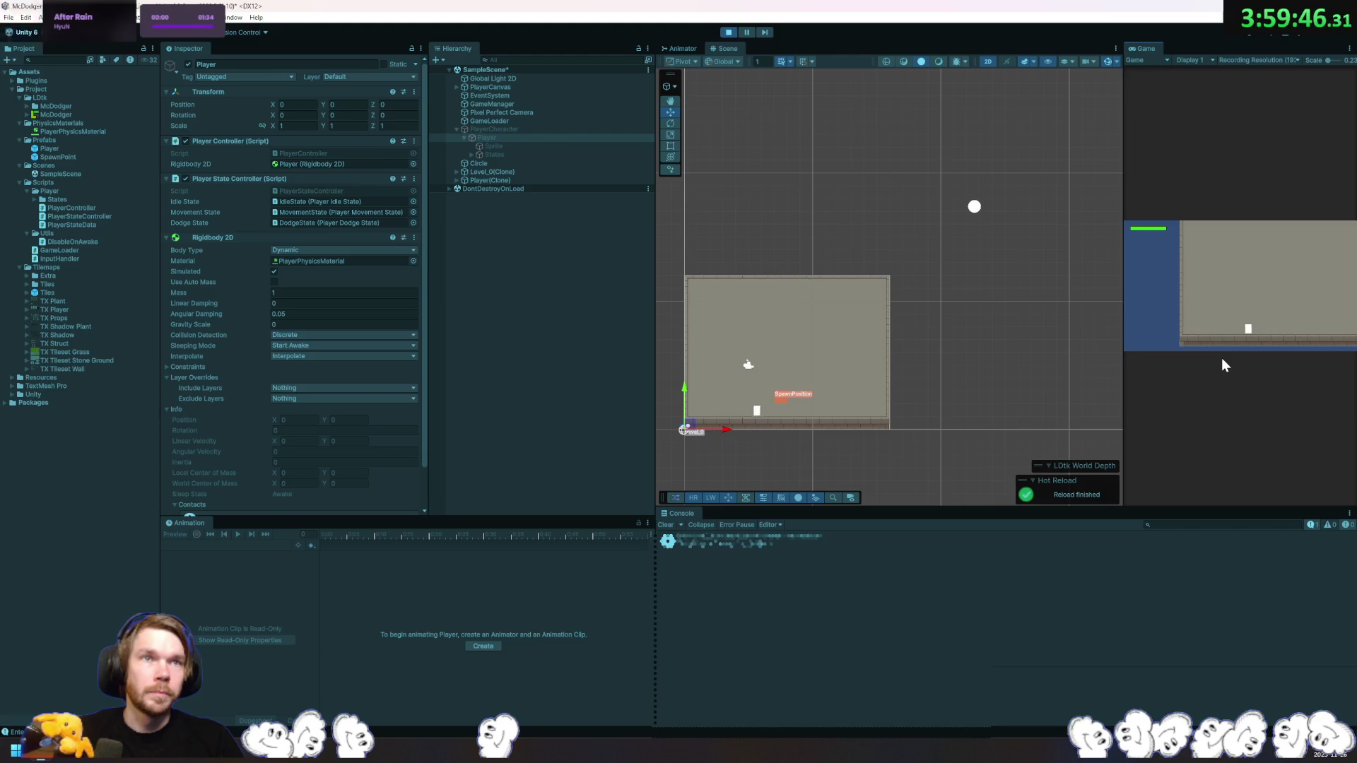
pyautogui.press('d')
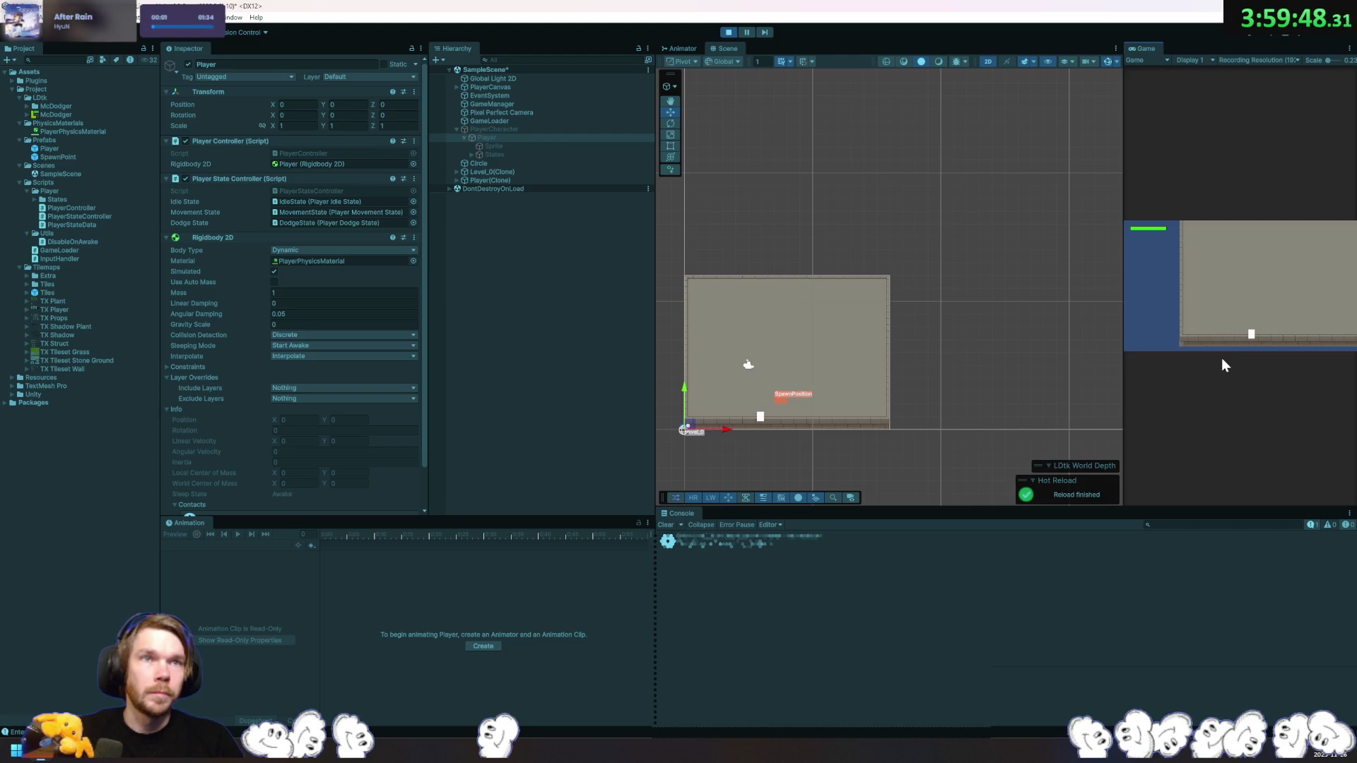
pyautogui.press('a')
pyautogui.press('w')
pyautogui.press('s')
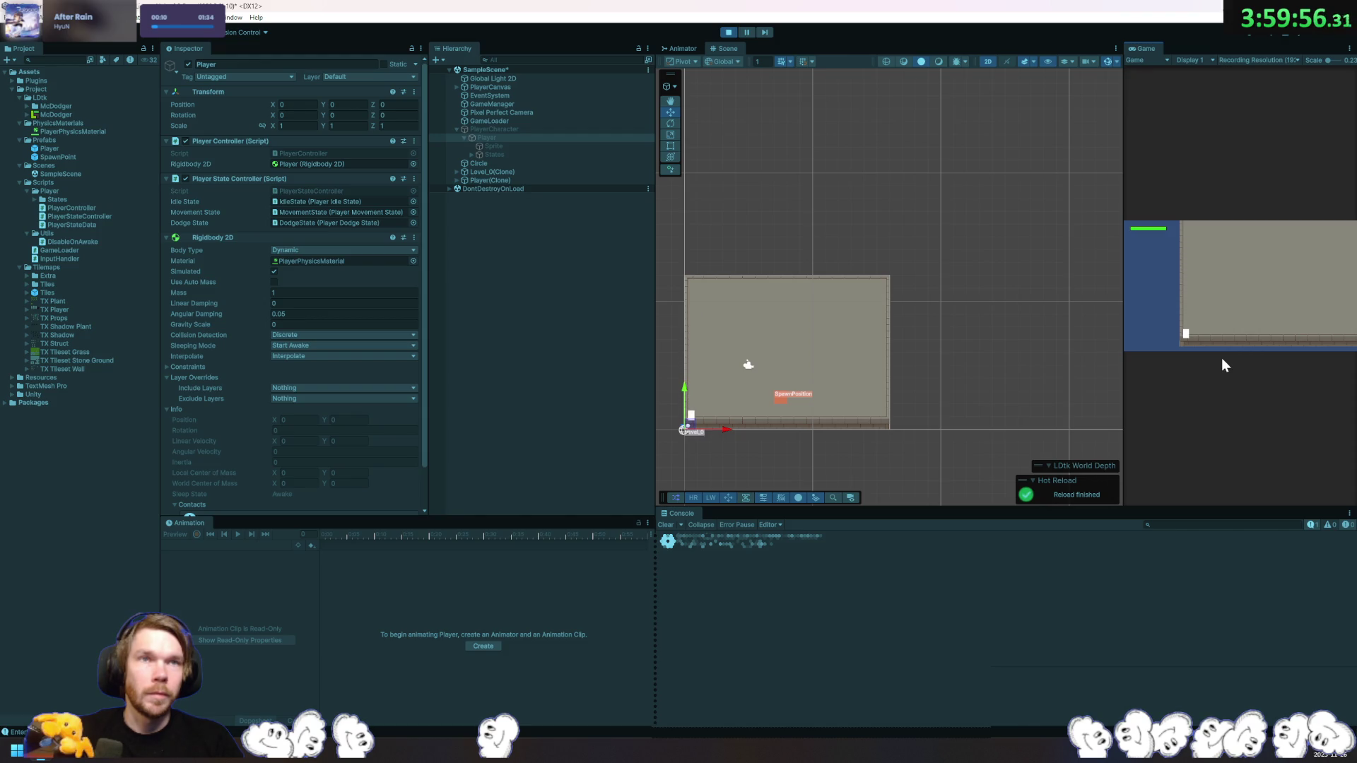
pyautogui.press('w')
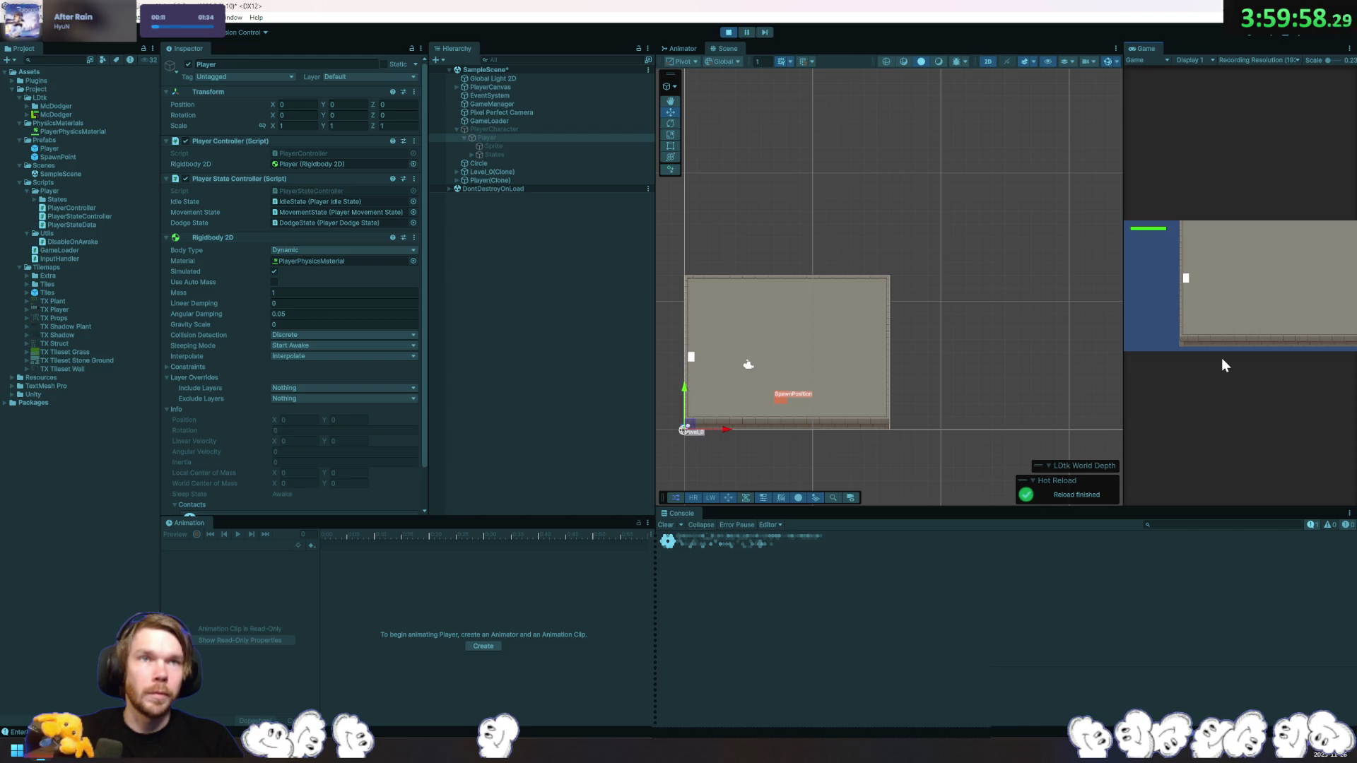
pyautogui.press('a')
pyautogui.press('w')
pyautogui.click(728, 32)
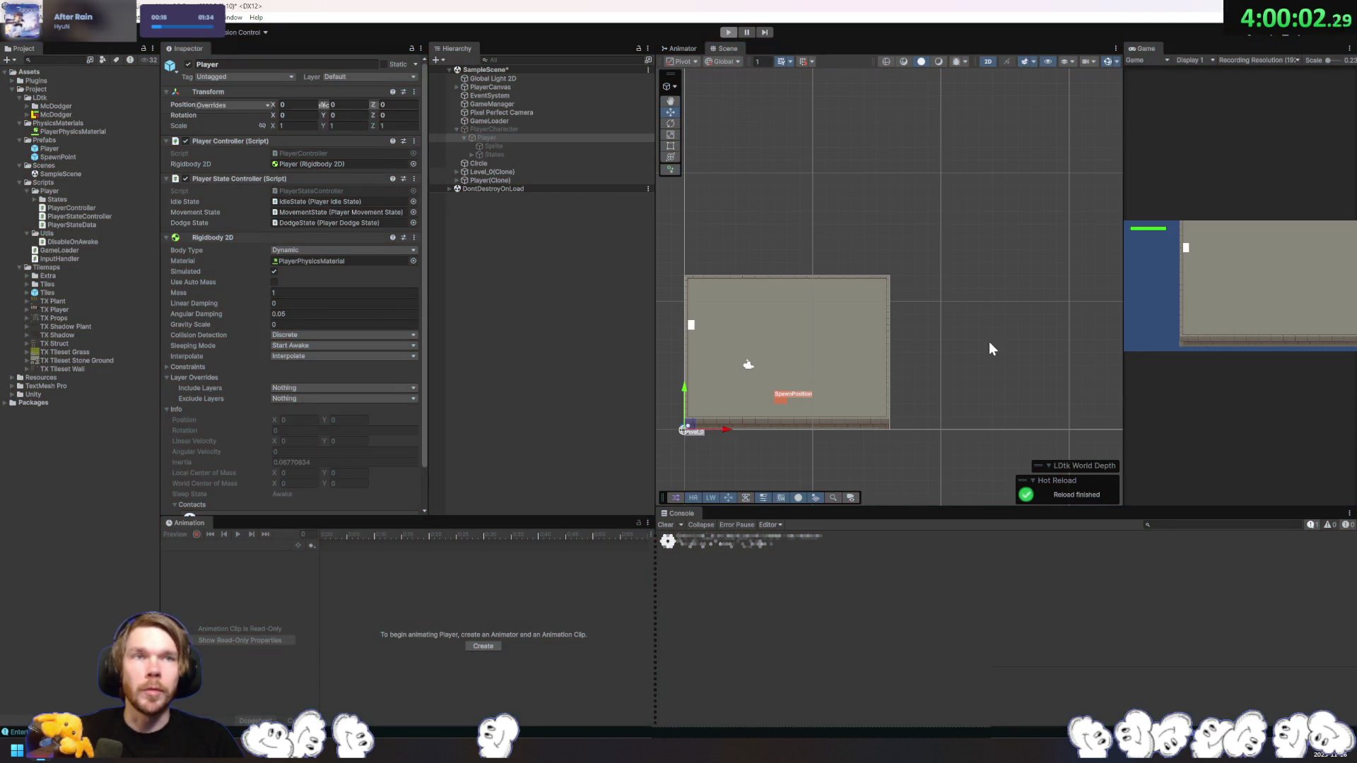
pyautogui.click(460, 268)
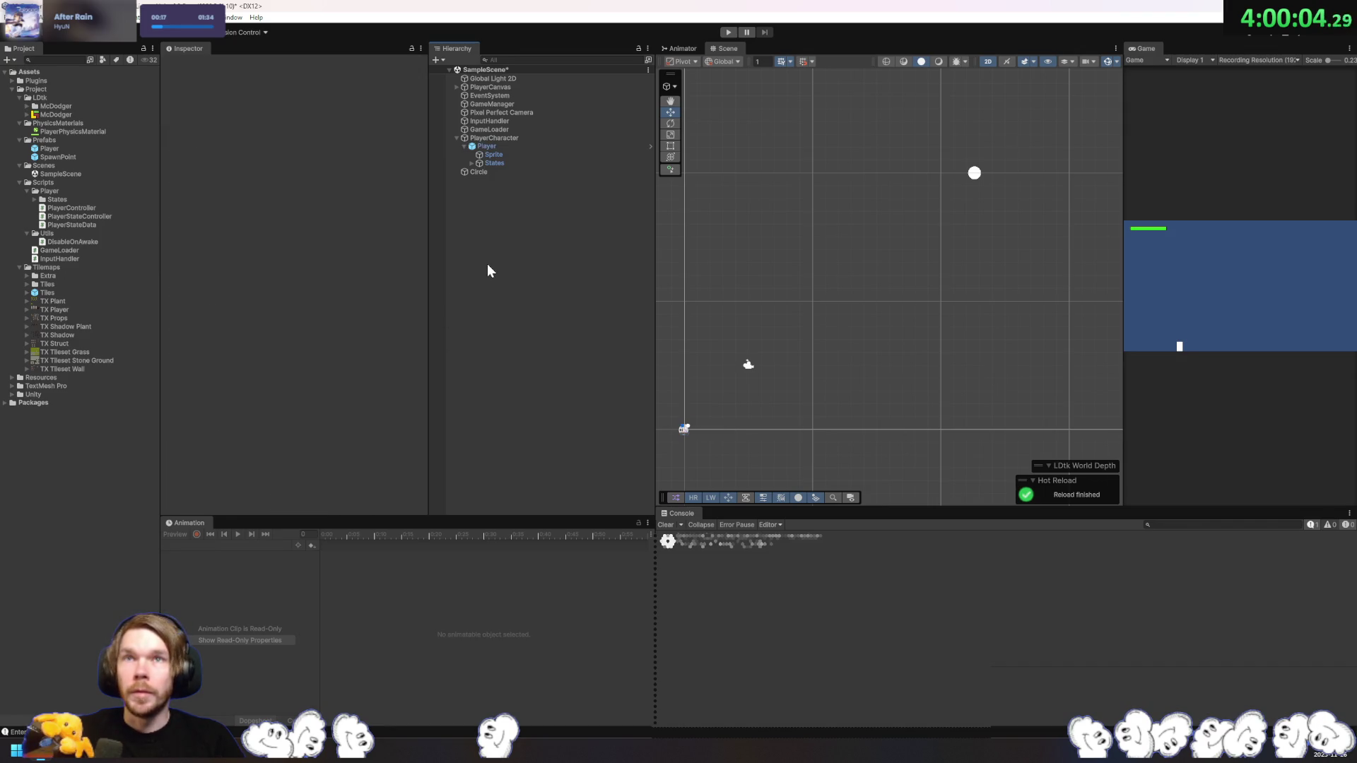
# Step: Browse the Hierarchy's menu for adding scene objects and look around the Scene view
pyautogui.rightClick(487, 265)
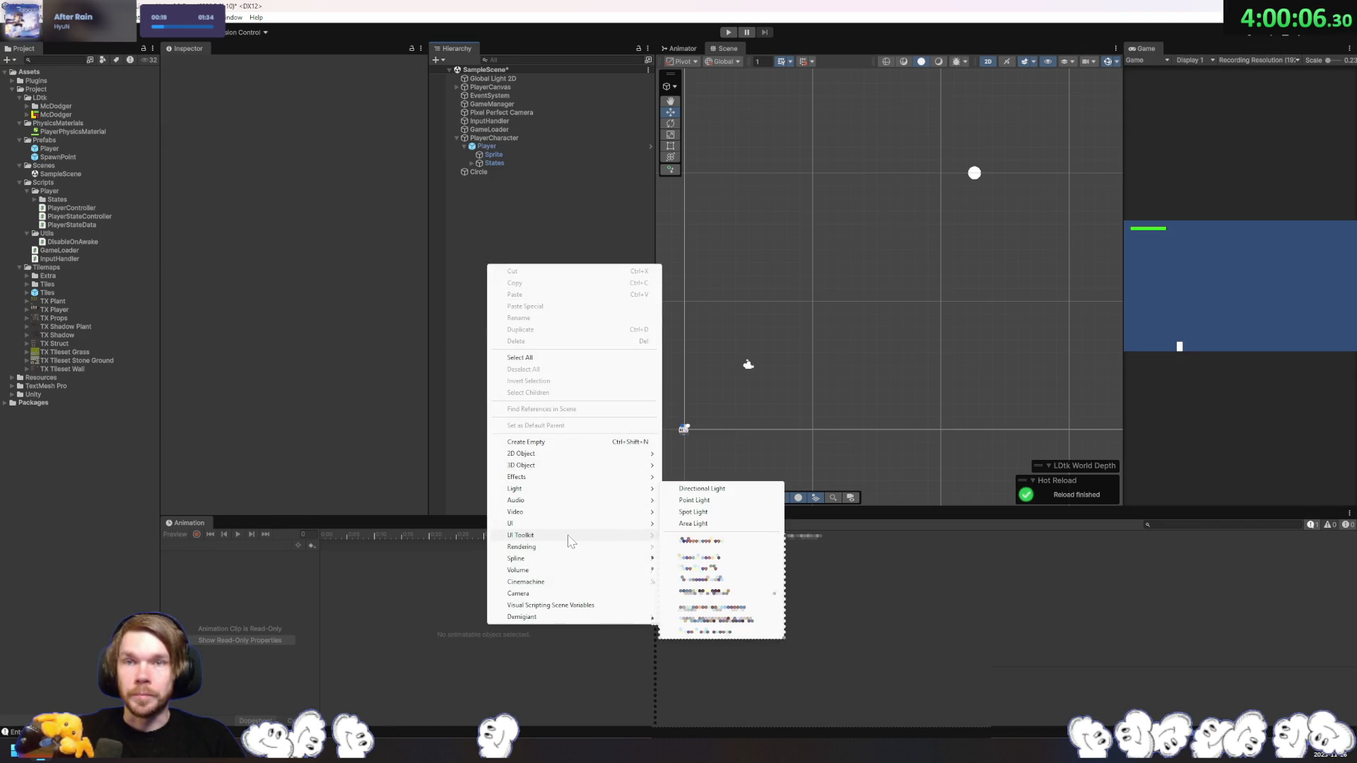
pyautogui.moveTo(592, 582)
pyautogui.moveTo(760, 584)
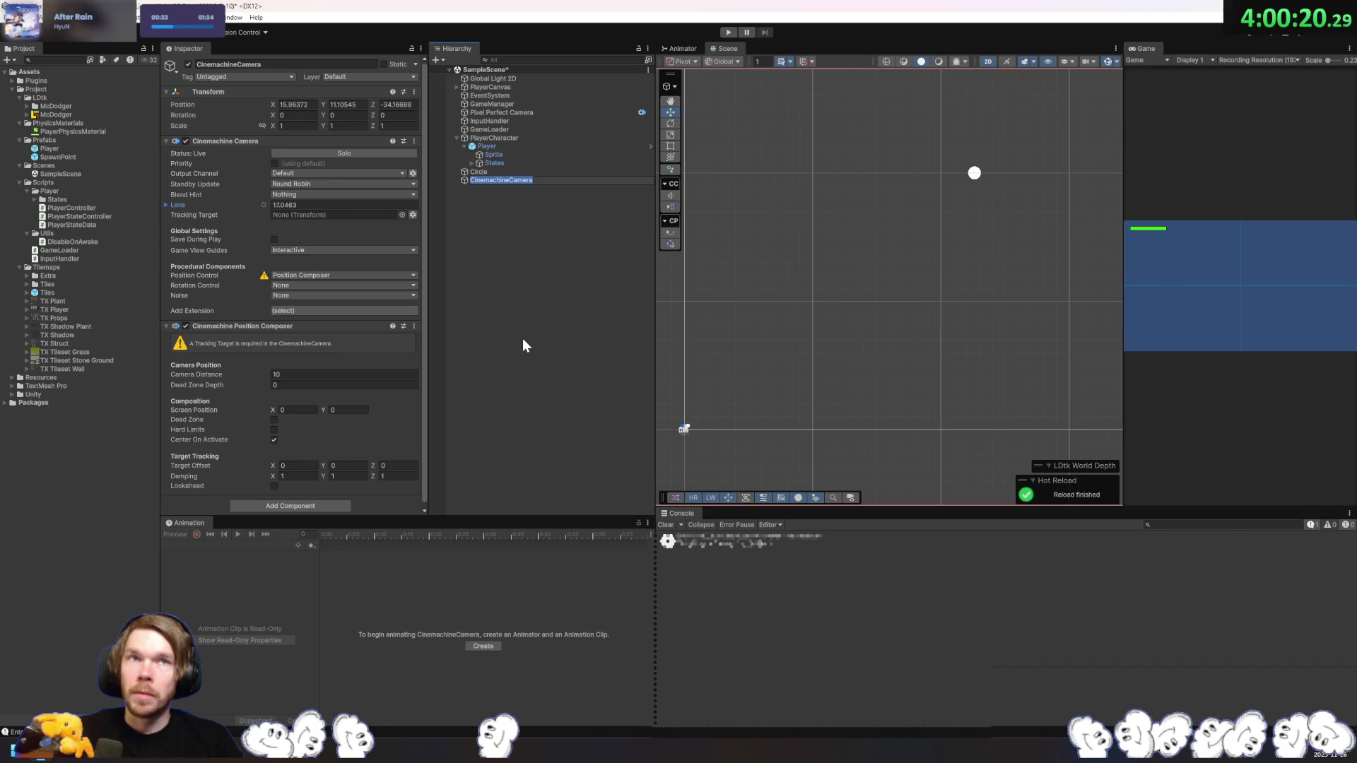
pyautogui.moveTo(878, 407)
pyautogui.mouseDown()
pyautogui.moveTo(905, 380)
pyautogui.moveTo(949, 387)
pyautogui.mouseUp()
# Step: Set the CinemachineCamera's Tracking Target to Player and parent the camera under Player
pyautogui.moveTo(486, 146); pyautogui.dragTo(481, 203)
pyautogui.moveTo(481, 283); pyautogui.dragTo(329, 213)
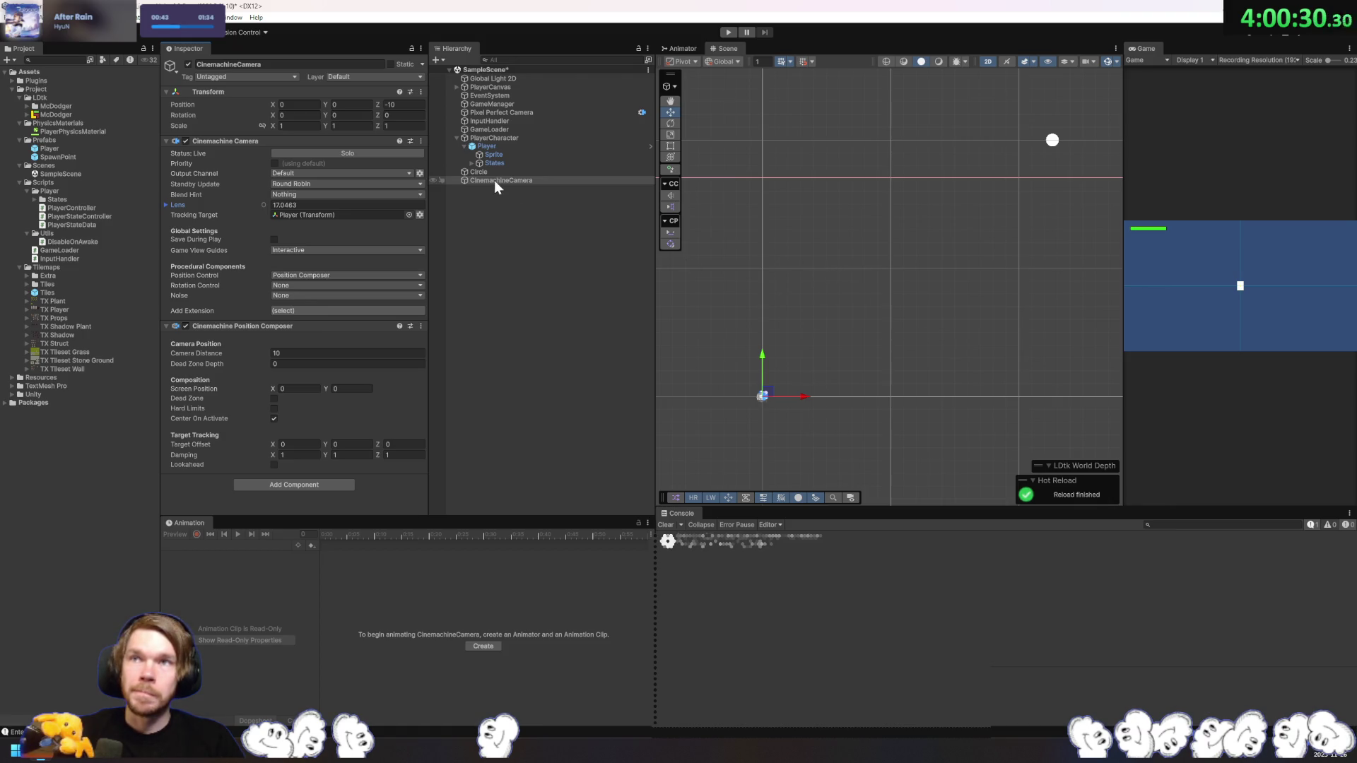
pyautogui.moveTo(484, 179)
pyautogui.mouseDown()
pyautogui.moveTo(486, 134)
pyautogui.moveTo(486, 152)
pyautogui.mouseUp()
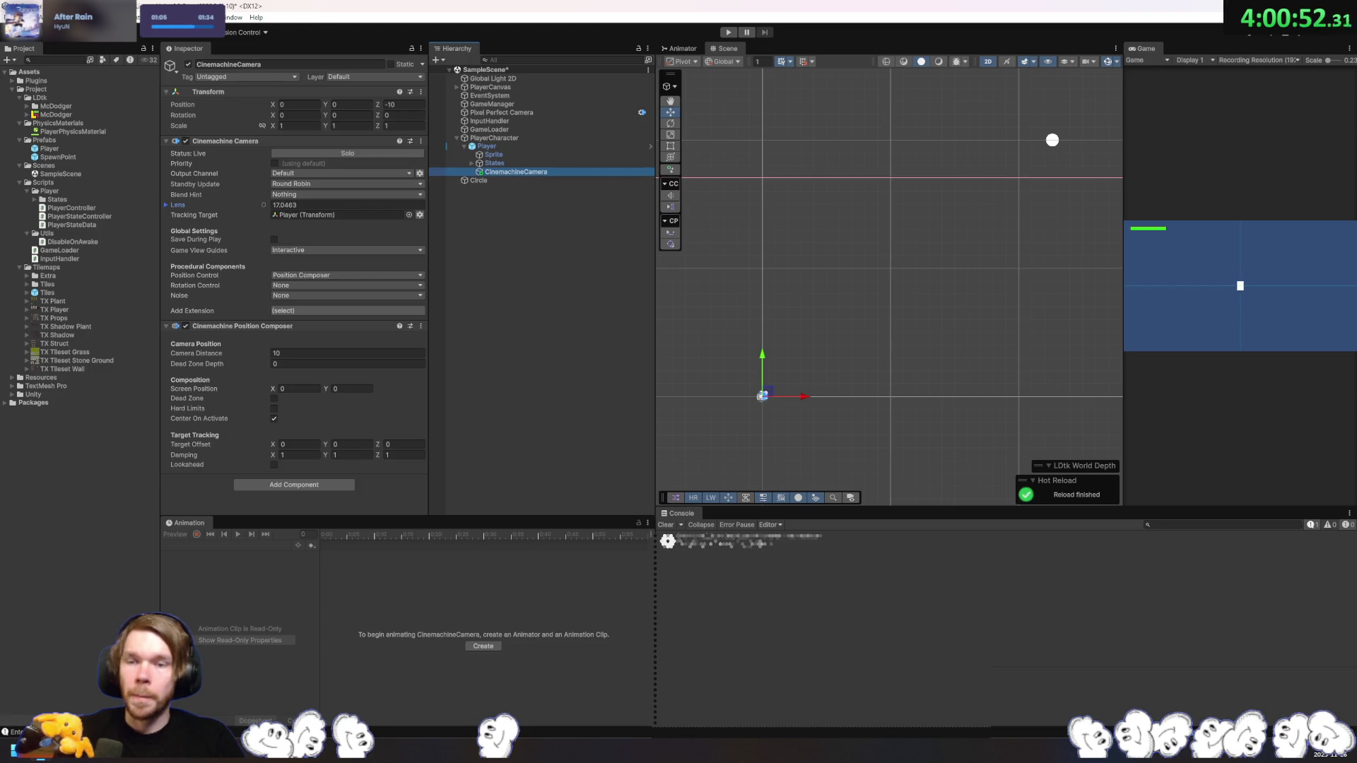
pyautogui.hotkey('alt', 'Tab')
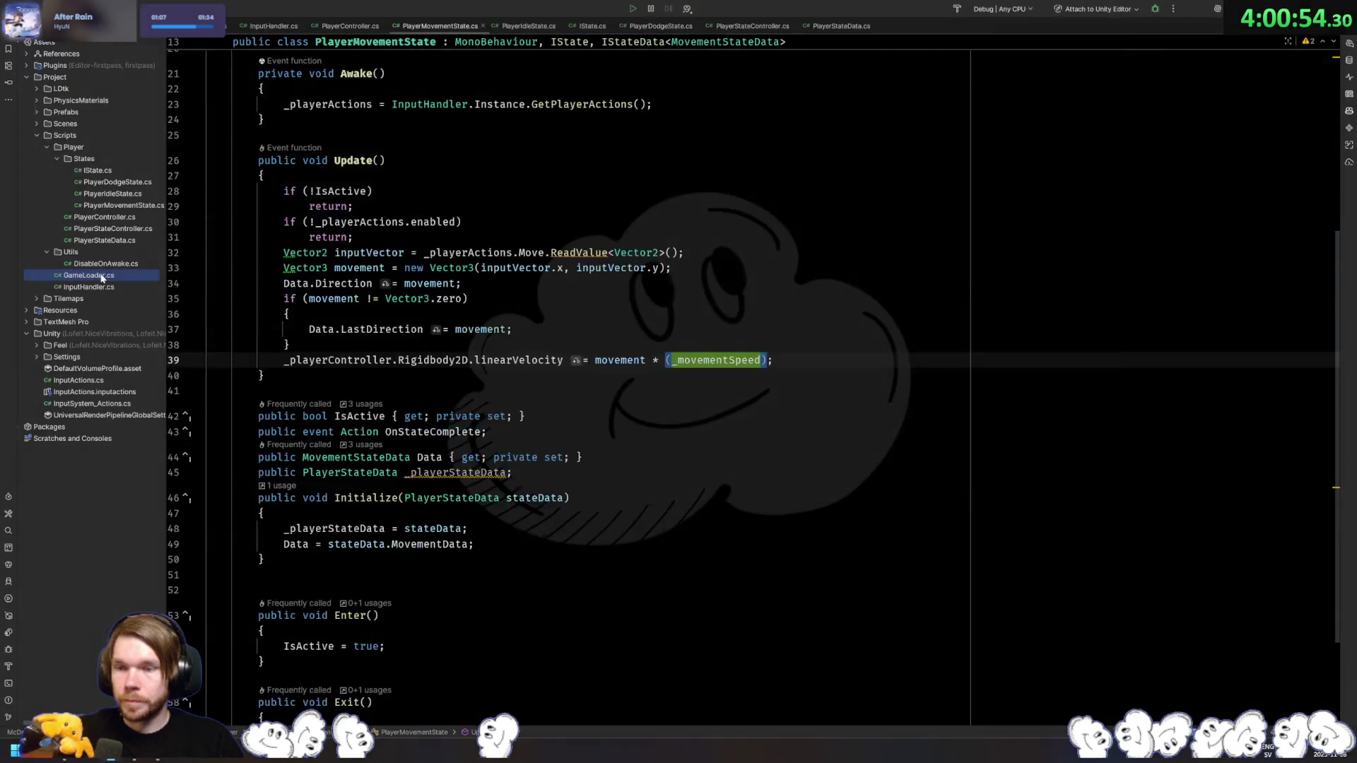
# Step: In GameLoader.cs, duplicate the _playerPrefab field and change the copy's type to CinemachineCamera
pyautogui.hotkey('ctrl', 'Tab')
pyautogui.scroll(5, 691, 244)
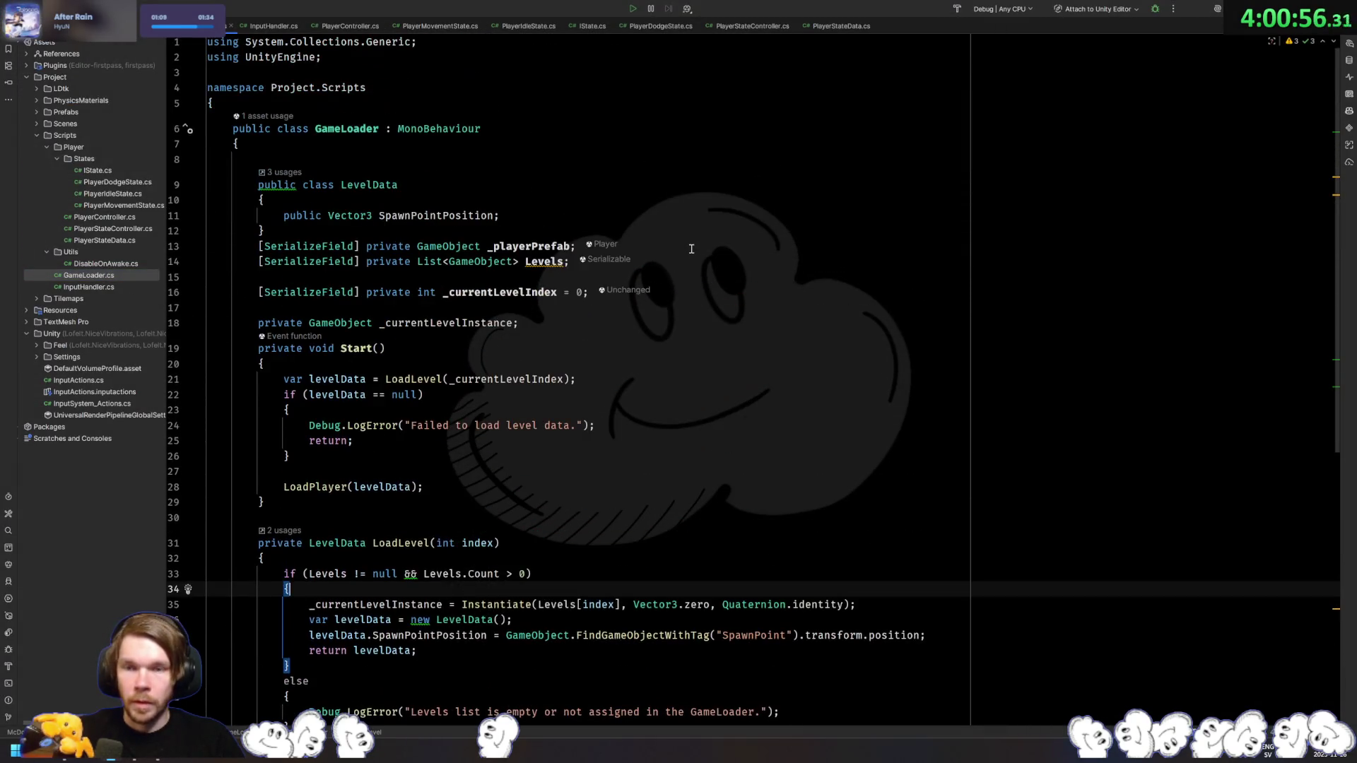
pyautogui.click(734, 259)
pyautogui.click(713, 247)
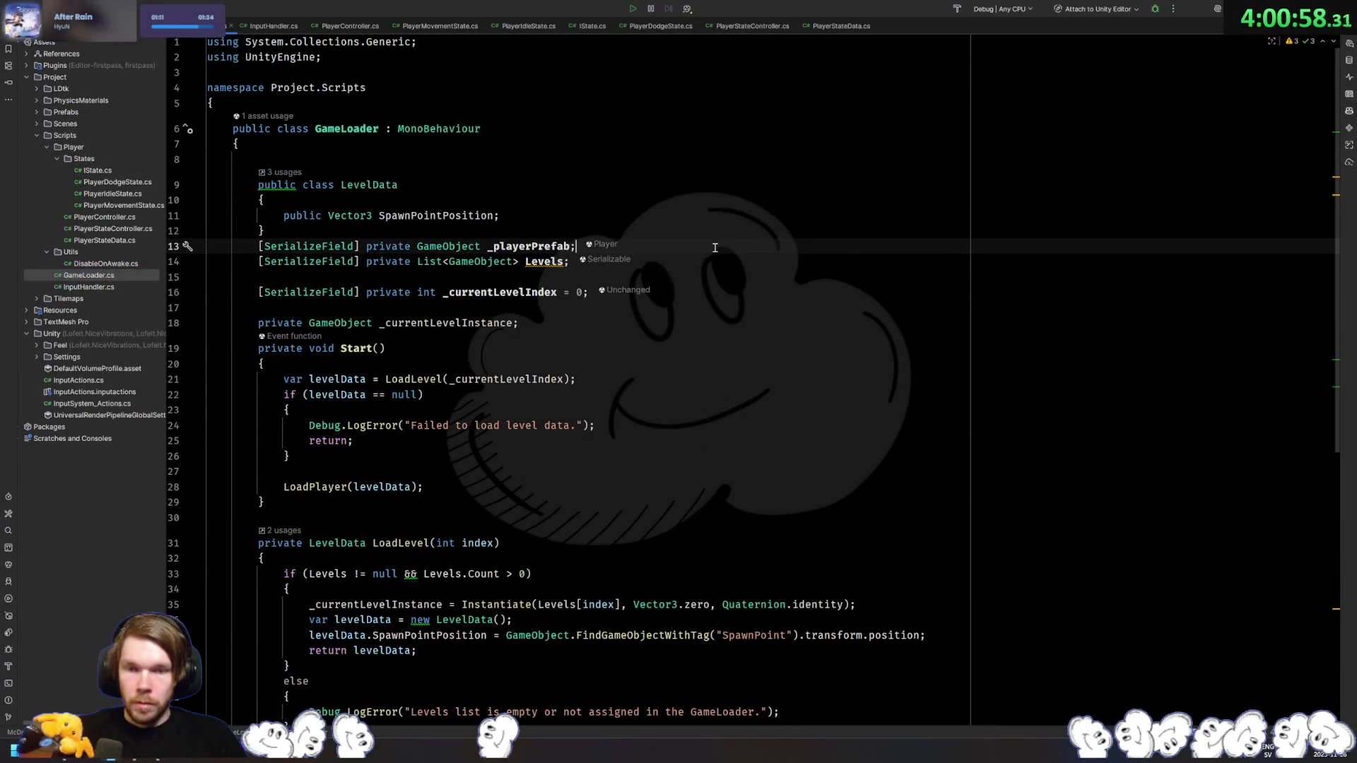
pyautogui.hotkey('ctrl', 'd')
pyautogui.doubleClick(466, 261)
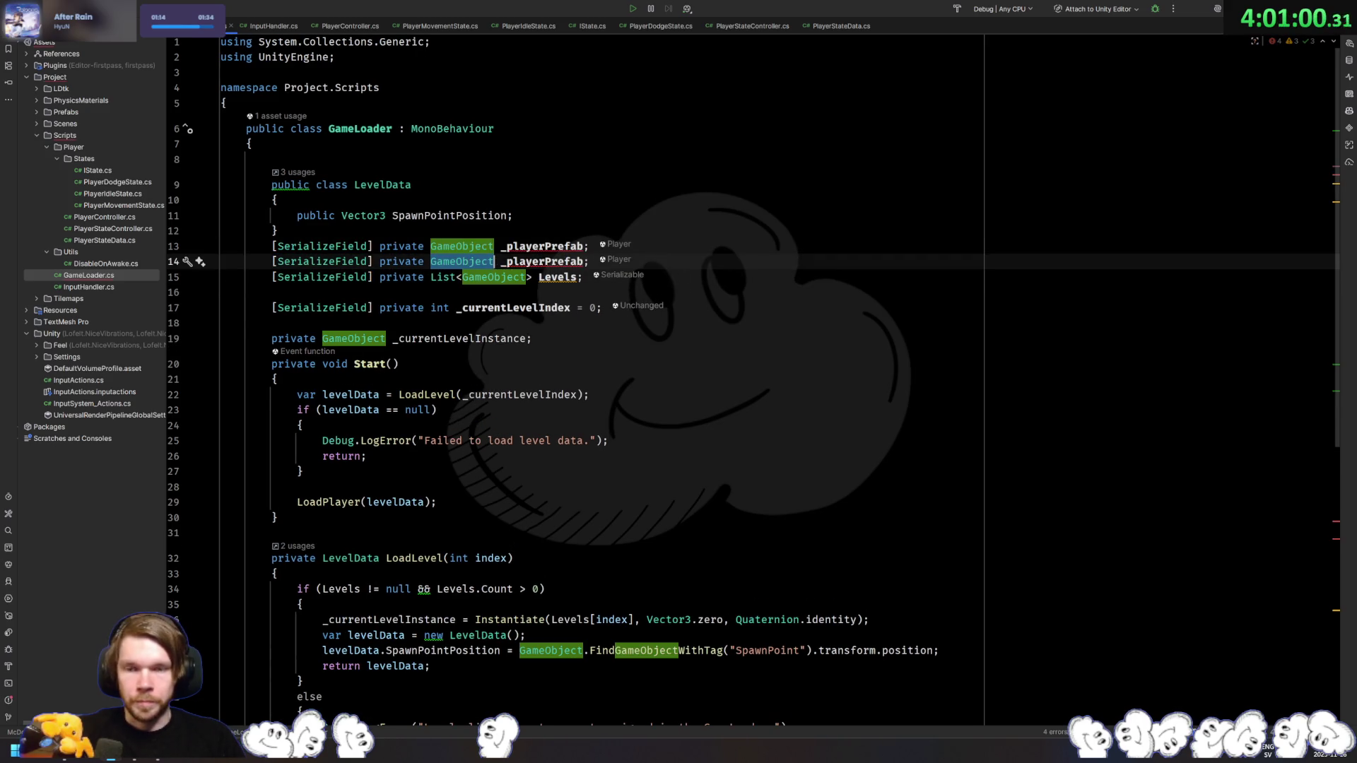
pyautogui.write('Cinemachine')
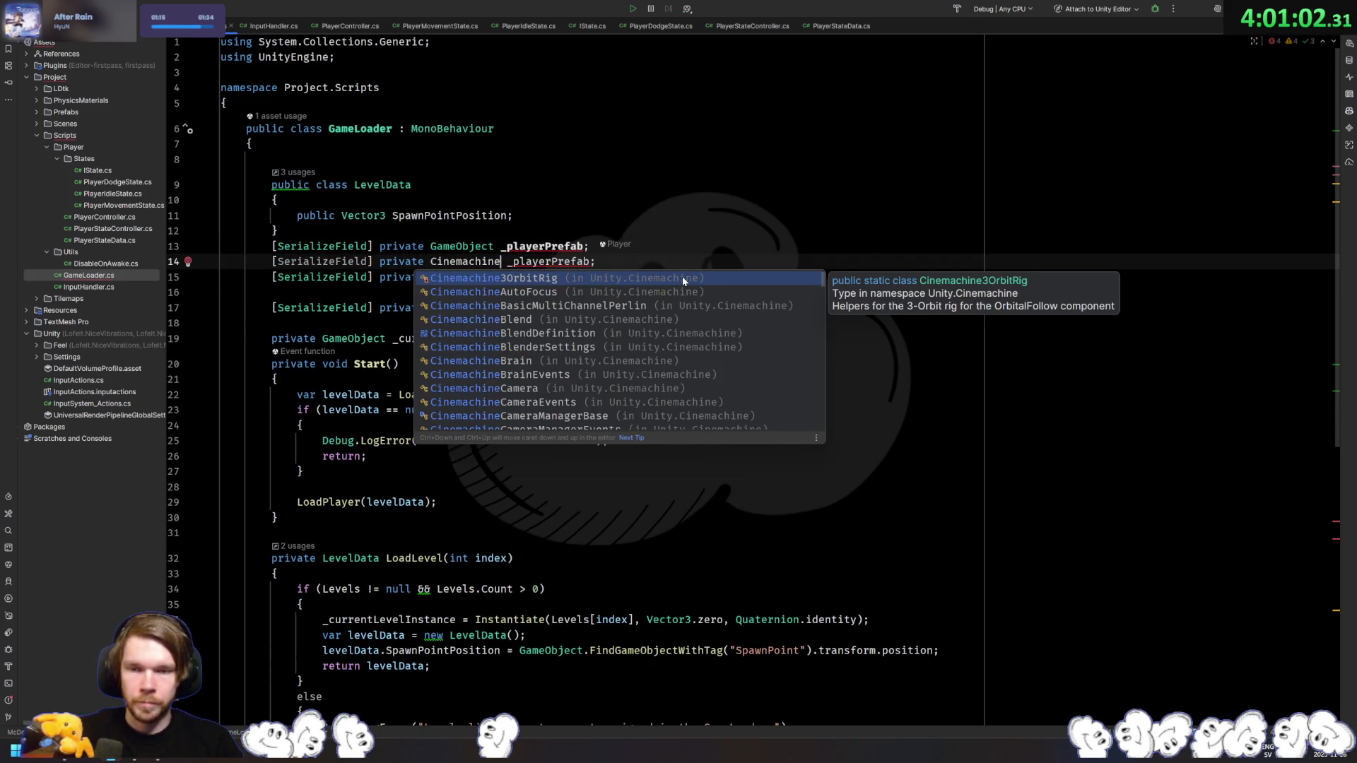
pyautogui.press('BackSpace')
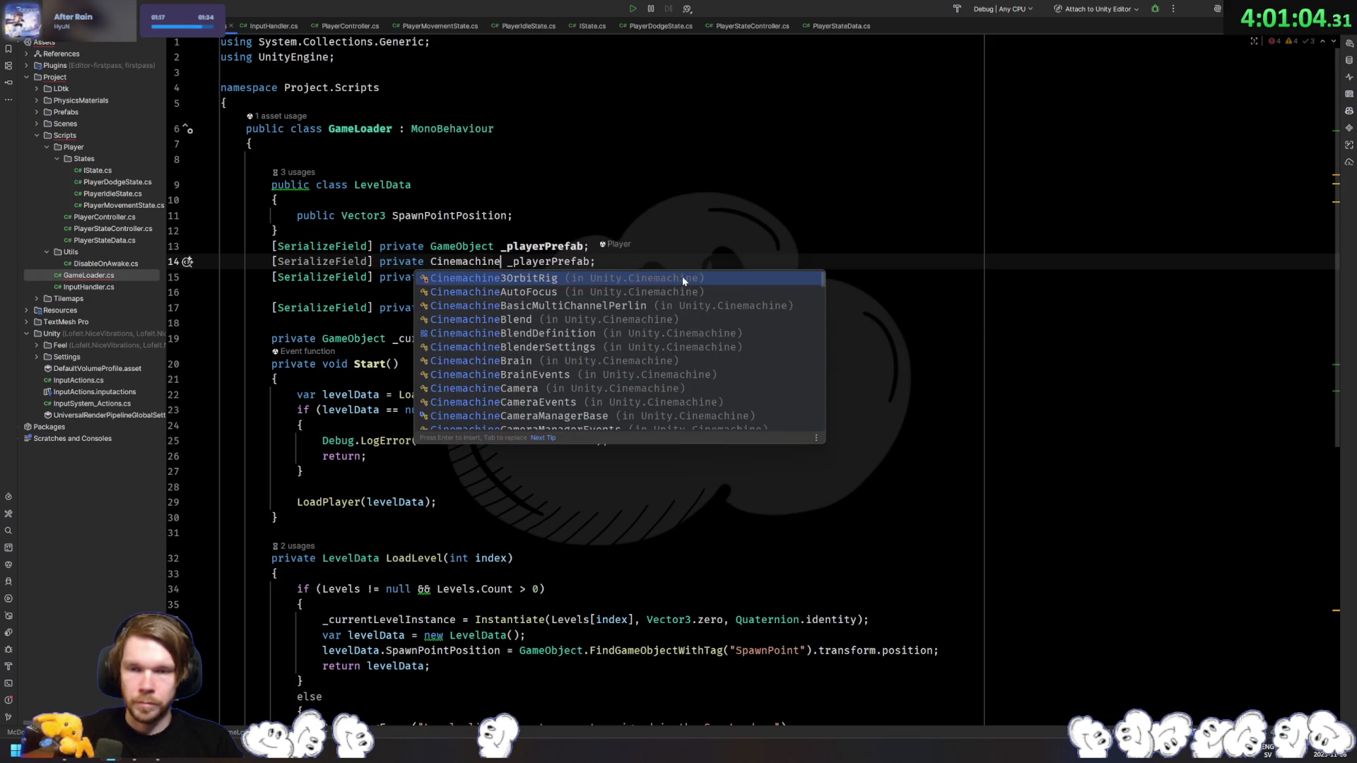
pyautogui.press('Down')
pyautogui.press('Down')
pyautogui.press('Down')
pyautogui.press('Return')
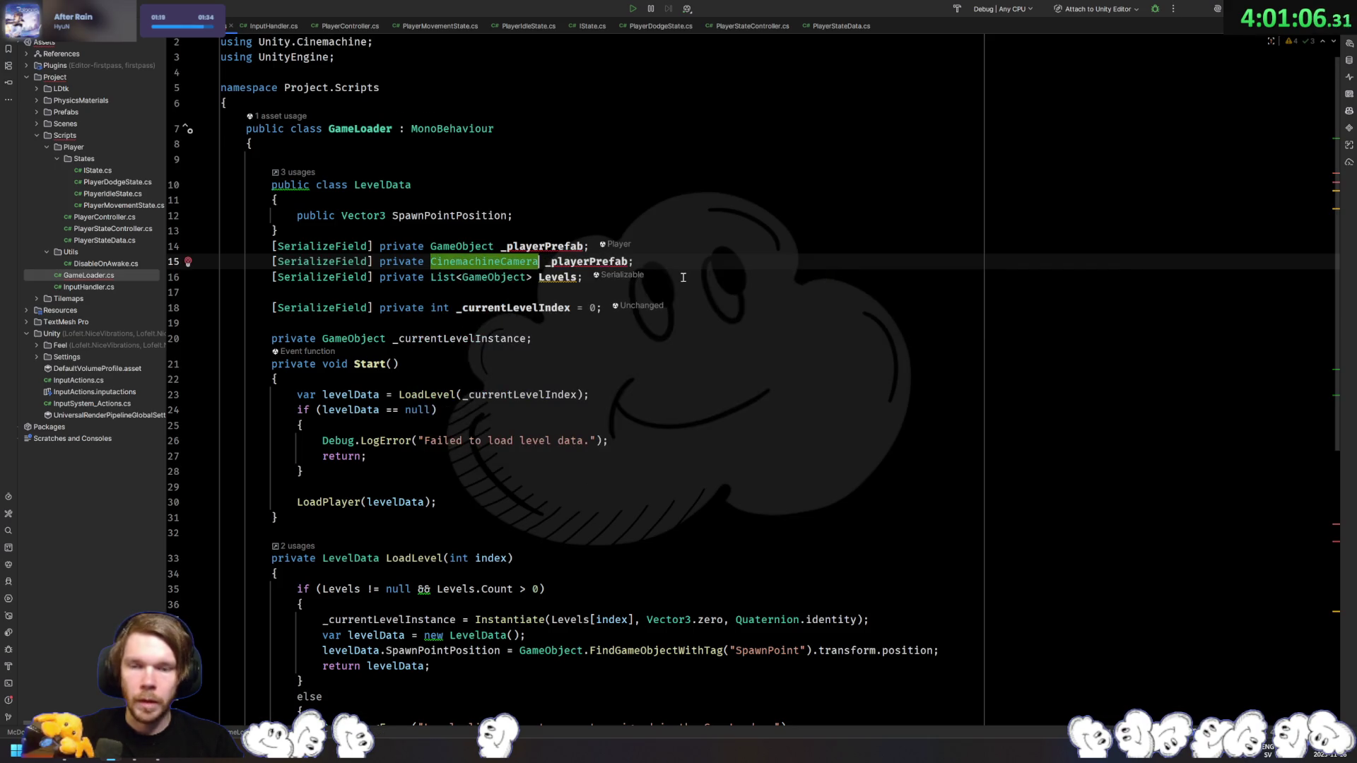
# Step: Rename the duplicated field to _cinemachineCamera
pyautogui.hotkey('ctrl', 'shift', 'Right')
pyautogui.write('_c')
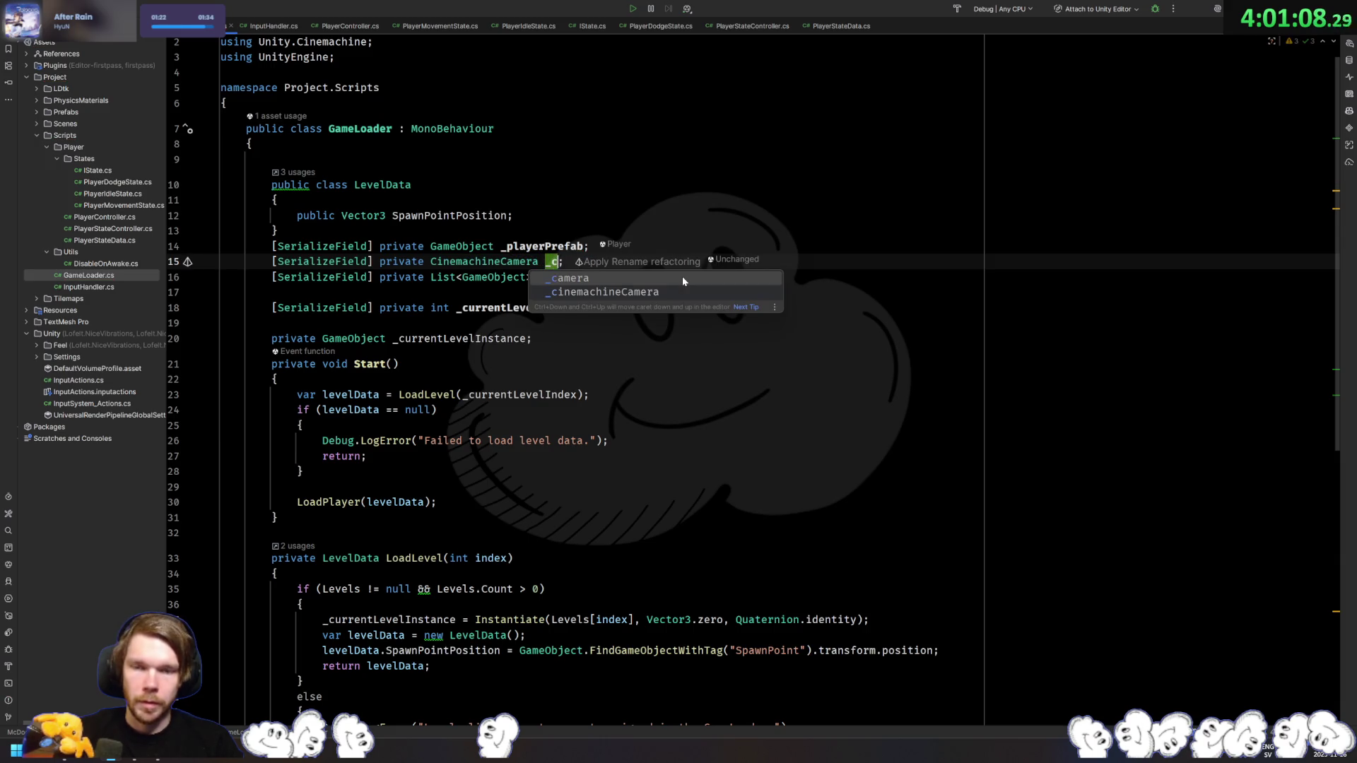
pyautogui.press('Down')
pyautogui.press('Return')
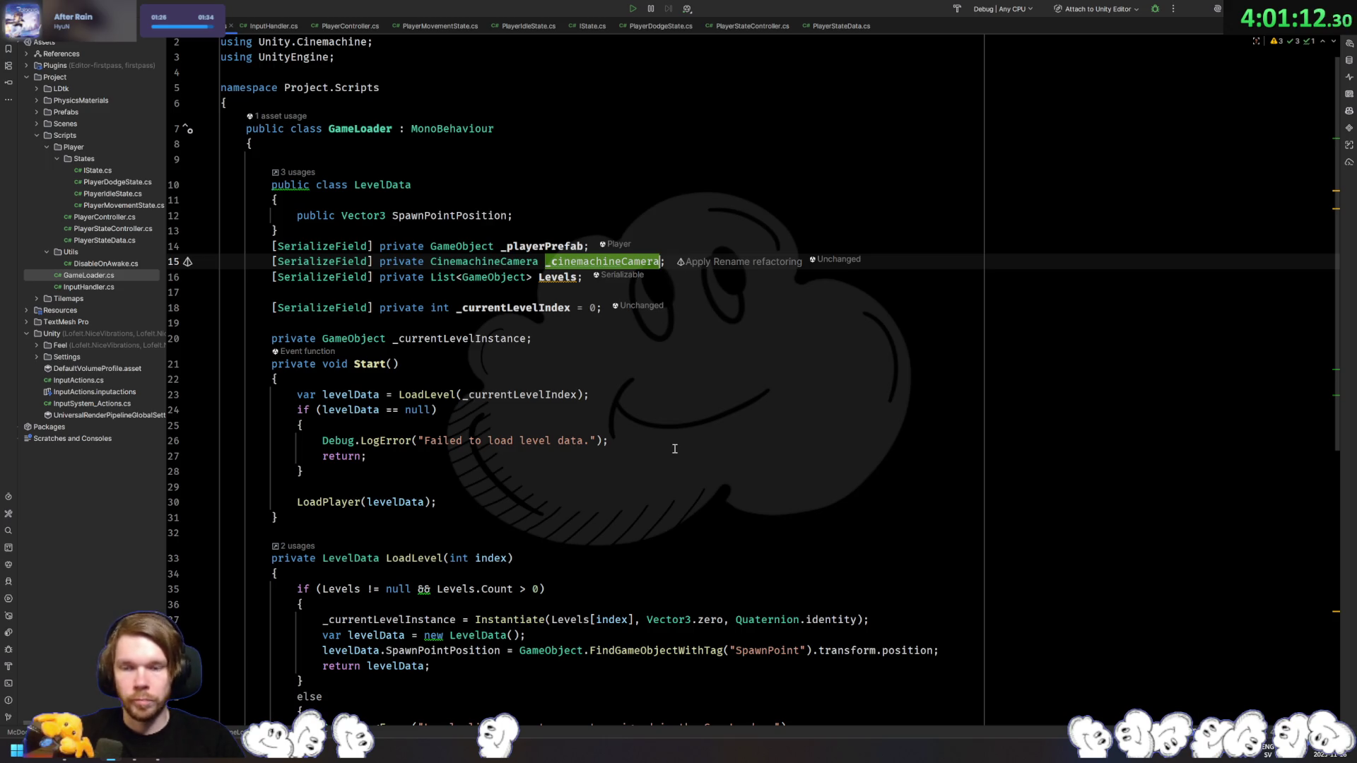
pyautogui.scroll(-10, 674, 452)
pyautogui.click(443, 507)
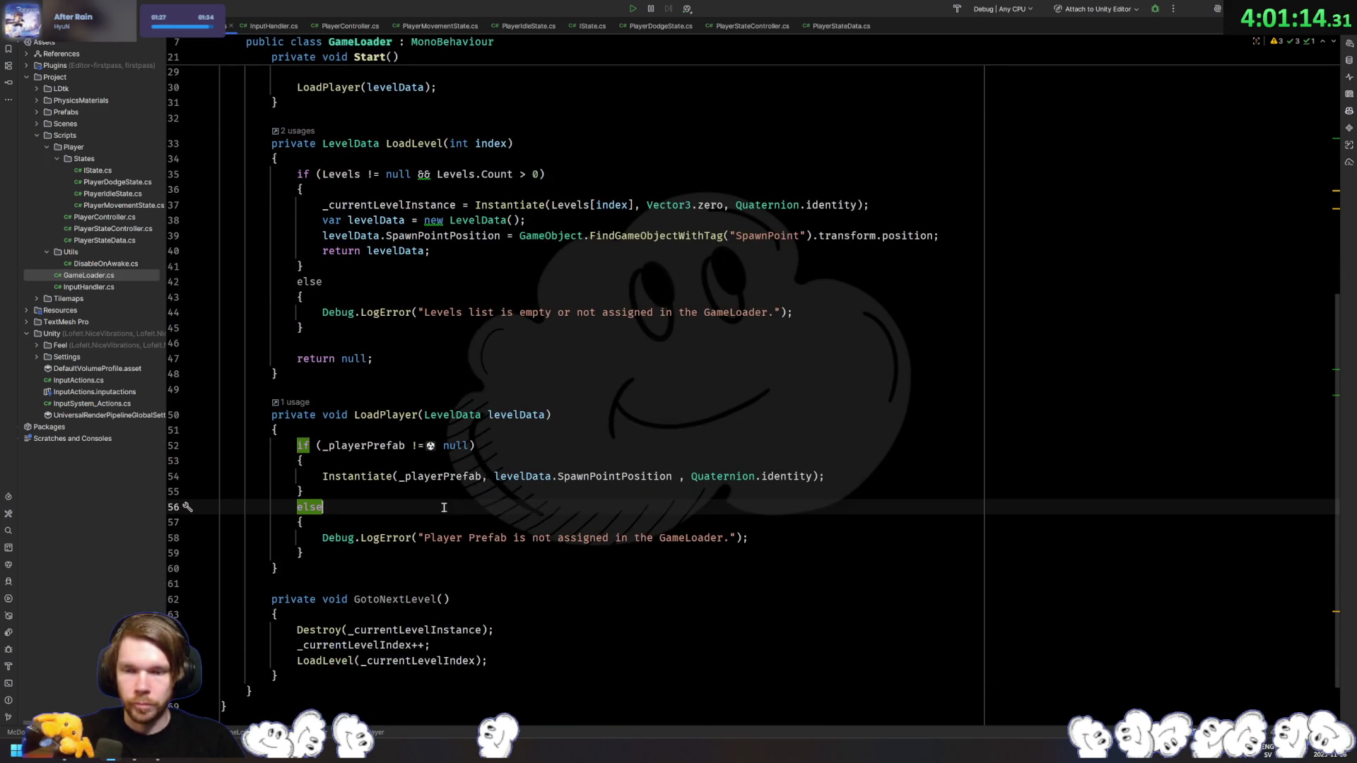
# Step: Add a line after Instantiate in LoadPlayer starting _cinemachineCamera.Target =
pyautogui.click(915, 476)
pyautogui.press('Return')
pyautogui.write('_cin')
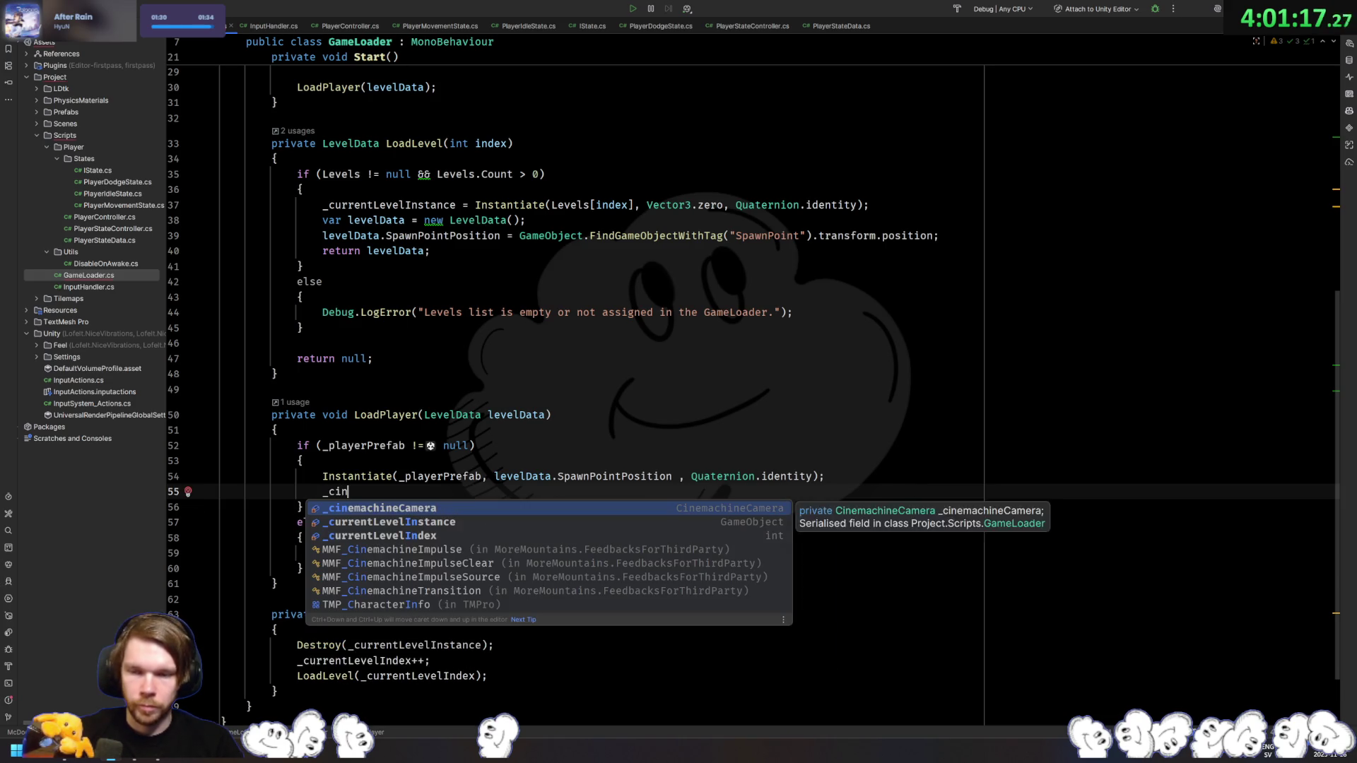
pyautogui.press('Return')
pyautogui.write('.tar')
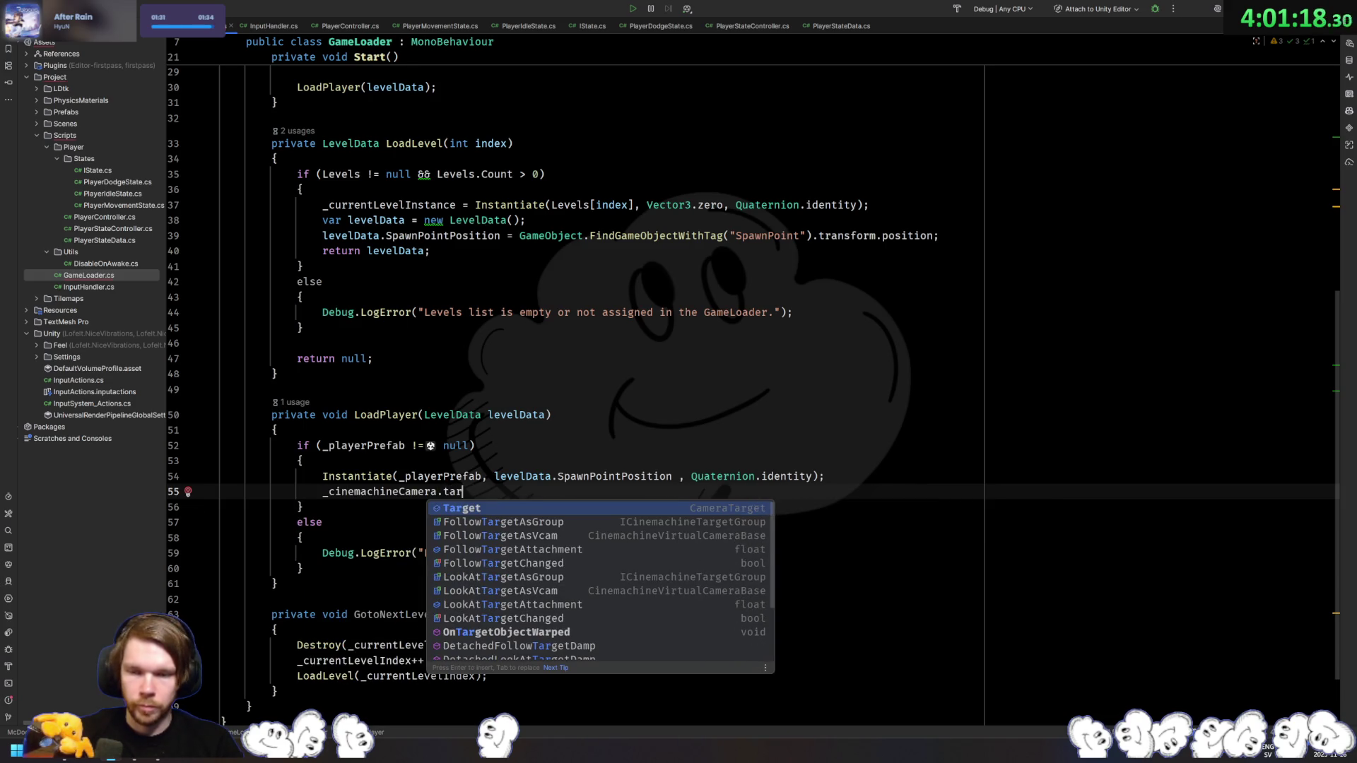
pyautogui.press('Return')
pyautogui.write('= _p')
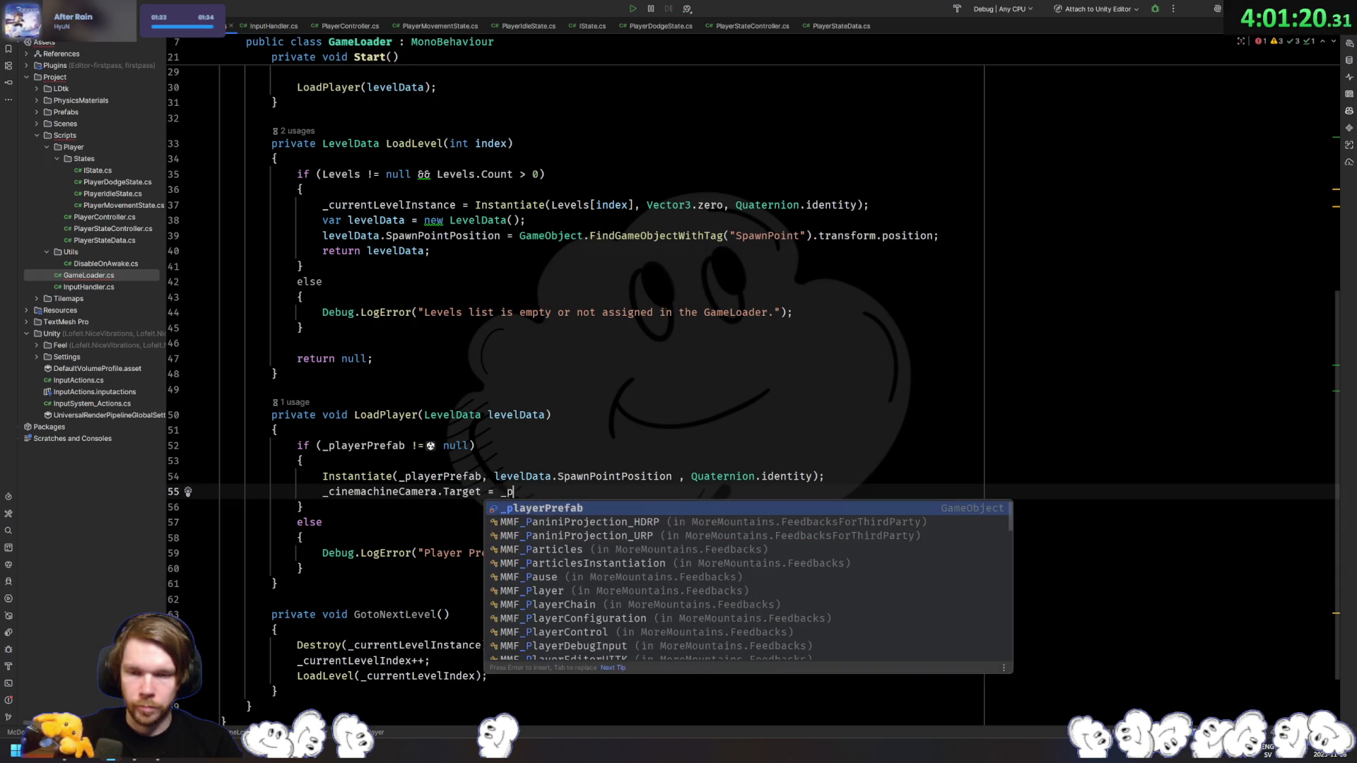
pyautogui.press('Escape')
# Step: Store the Instantiate result in var player and assign player on the new line
pyautogui.press('Up')
pyautogui.hotkey('ctrl', 'Left')
pyautogui.hotkey('ctrl', 'Left')
pyautogui.hotkey('ctrl', 'Left')
pyautogui.write('var playe r=')
pyautogui.press('Left')
pyautogui.press('Left')
pyautogui.write('r')
pyautogui.press('BackSpace')
pyautogui.press('Down')
pyautogui.press('End')
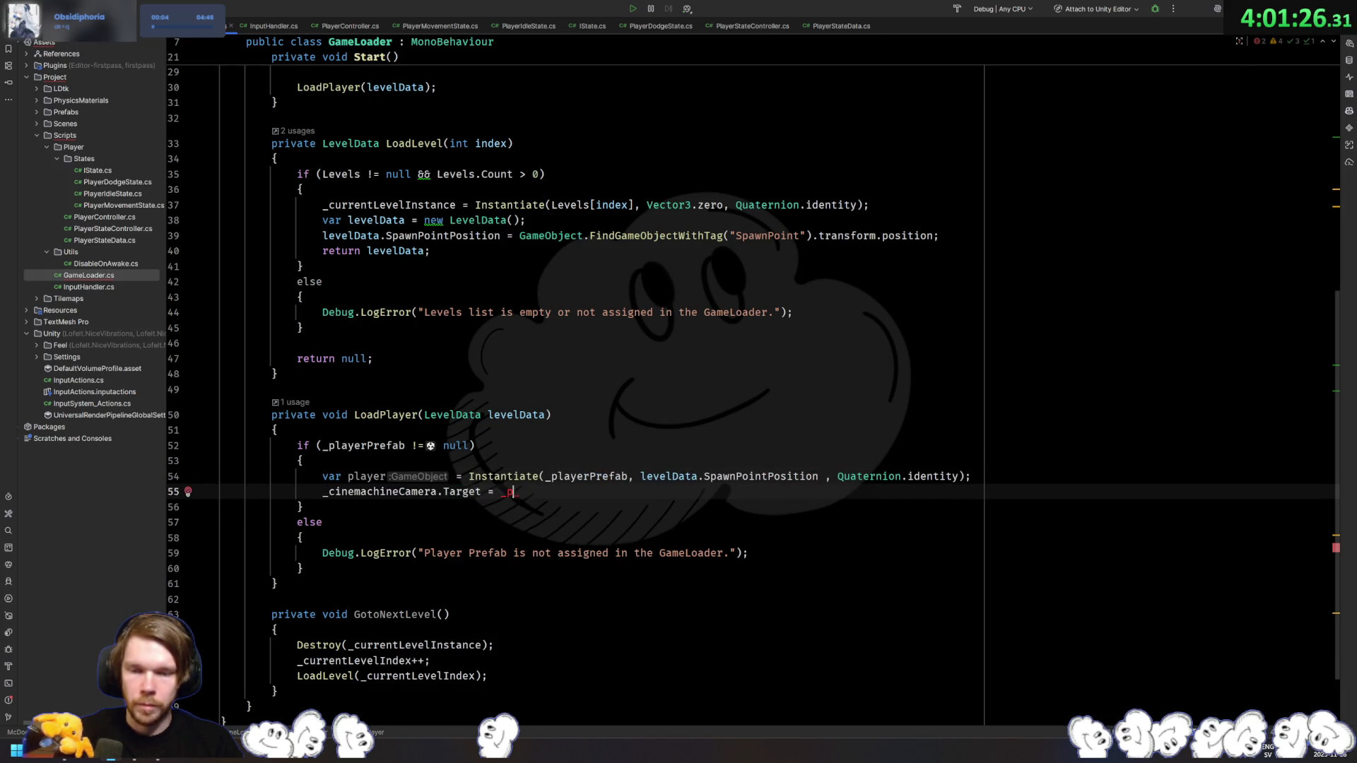
pyautogui.press('BackSpace')
pyautogui.press('BackSpace')
pyautogui.write('player;')
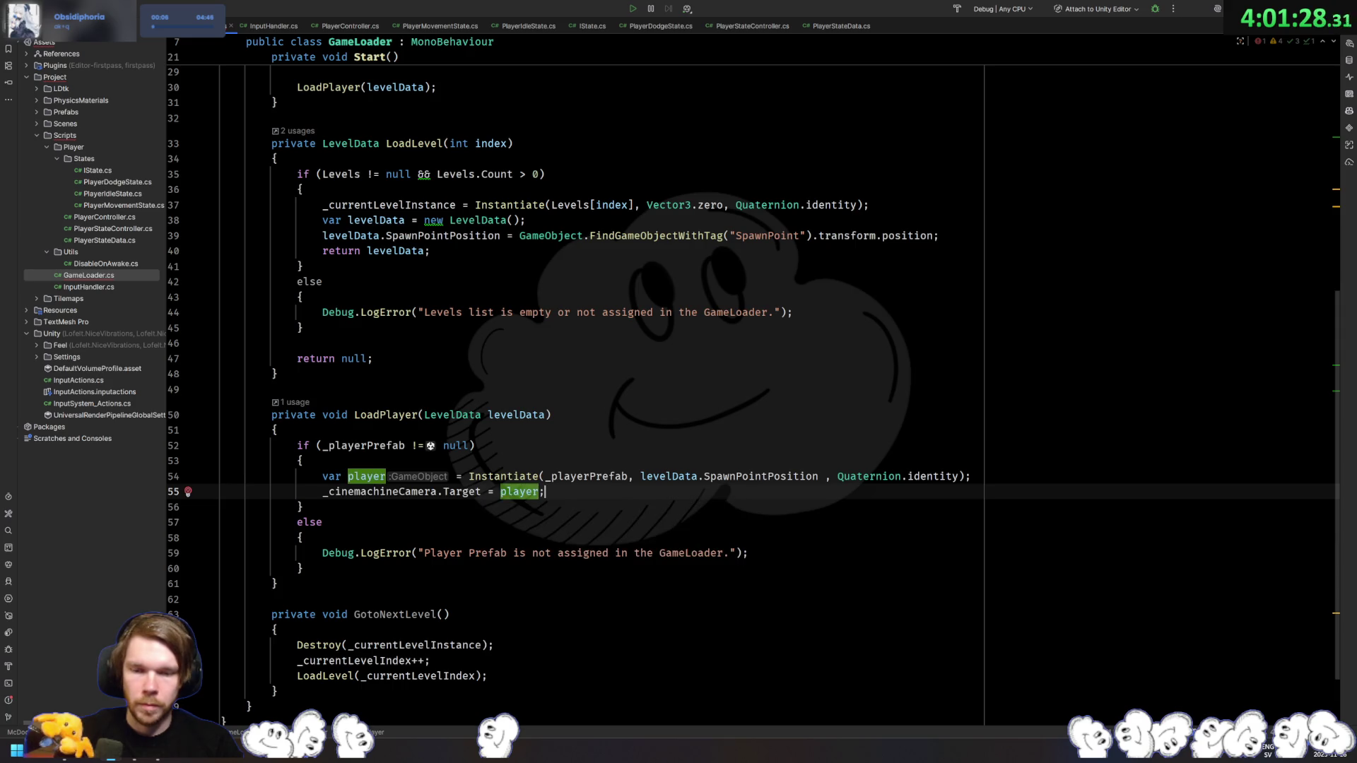
# Step: Complete the line as _cinemachineCamera.Target.TrackingTarget = player.transform, then return to Unity
pyautogui.click(482, 491)
pyautogui.write('.')
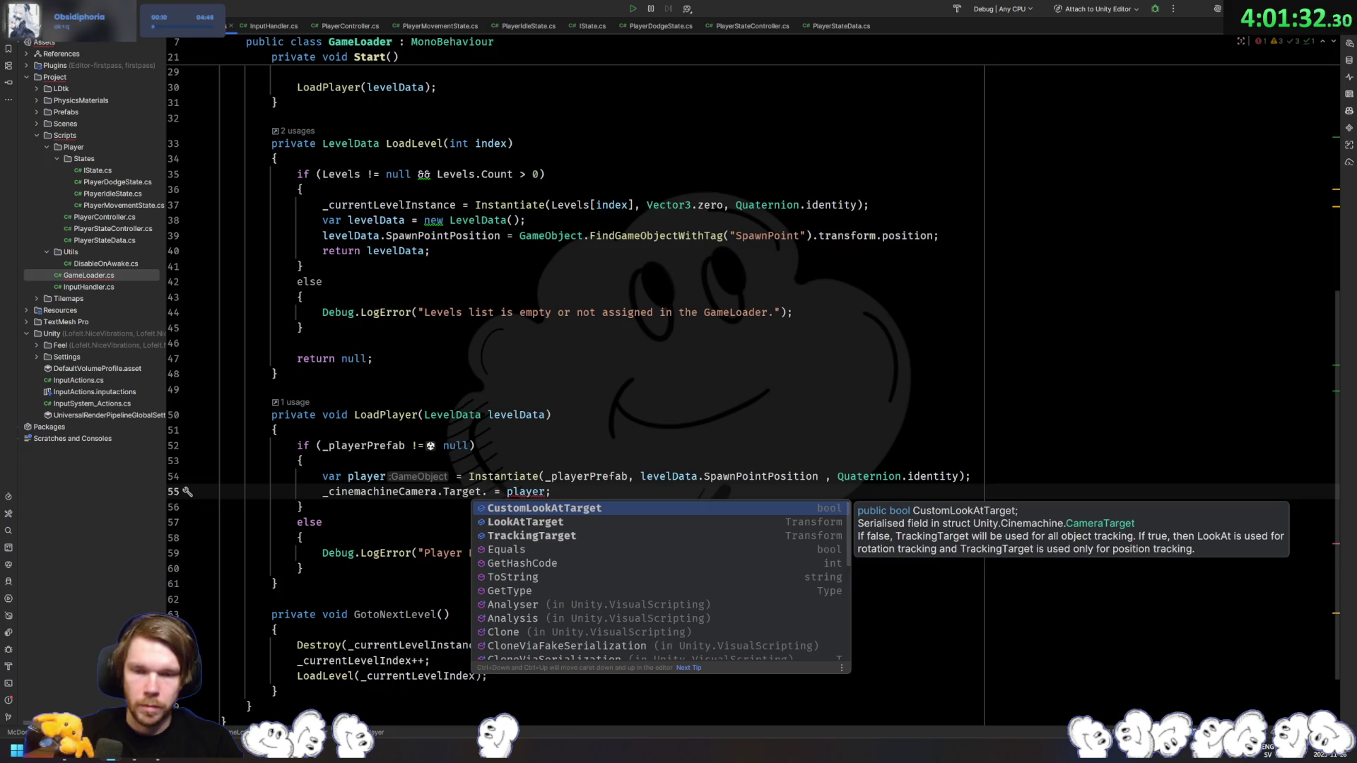
pyautogui.press('Down')
pyautogui.press('Down')
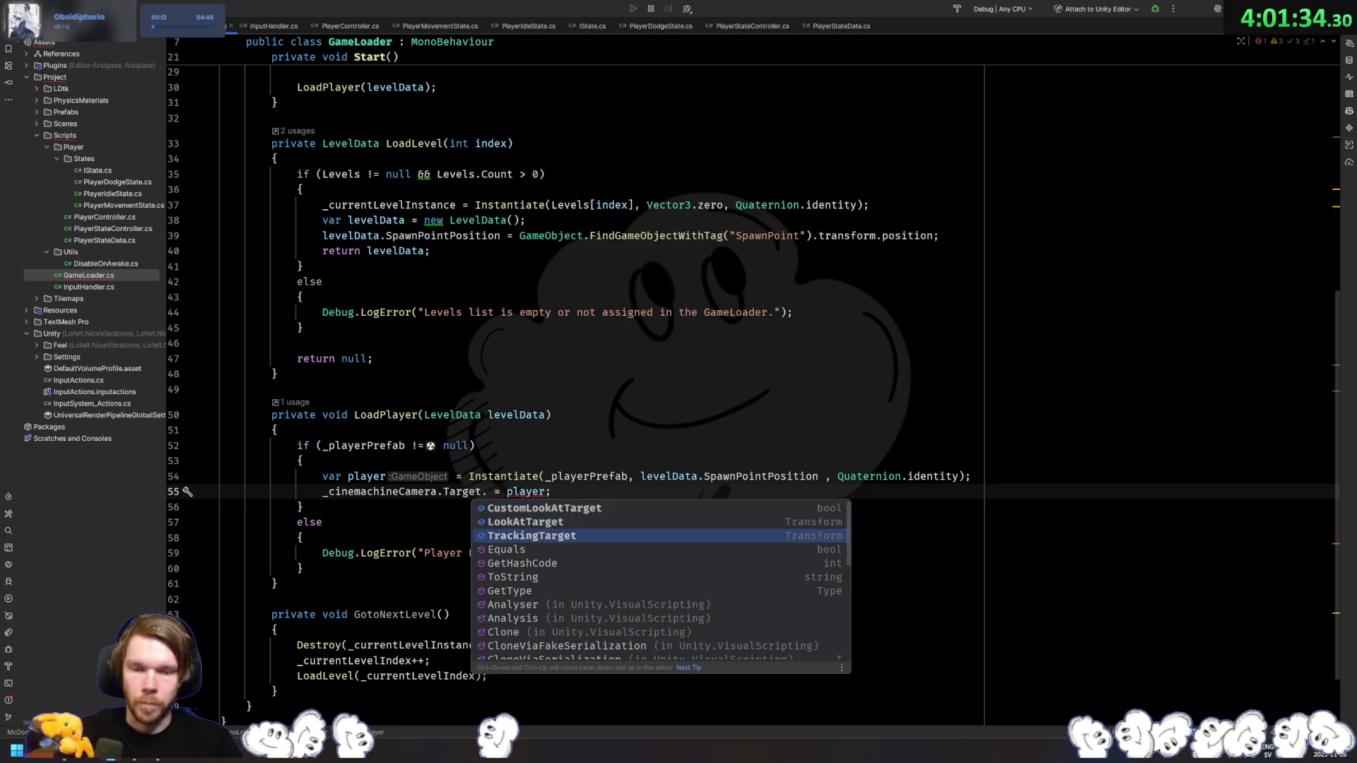
pyautogui.press('Return')
pyautogui.write('.transform')
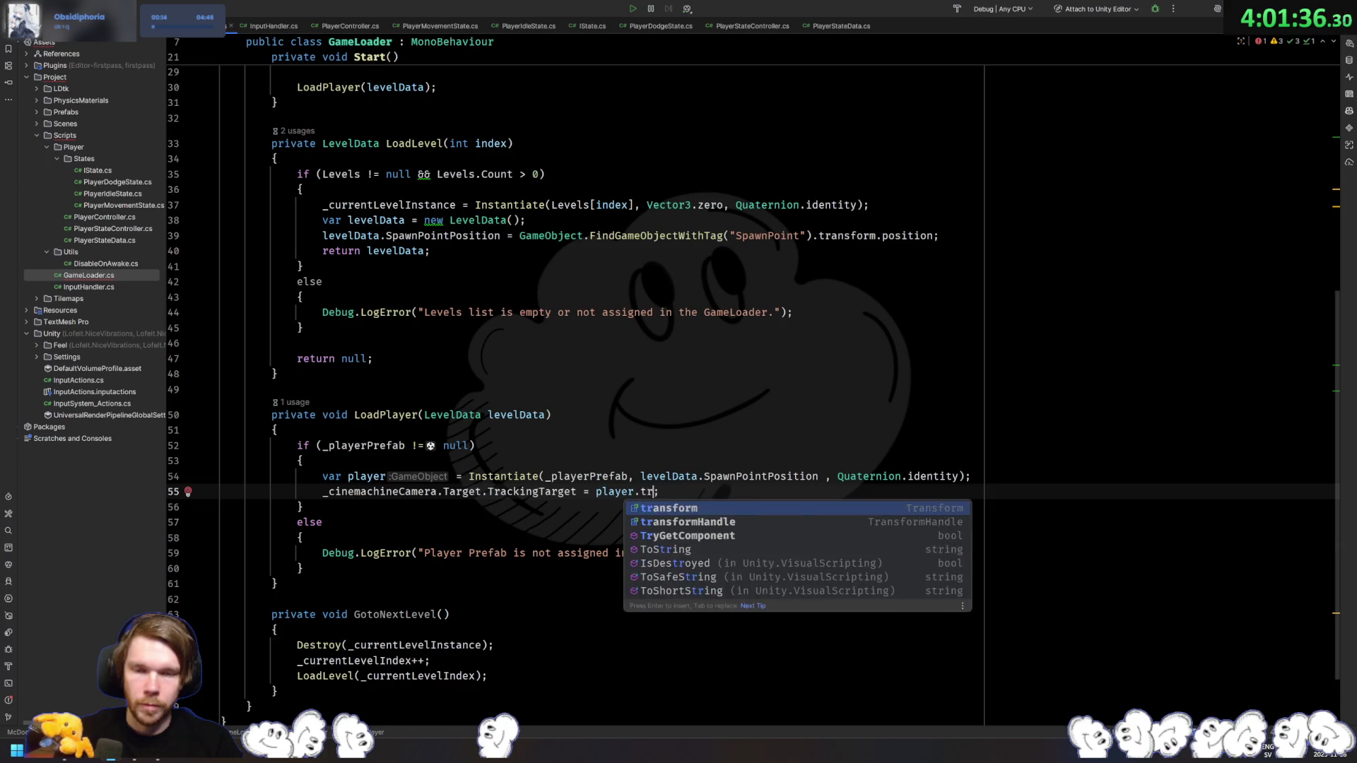
pyautogui.press('Return')
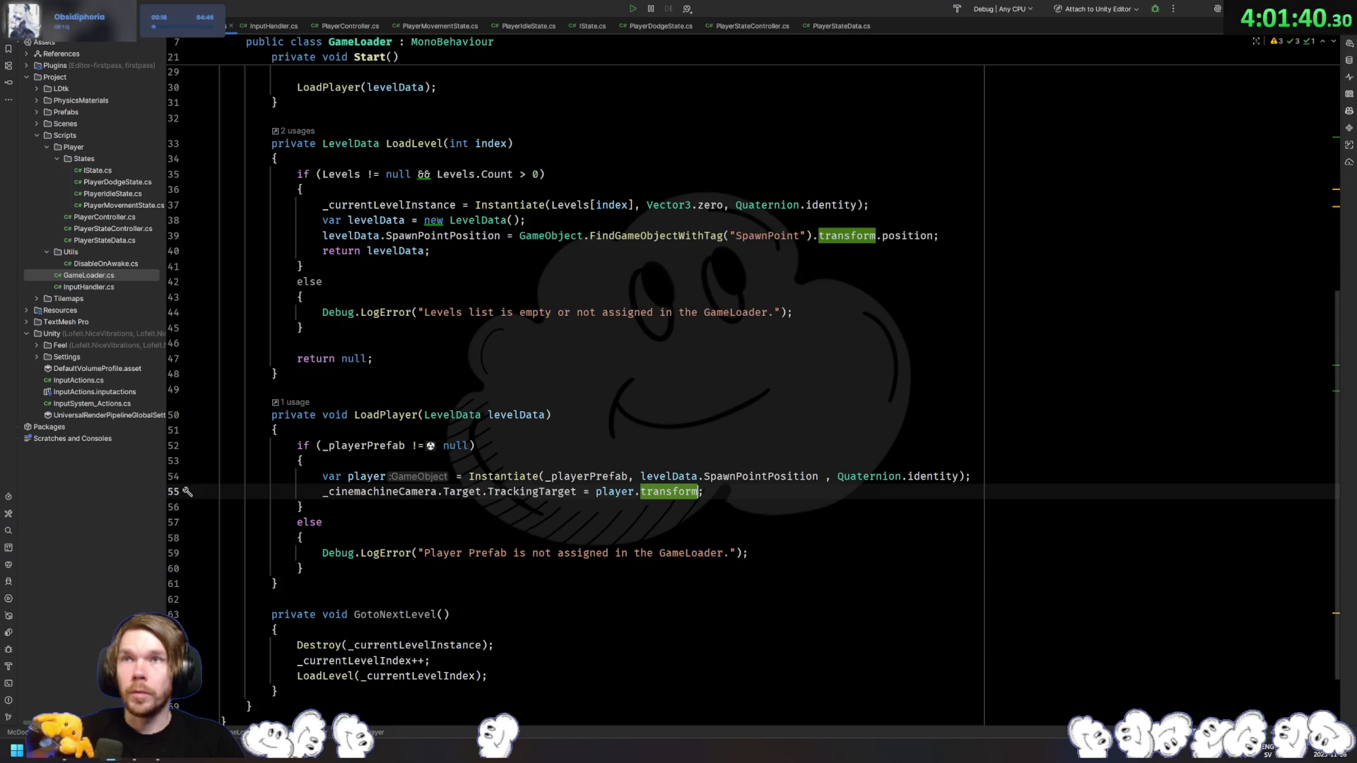
pyautogui.hotkey('alt', 'Tab')
pyautogui.moveTo(503, 171); pyautogui.dragTo(473, 205)
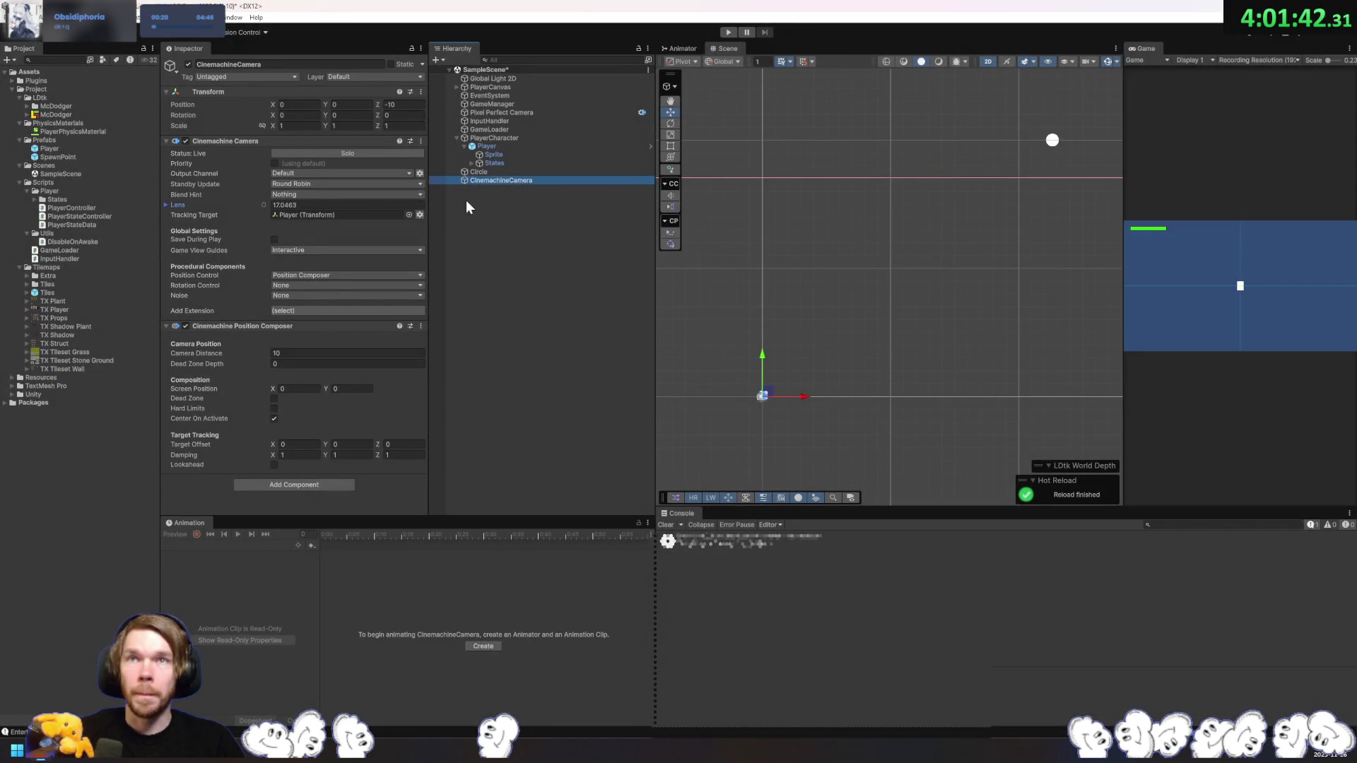
# Step: Test-run the game briefly with the CinemachineCamera at the scene root
pyautogui.rightClick(324, 213)
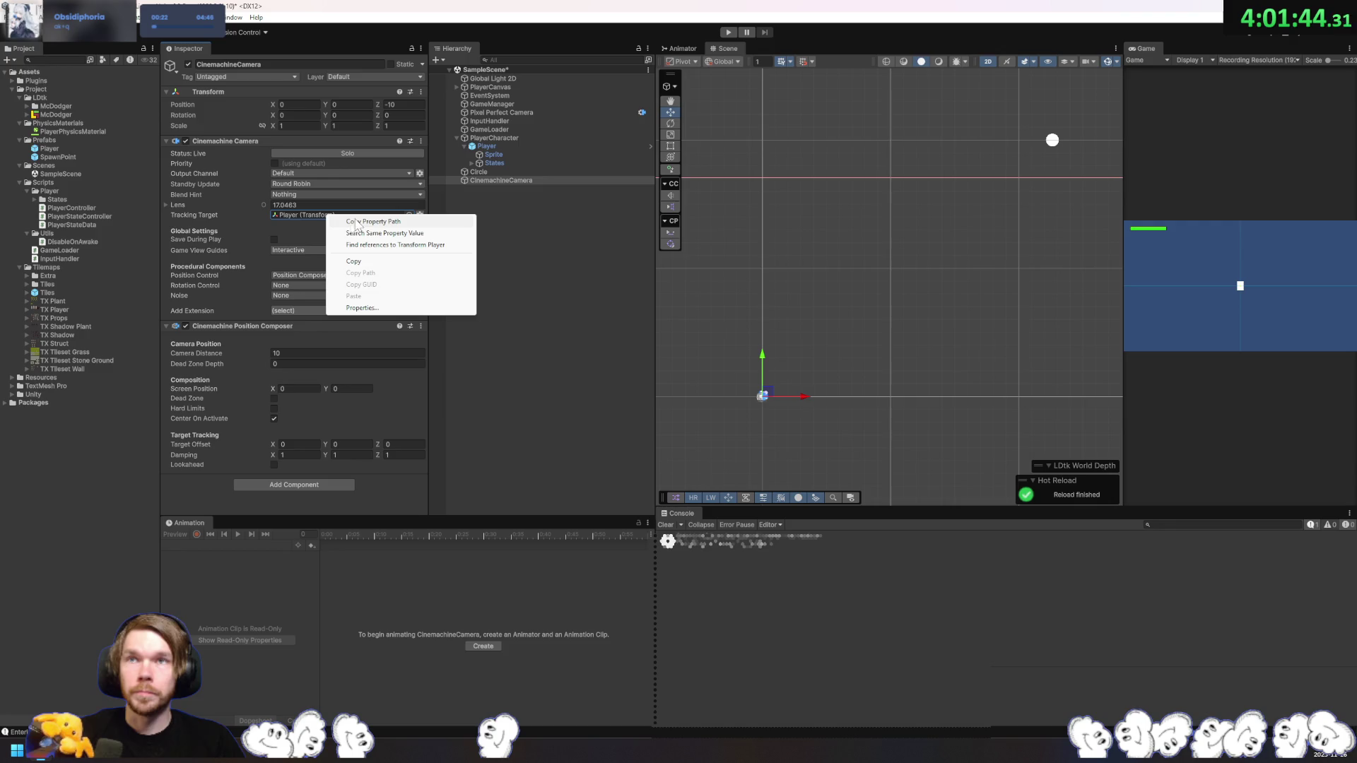
pyautogui.click(727, 32)
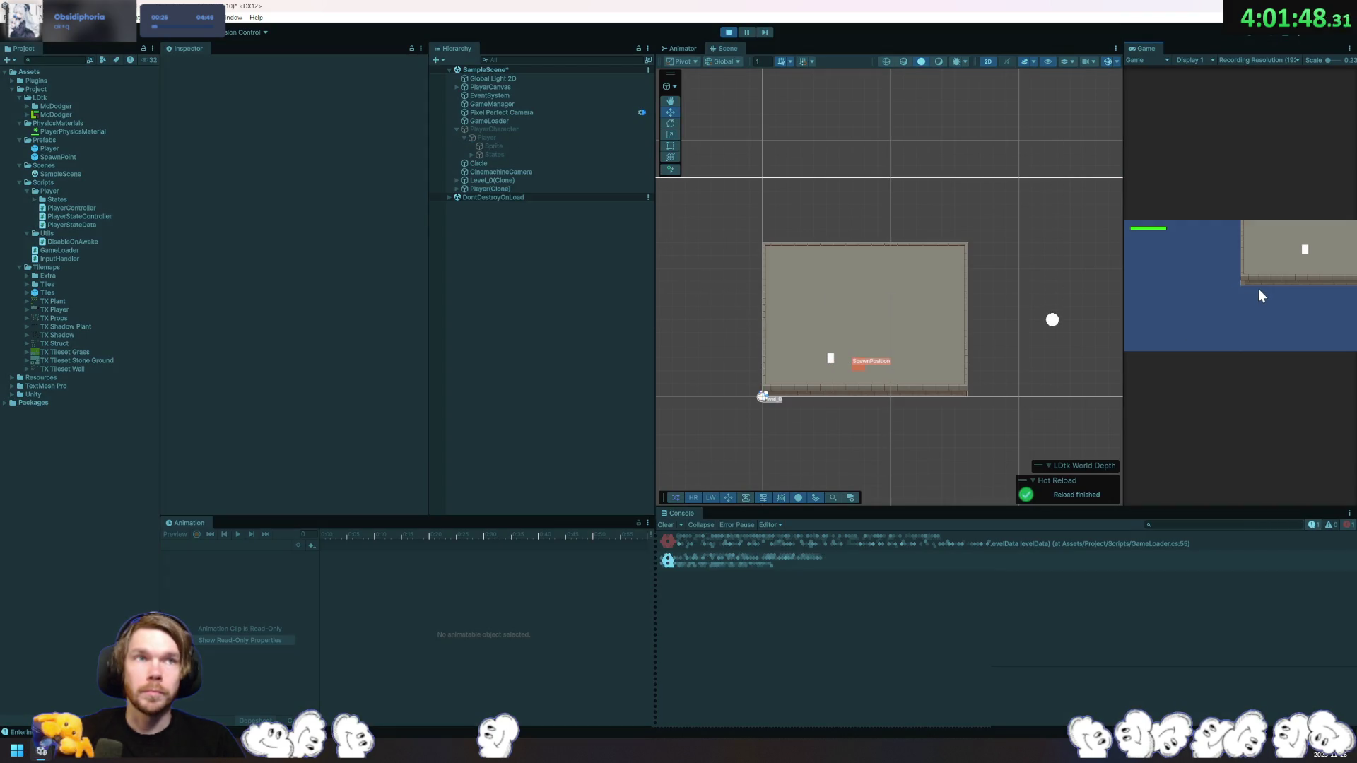
pyautogui.click(728, 32)
# Step: Assign CinemachineCamera to GameLoader's Cinemachine Camera field and run the game
pyautogui.click(501, 143)
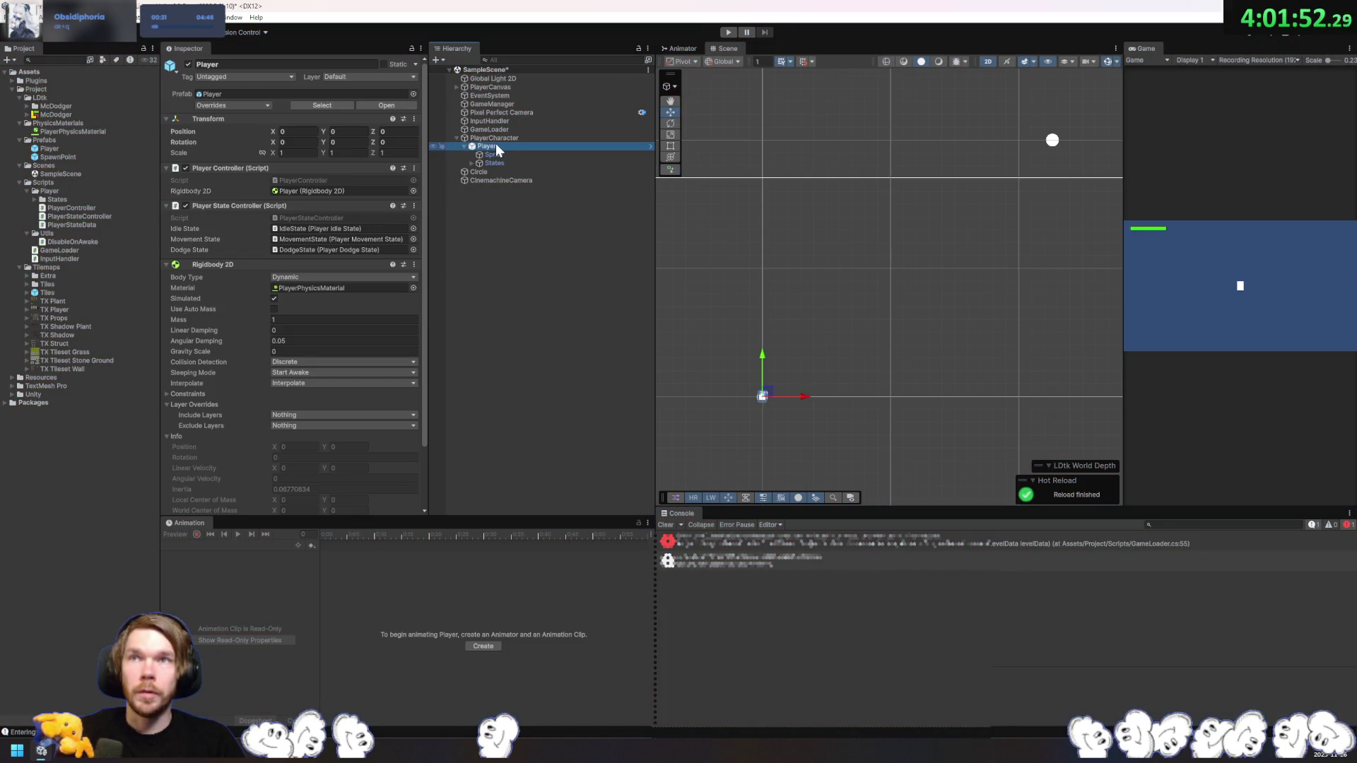
pyautogui.click(499, 130)
pyautogui.moveTo(484, 182)
pyautogui.mouseDown()
pyautogui.moveTo(359, 198)
pyautogui.moveTo(325, 216)
pyautogui.mouseUp()
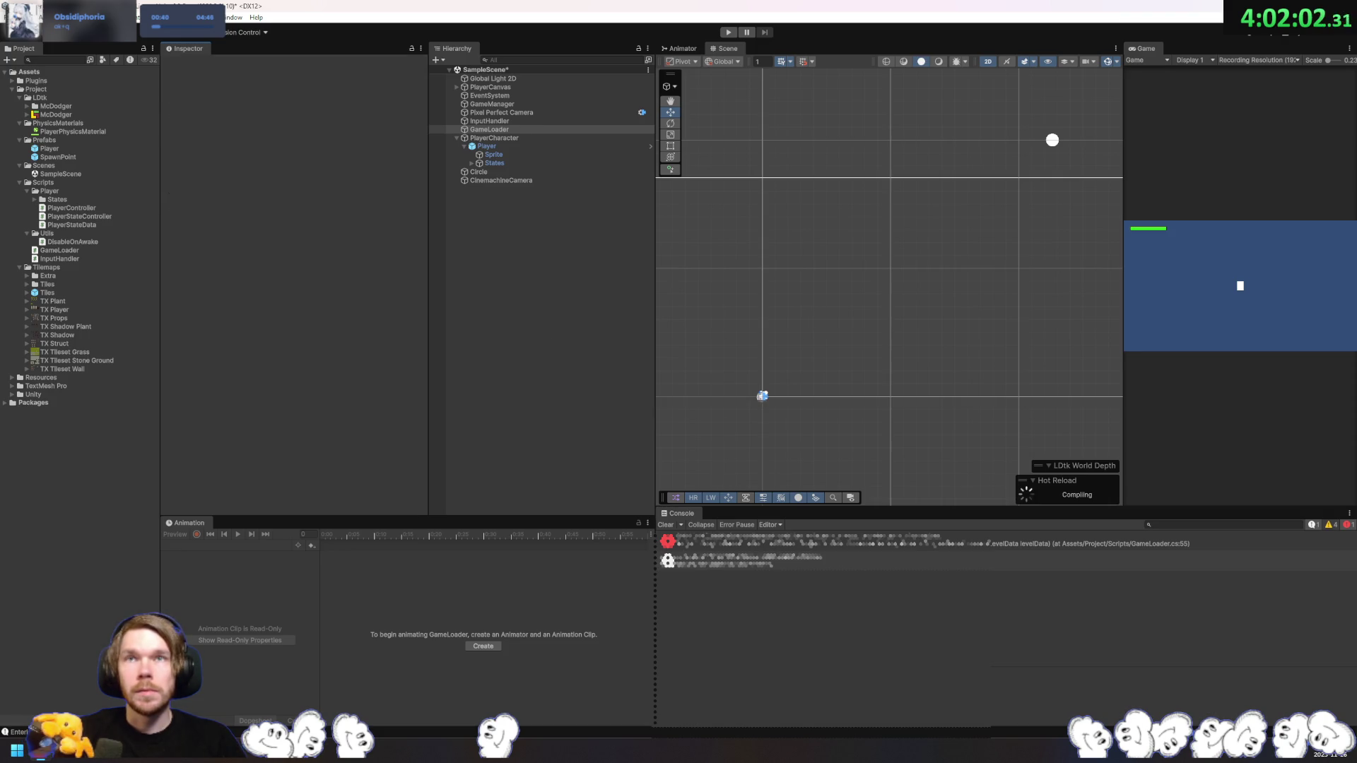
pyautogui.moveTo(490, 181); pyautogui.dragTo(346, 175)
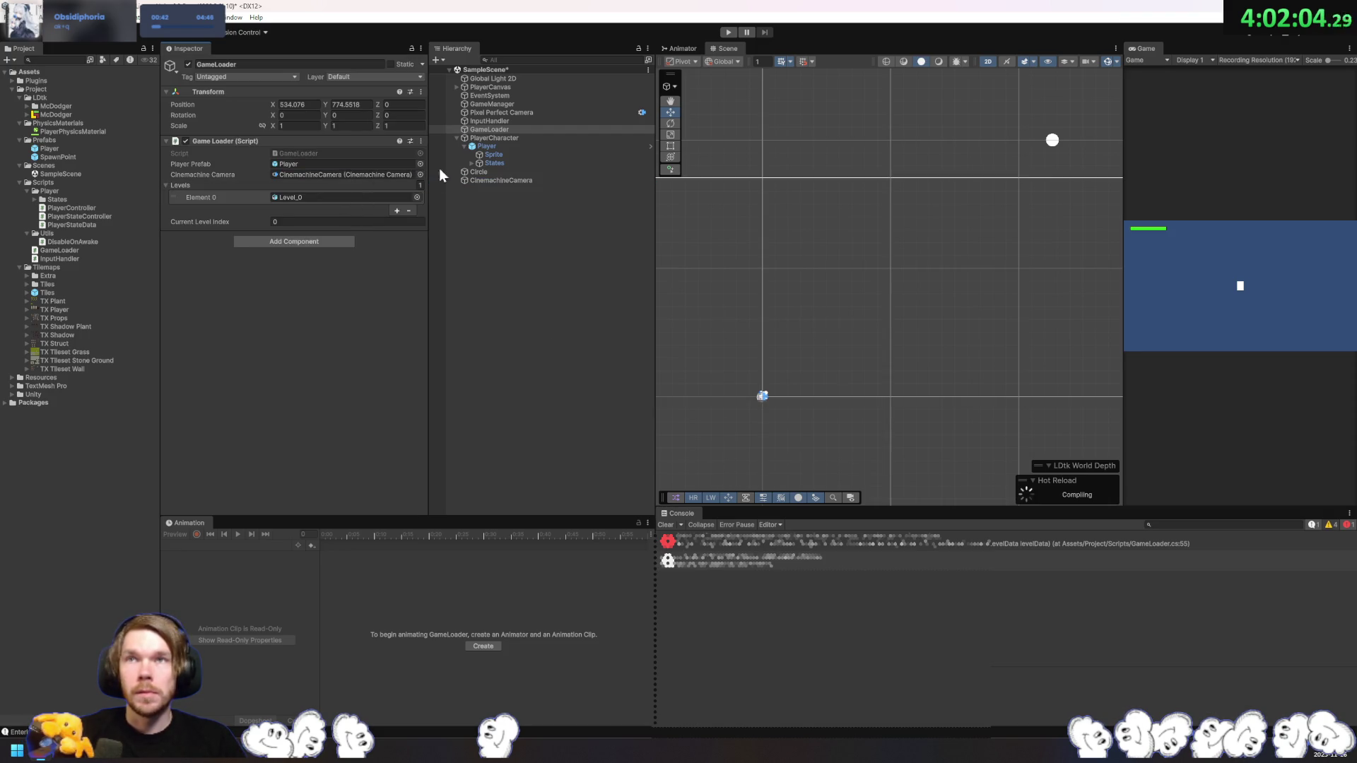
pyautogui.click(728, 32)
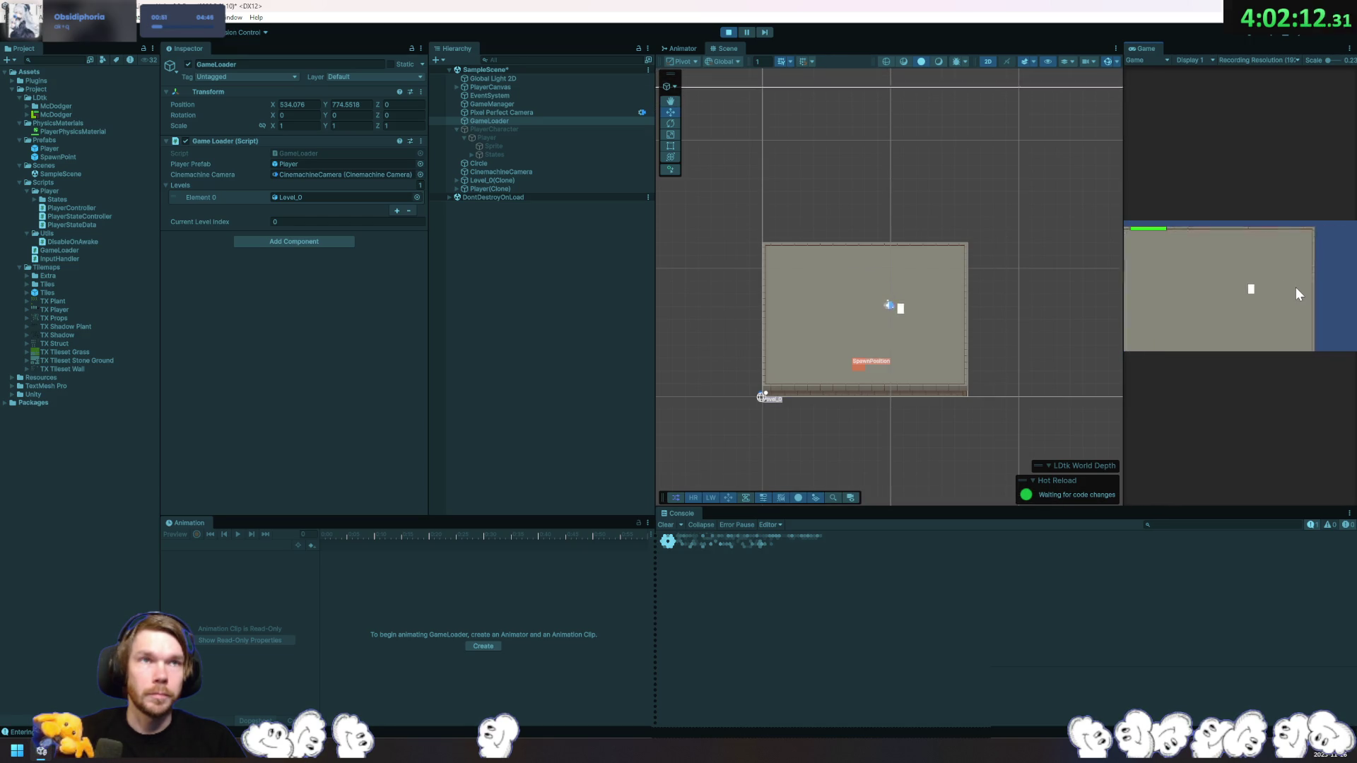
# Step: Stop the play test, review CinemachineCamera and Pixel Perfect Camera settings, and expand the McDodger LDtk asset
pyautogui.moveTo(1145, 48); pyautogui.dragTo(976, 46)
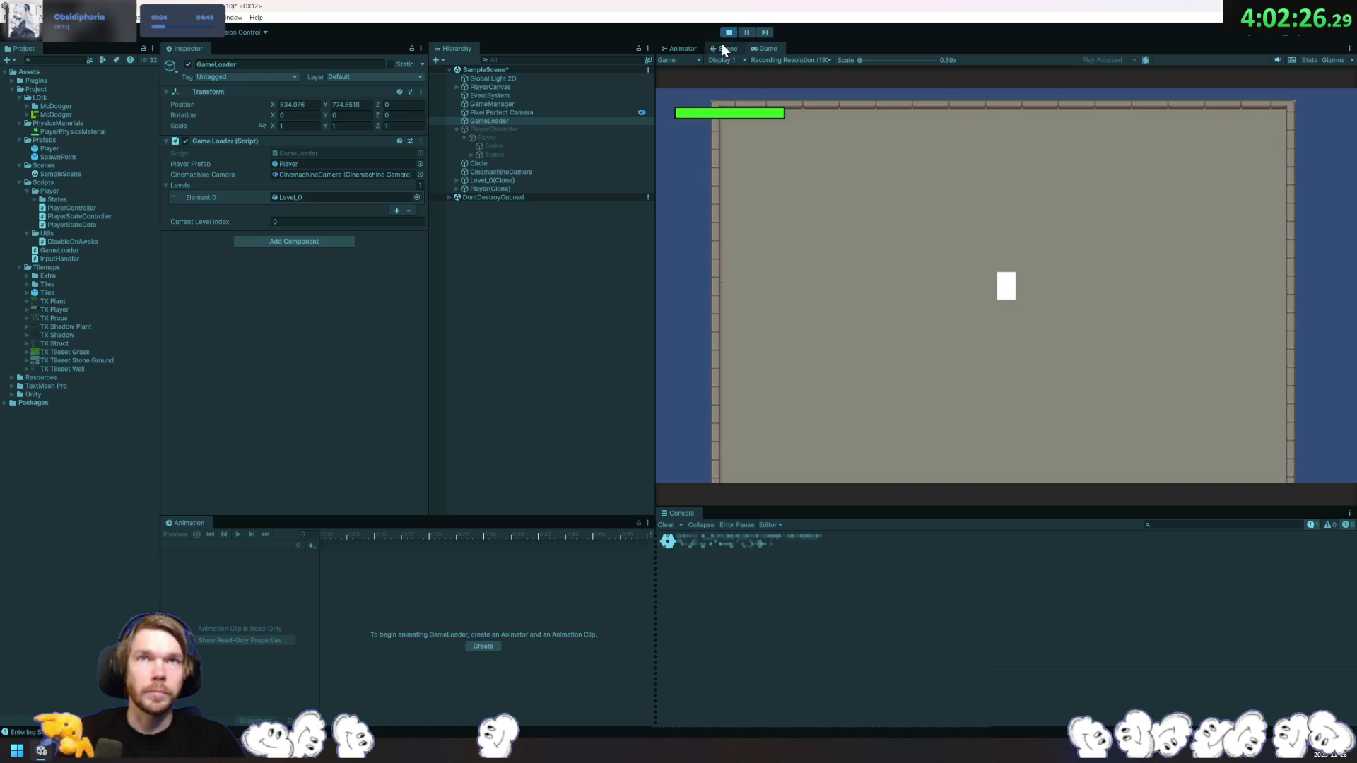
pyautogui.click(723, 35)
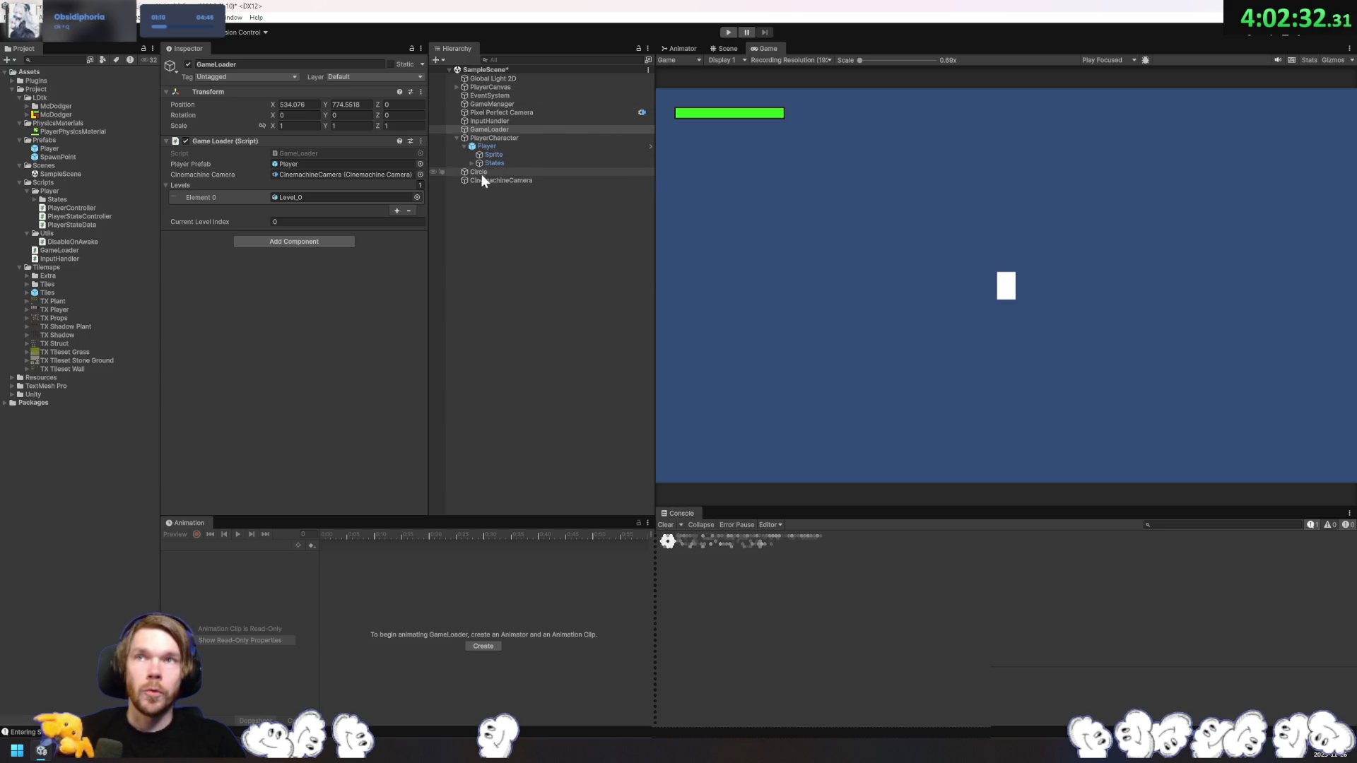
pyautogui.click(502, 181)
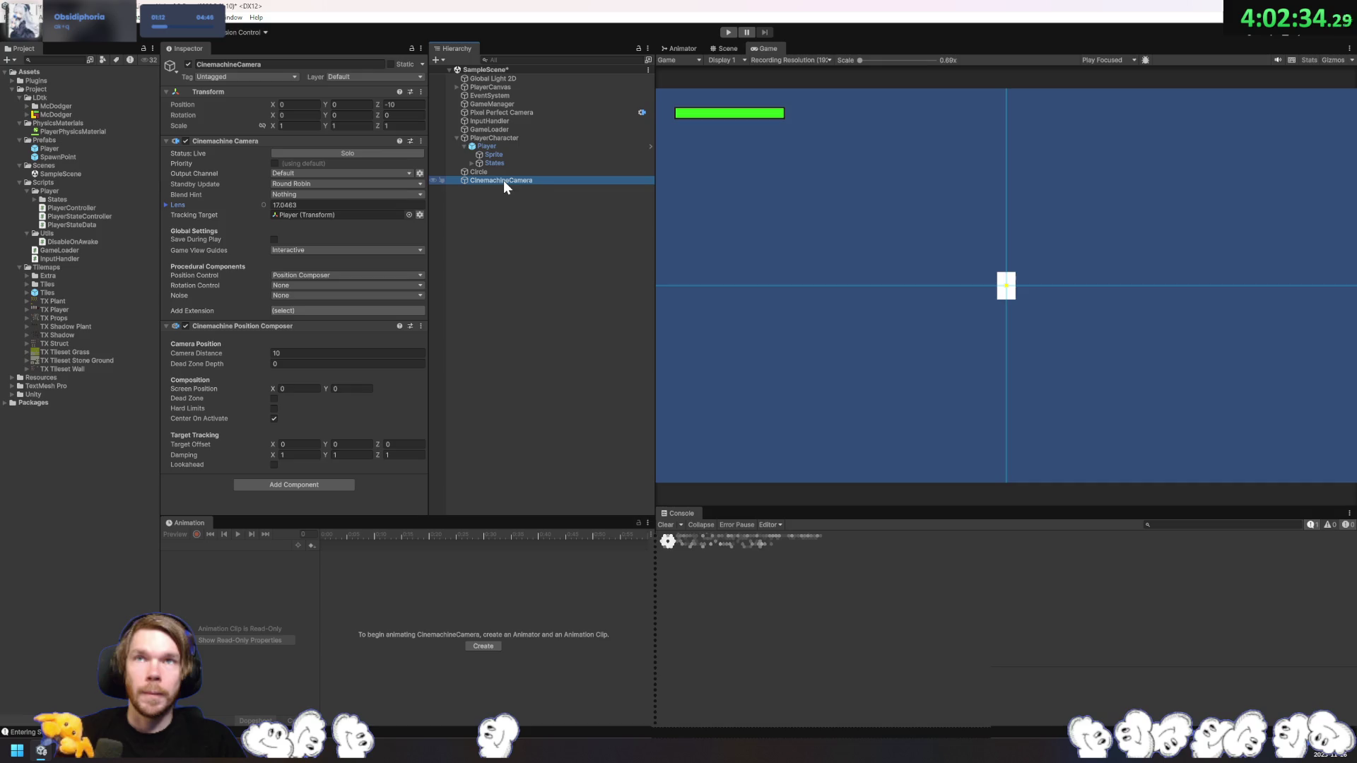
pyautogui.click(523, 113)
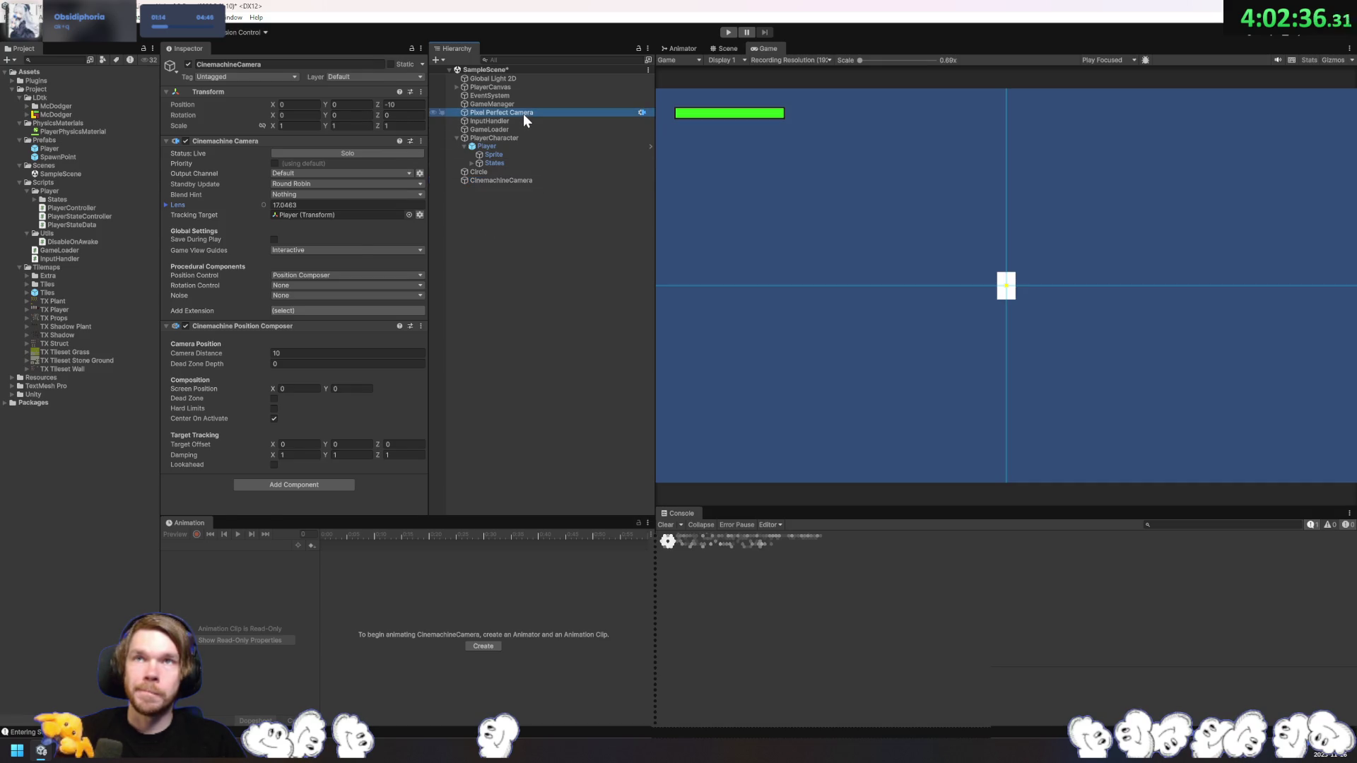
pyautogui.click(487, 178)
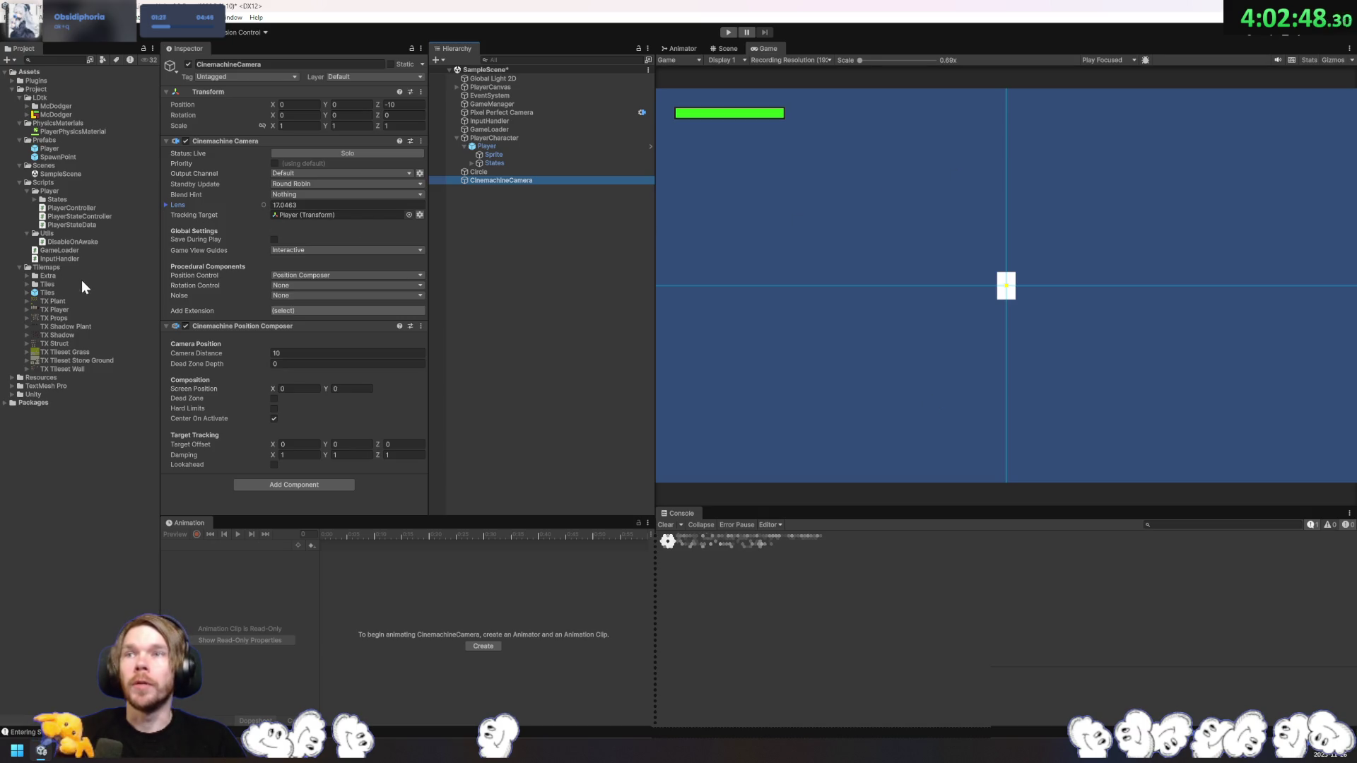
pyautogui.click(27, 114)
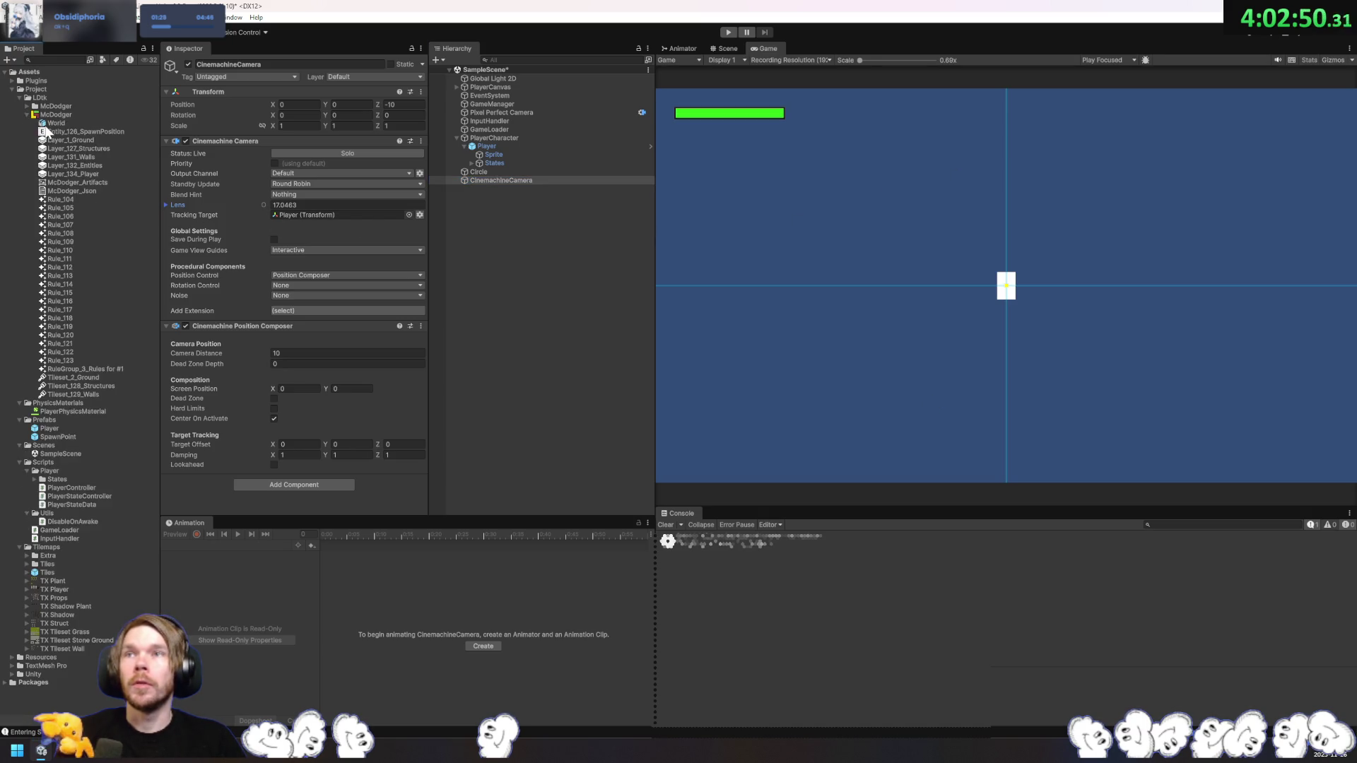
# Step: Add the Level_0 level asset to the scene and set its position to the origin
pyautogui.click(27, 114)
pyautogui.click(27, 106)
pyautogui.moveTo(58, 123); pyautogui.dragTo(542, 270)
pyautogui.moveTo(486, 137); pyautogui.dragTo(482, 189)
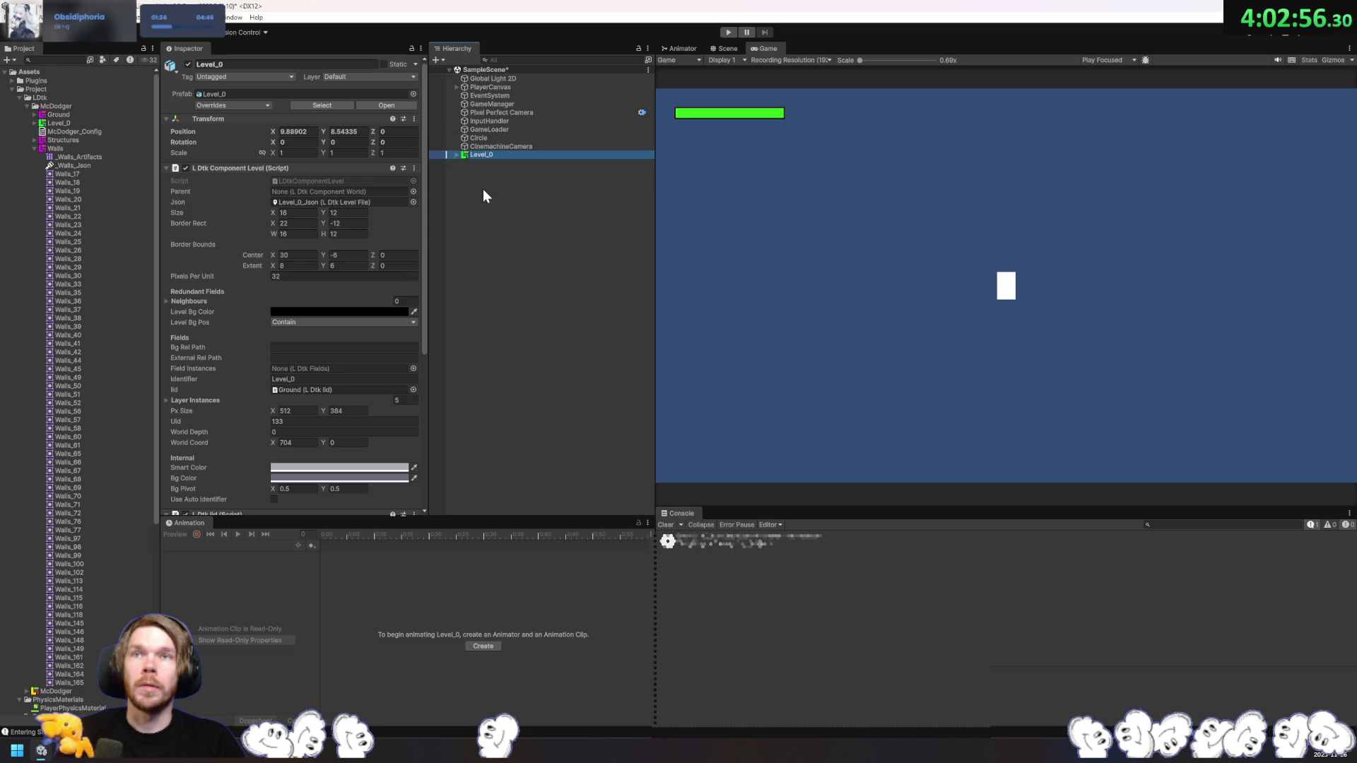
pyautogui.hotkey('ctrl', 'z')
pyautogui.click(297, 131)
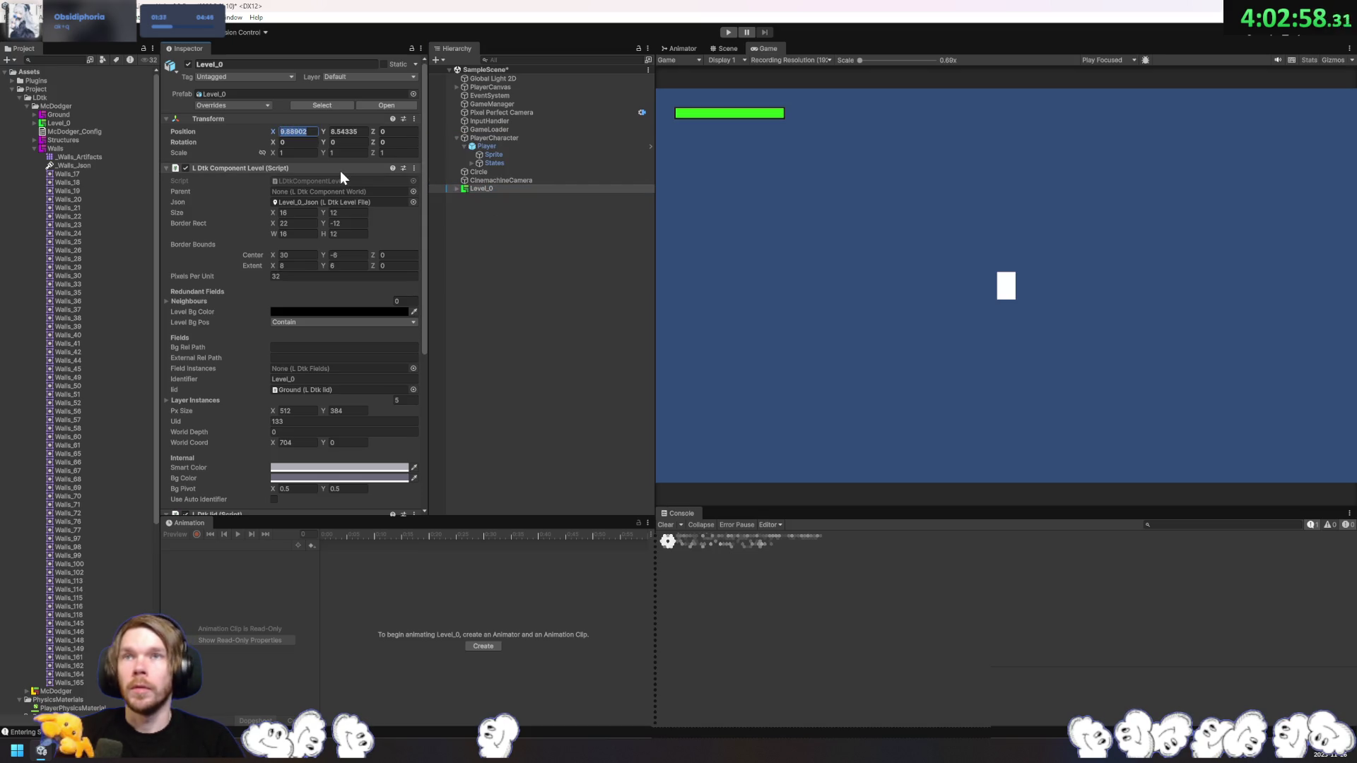
pyautogui.write('0')
pyautogui.press('Tab')
pyautogui.write('0')
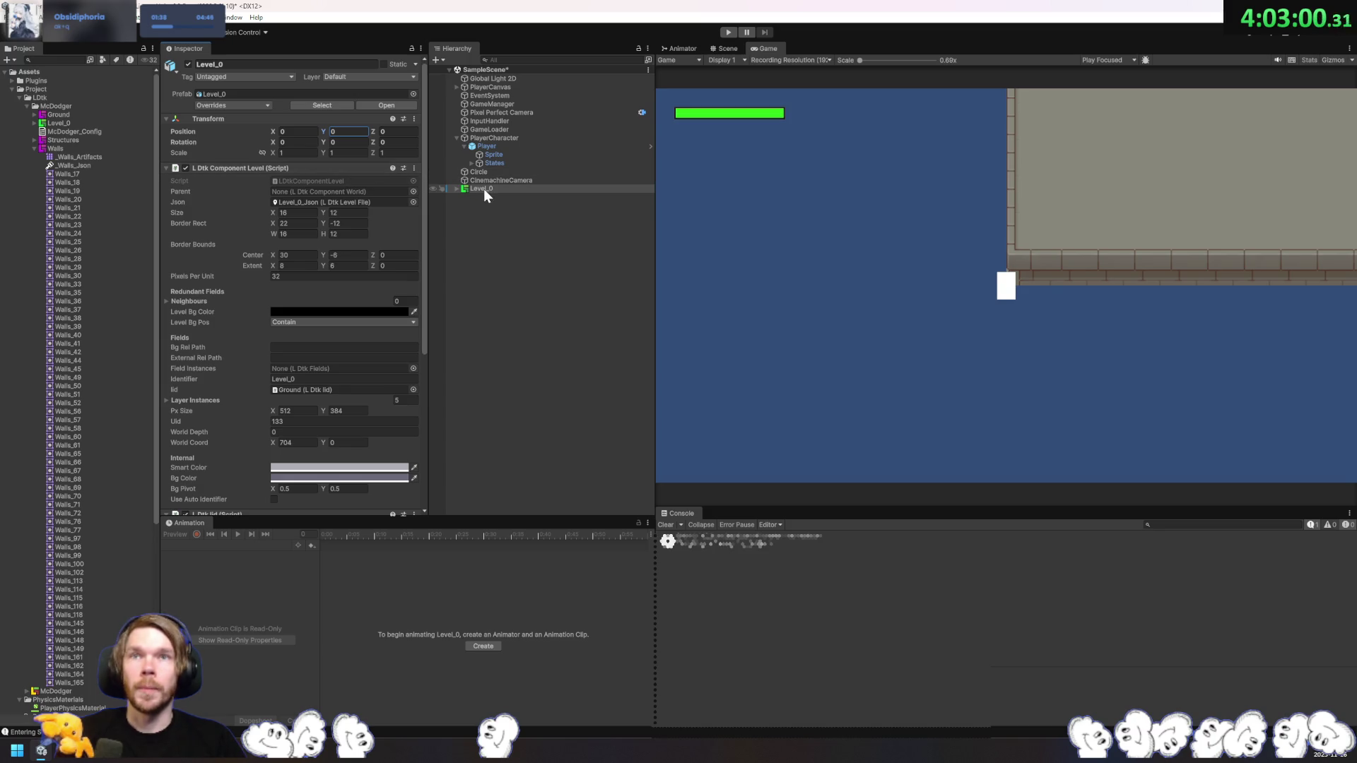
# Step: Move the Player to X 8.19, Y 6.65, then widen Level_0 one column left in LDtk
pyautogui.moveTo(482, 145); pyautogui.dragTo(485, 189)
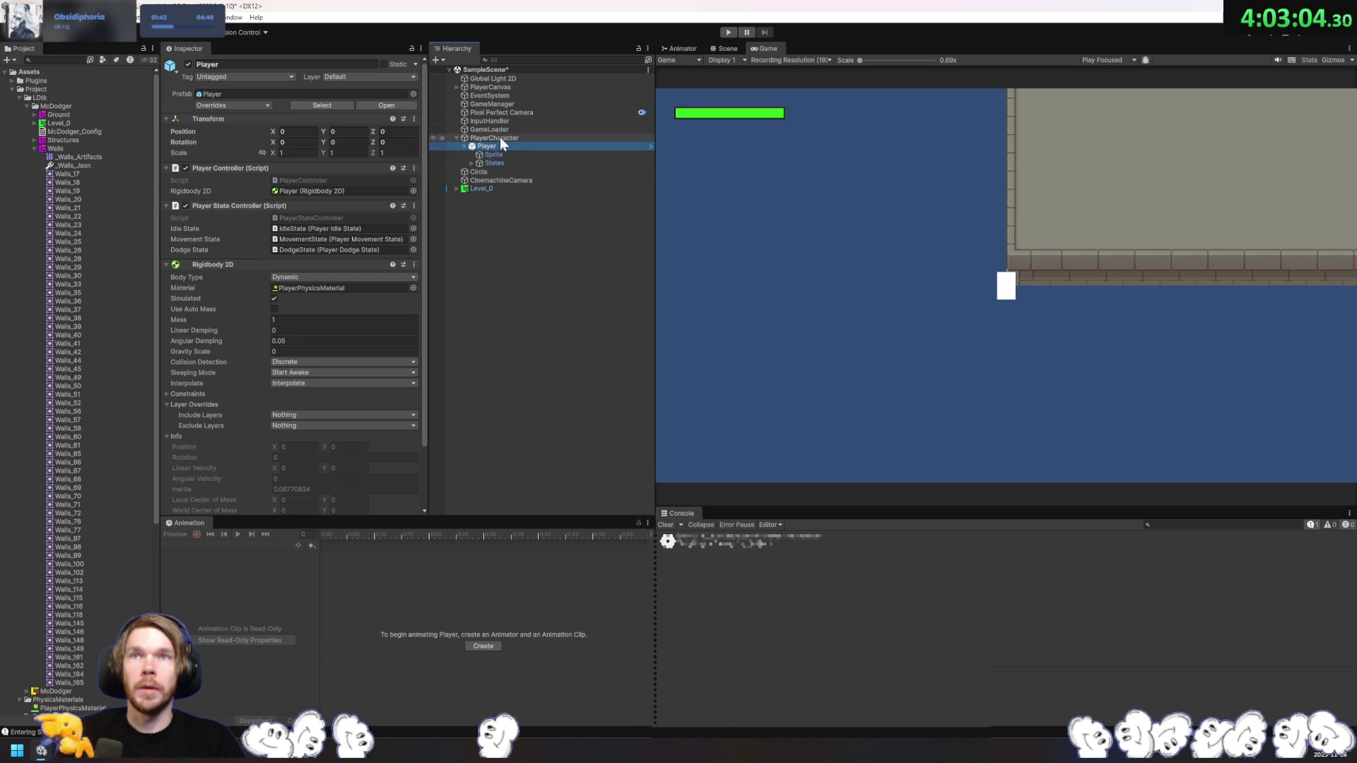
pyautogui.moveTo(274, 131); pyautogui.dragTo(421, 151)
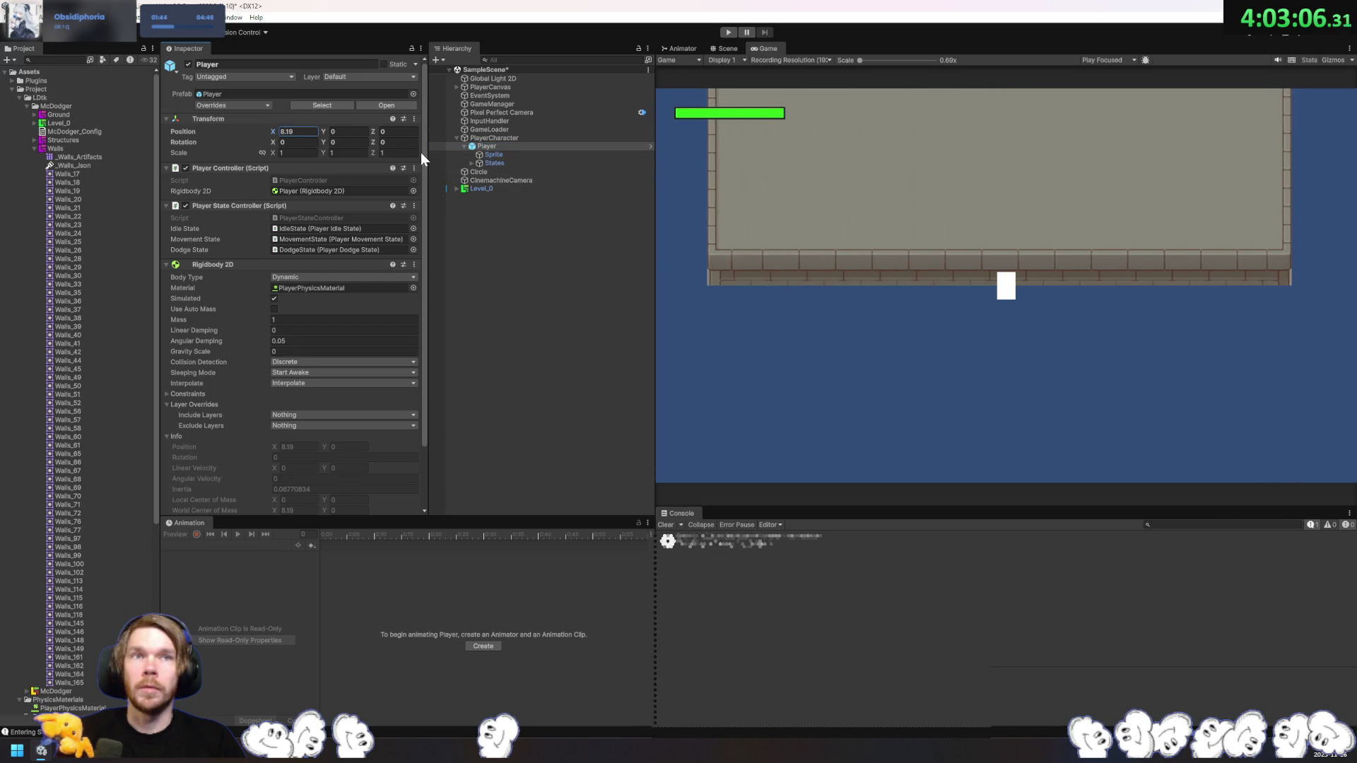
pyautogui.moveTo(323, 132); pyautogui.dragTo(443, 171)
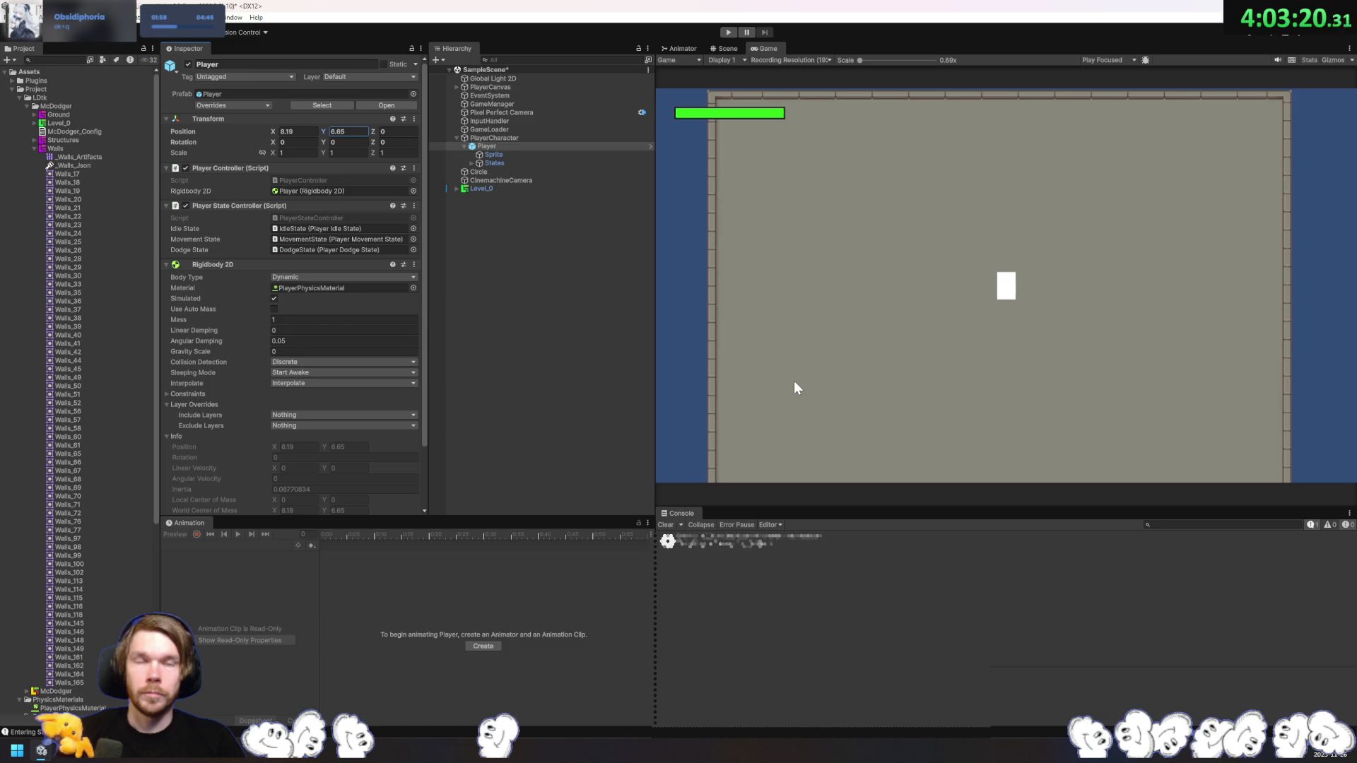
pyautogui.hotkey('alt', 'Tab')
pyautogui.moveTo(374, 373); pyautogui.dragTo(329, 373)
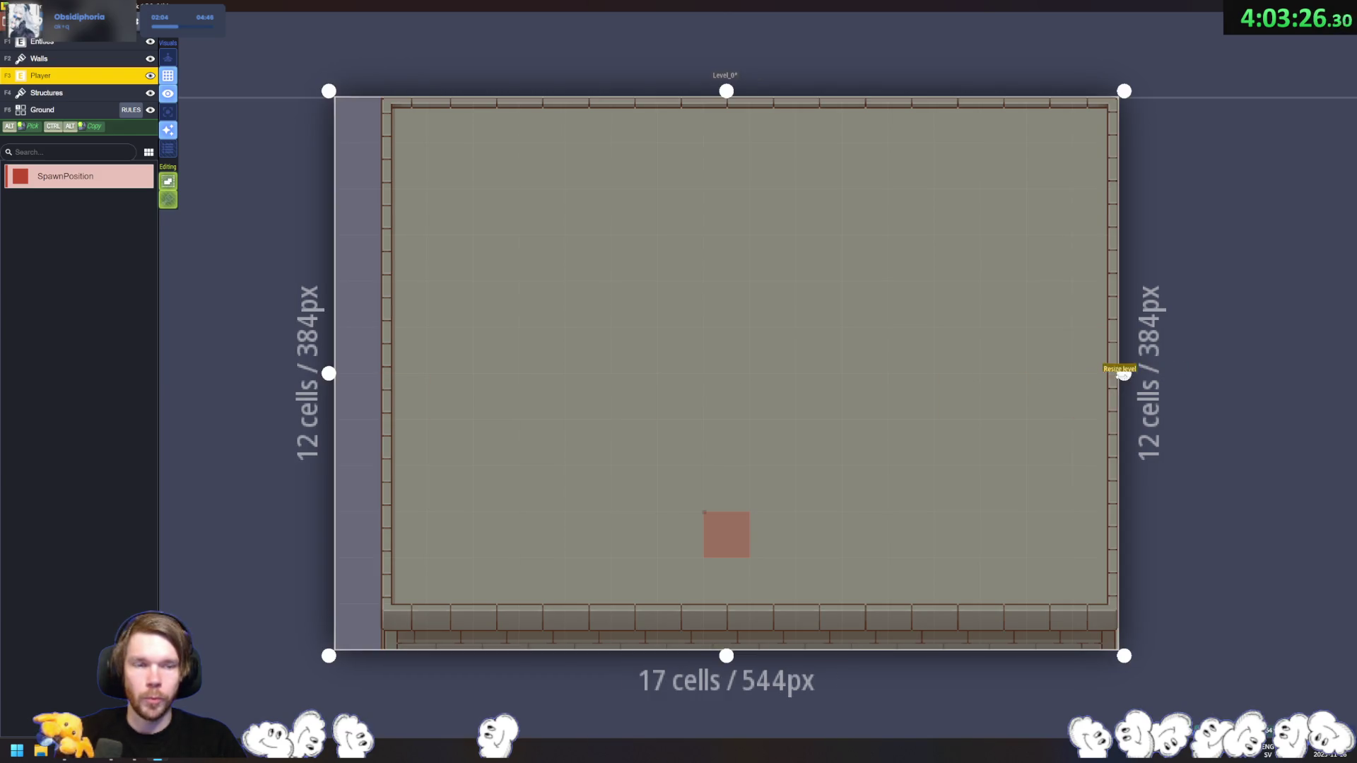
# Step: Widen Level_0 to 18 cells and adjust the spawn position markers
pyautogui.moveTo(1123, 373); pyautogui.dragTo(1171, 373)
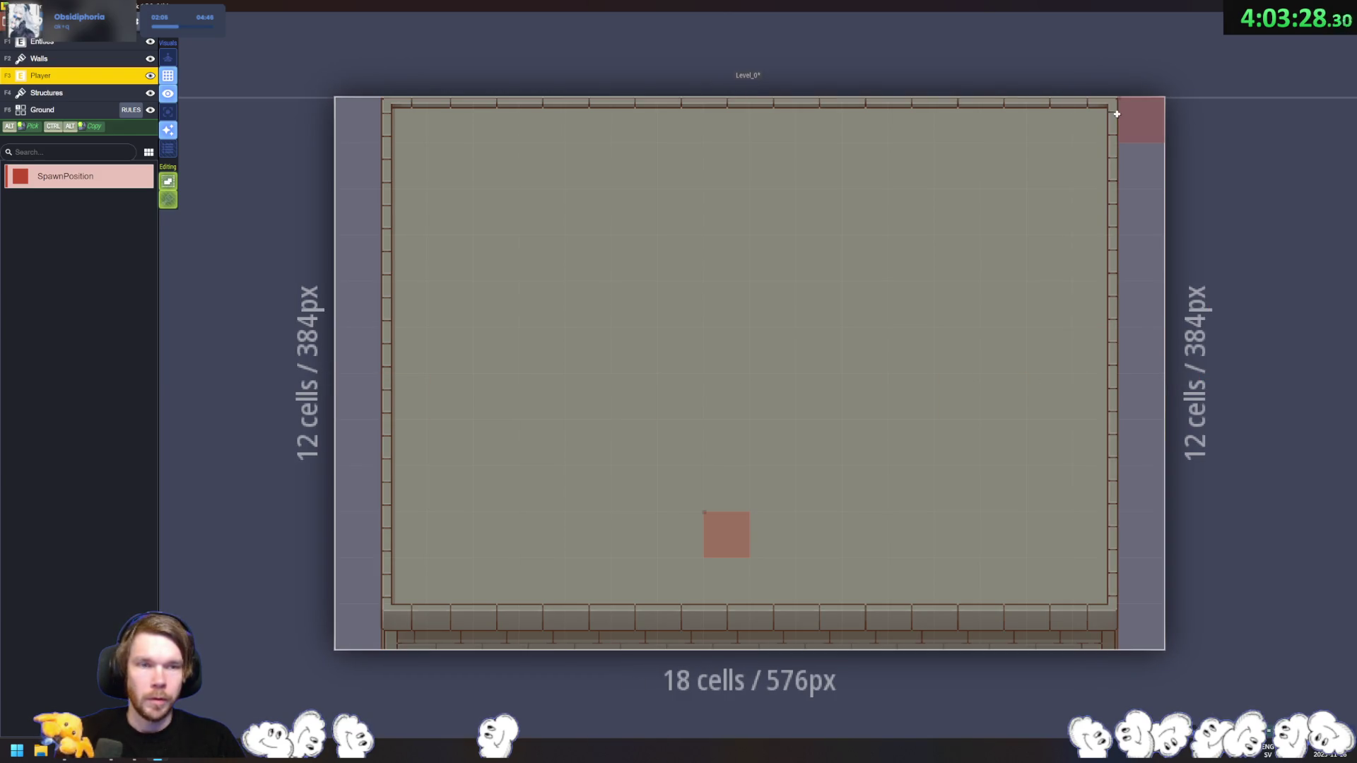
pyautogui.moveTo(1102, 117)
pyautogui.mouseDown()
pyautogui.moveTo(1130, 597)
pyautogui.moveTo(1118, 630)
pyautogui.mouseUp()
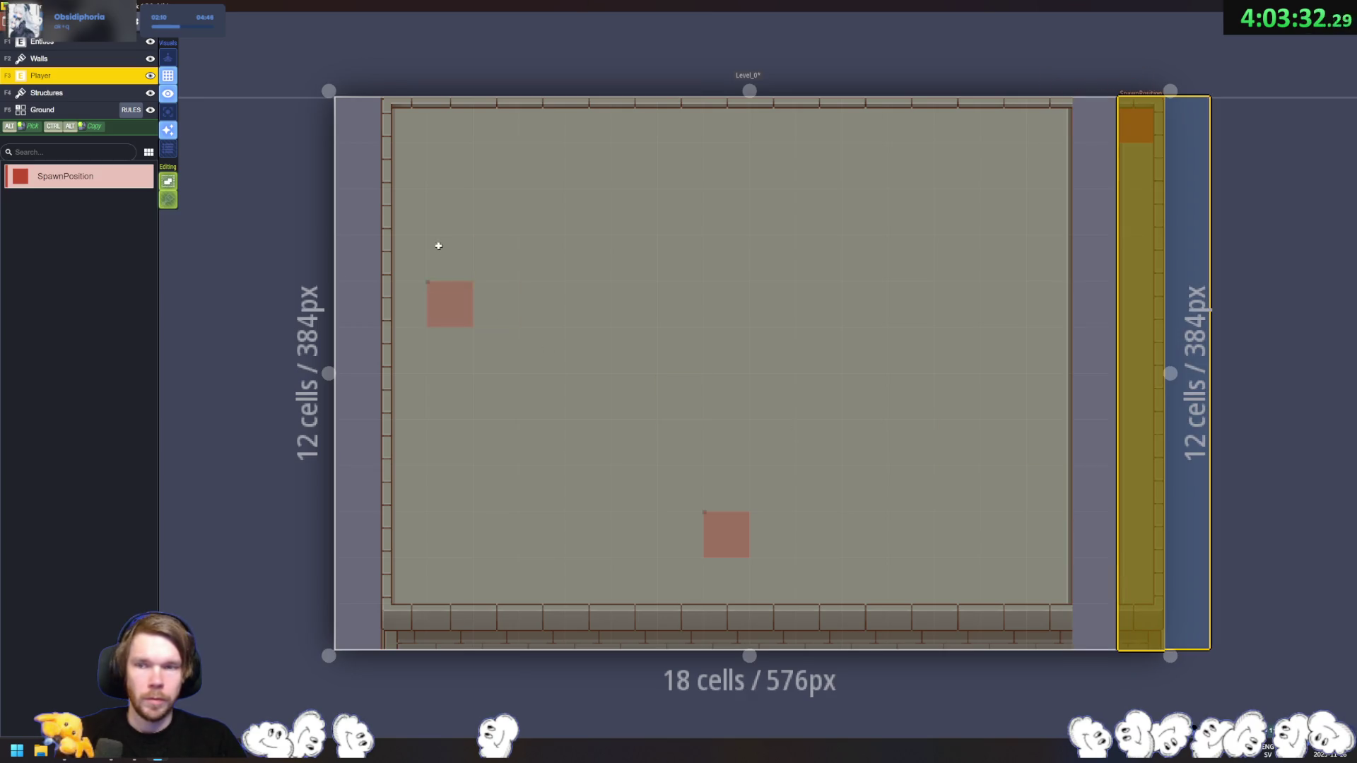
pyautogui.moveTo(367, 122); pyautogui.dragTo(385, 330)
pyautogui.moveTo(376, 625)
pyautogui.mouseDown()
pyautogui.moveTo(400, 569)
pyautogui.moveTo(358, 568)
pyautogui.mouseUp()
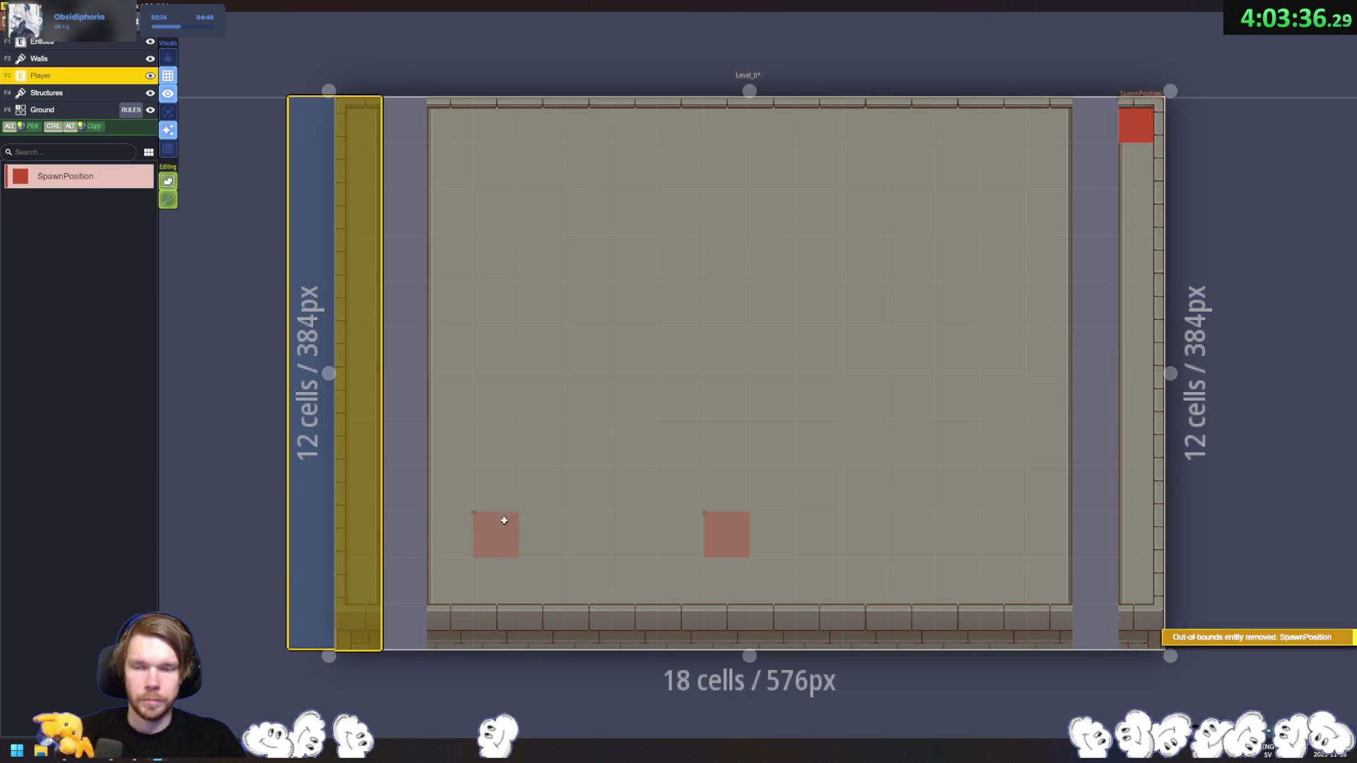
pyautogui.click(495, 487)
pyautogui.moveTo(495, 488)
pyautogui.mouseDown()
pyautogui.moveTo(494, 396)
pyautogui.moveTo(493, 424)
pyautogui.mouseUp()
# Step: Fill the new left and right columns with Ground tiles and add matching wall tiles
pyautogui.press('F5')
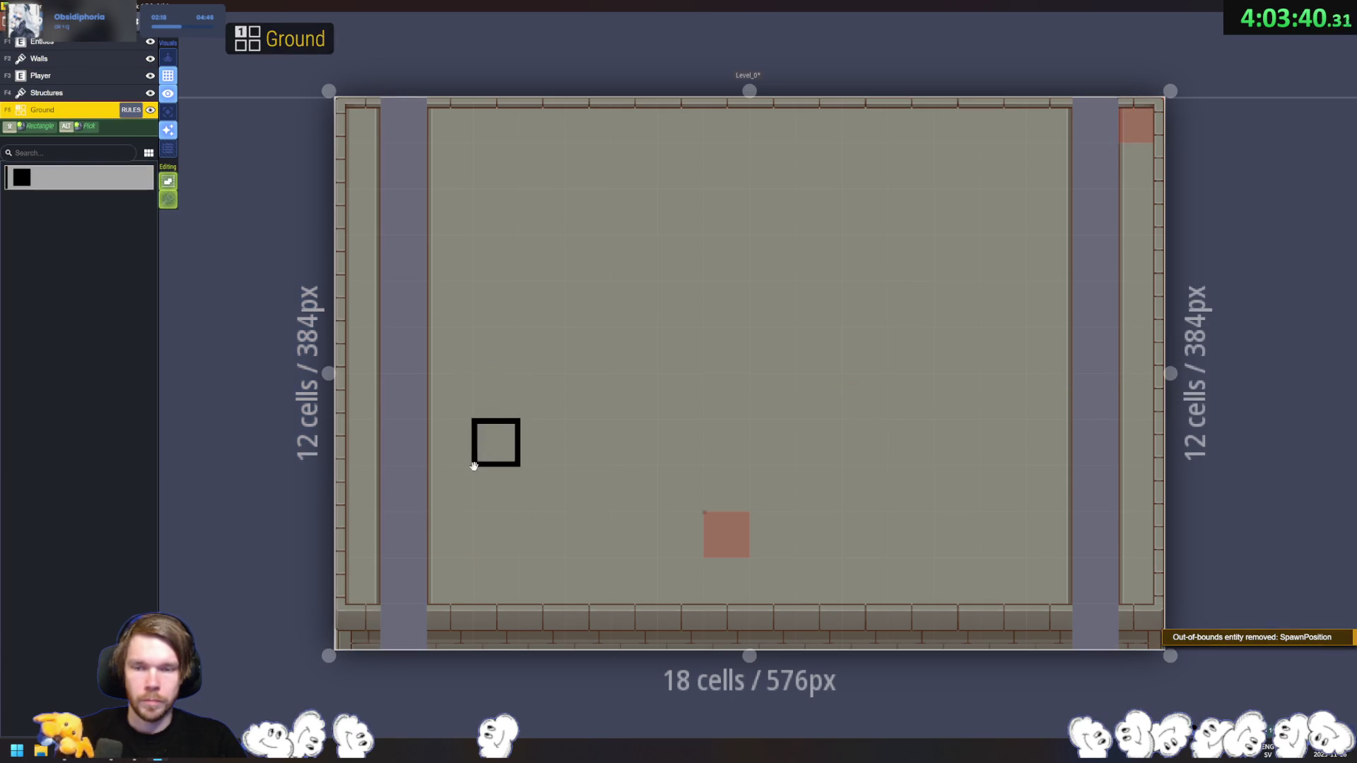
pyautogui.moveTo(400, 575); pyautogui.dragTo(413, 119)
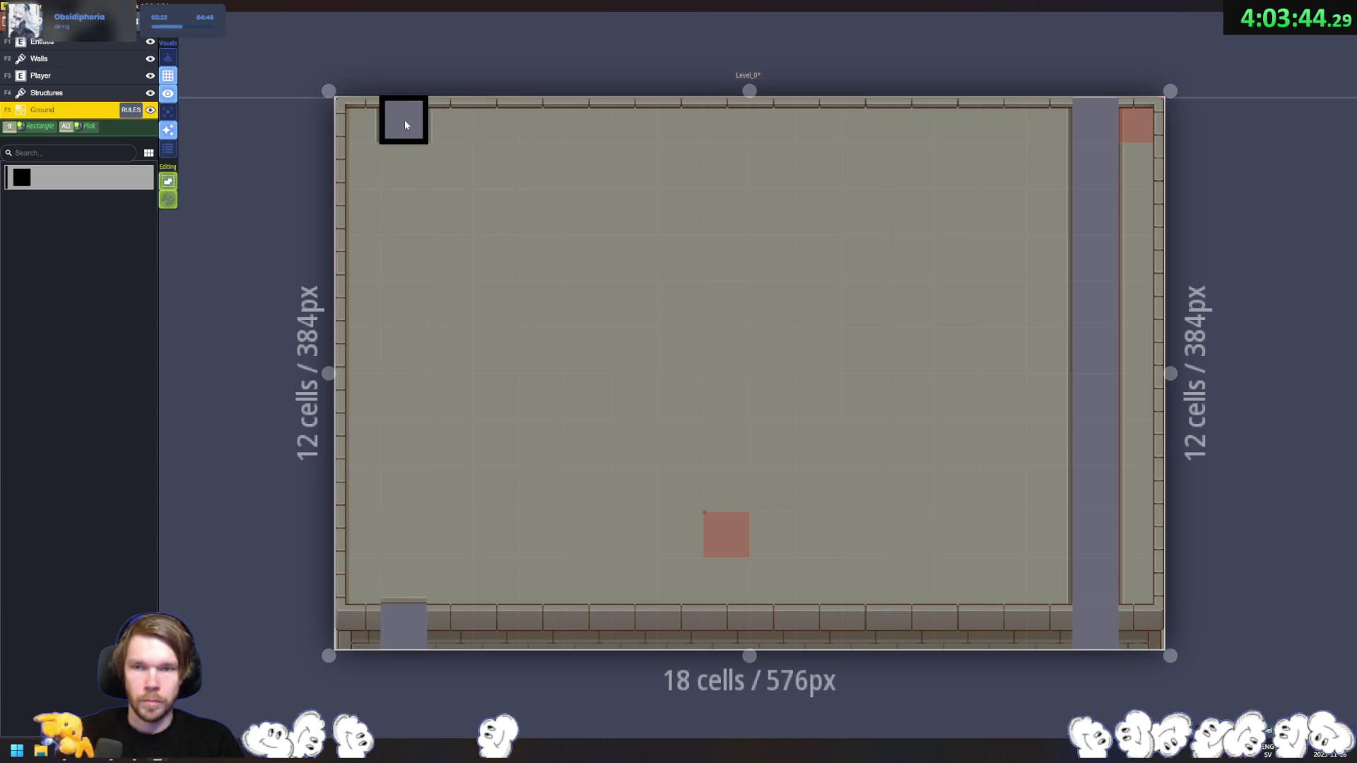
pyautogui.press('F2')
pyautogui.click(449, 425)
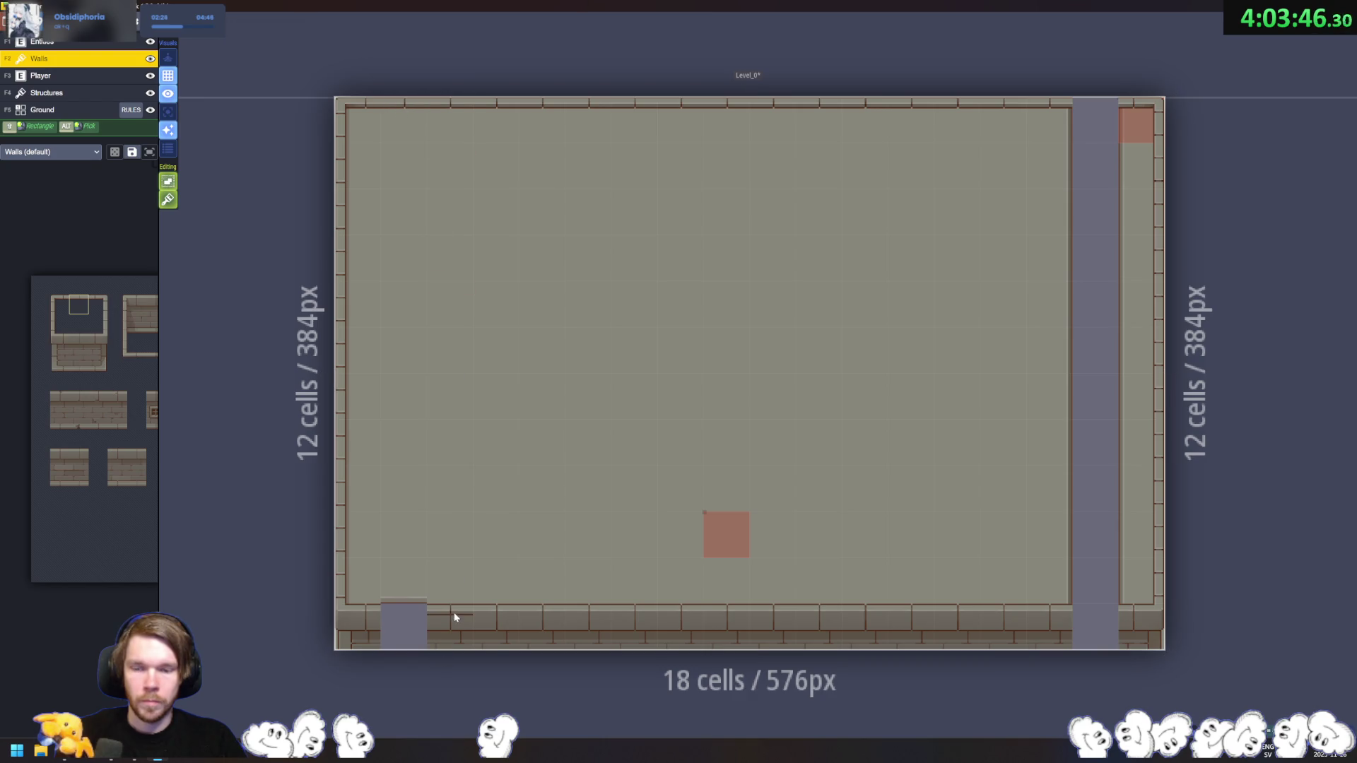
pyautogui.press('F5')
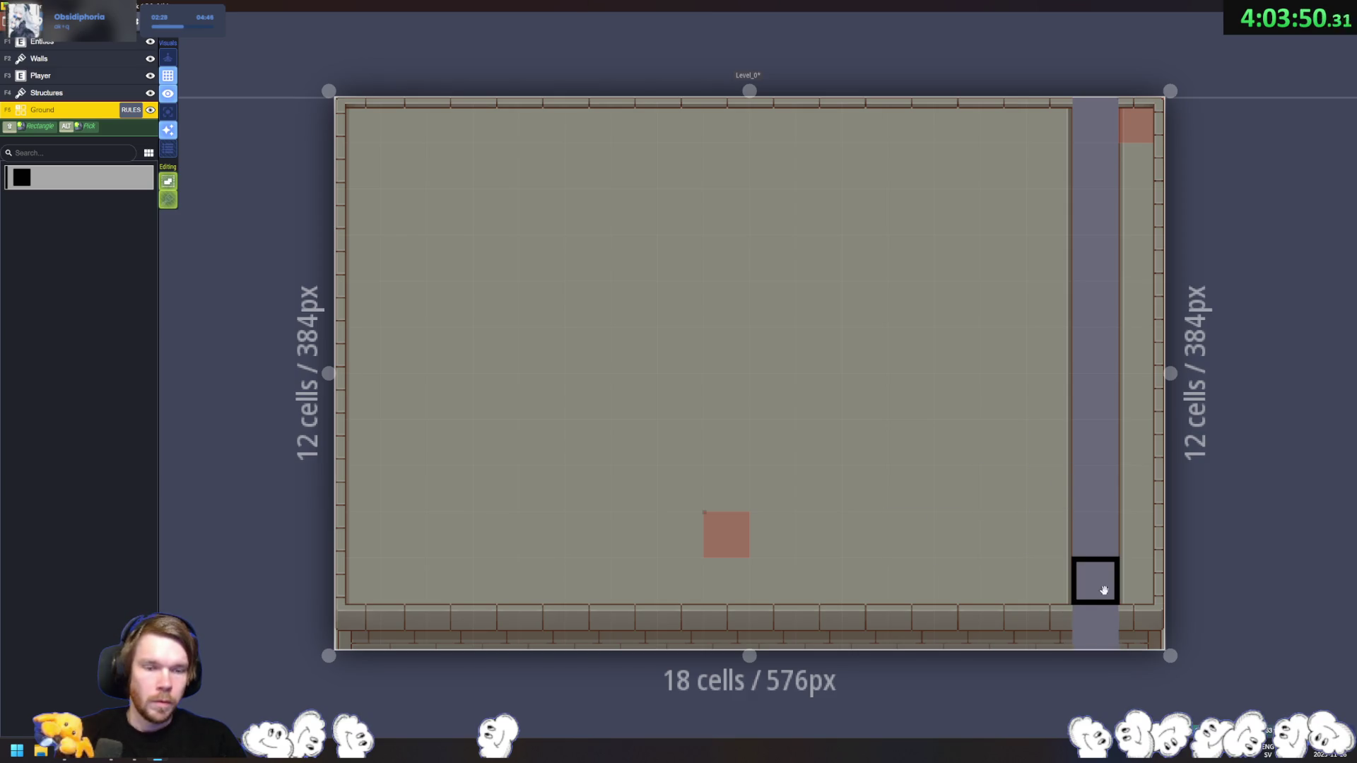
pyautogui.moveTo(1097, 626); pyautogui.dragTo(1107, 117)
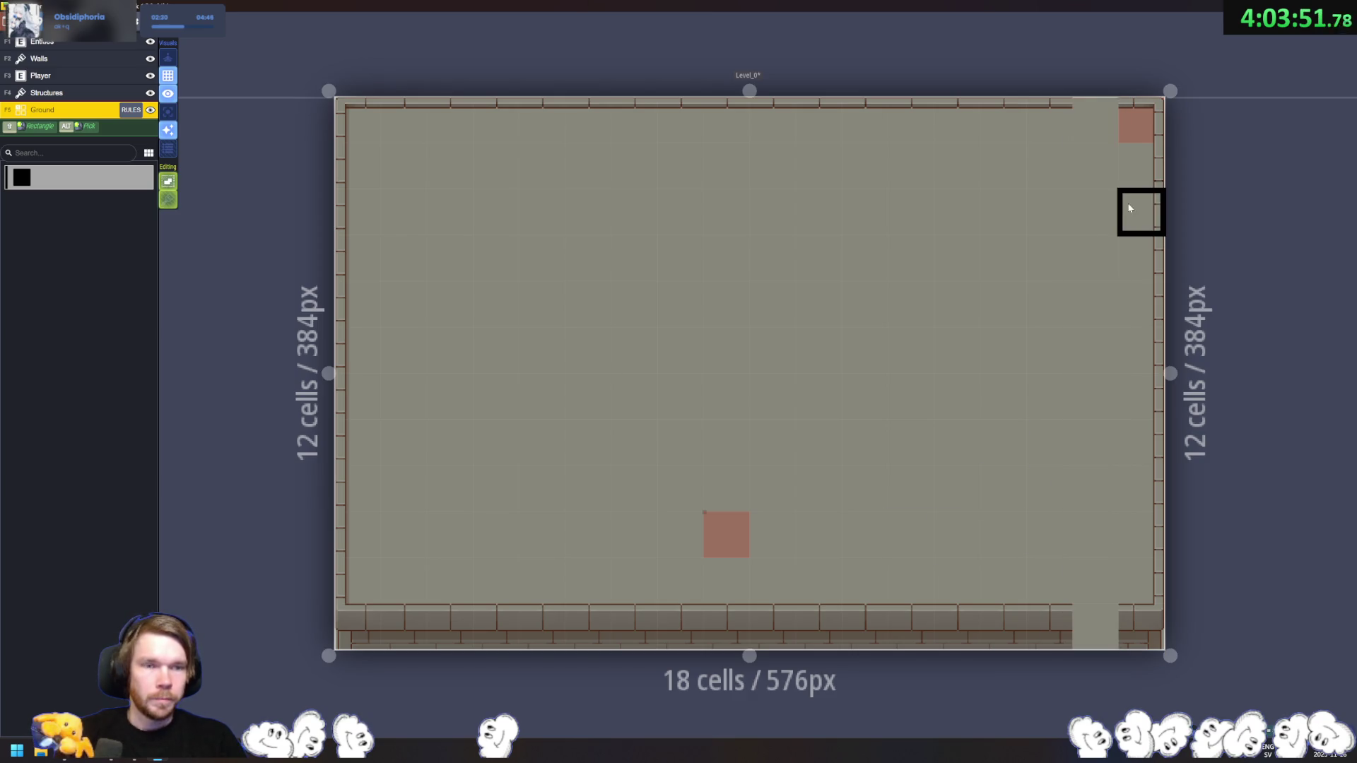
pyautogui.press('F2')
pyautogui.click(1136, 139)
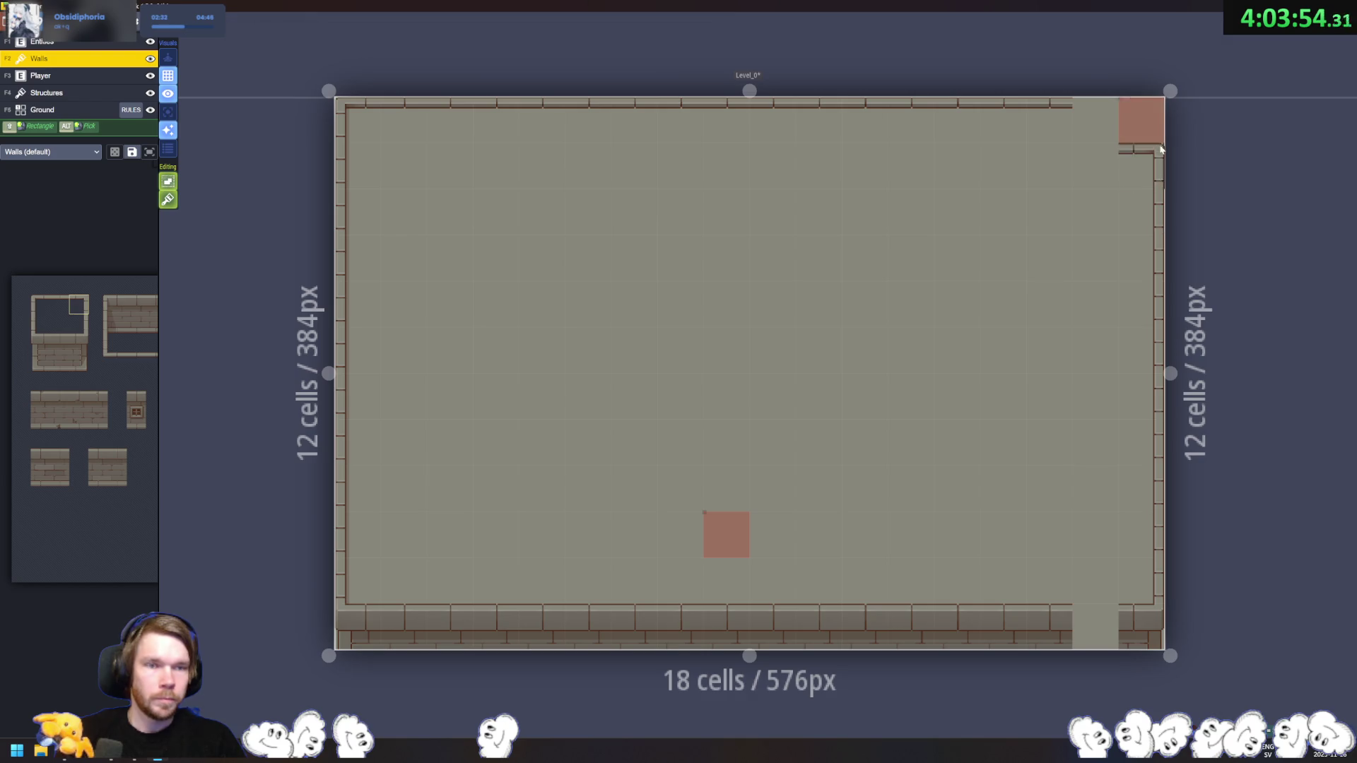
# Step: Complete the missing bottom-right and top-right wall cells and save the McDodger project
pyautogui.press('F3')
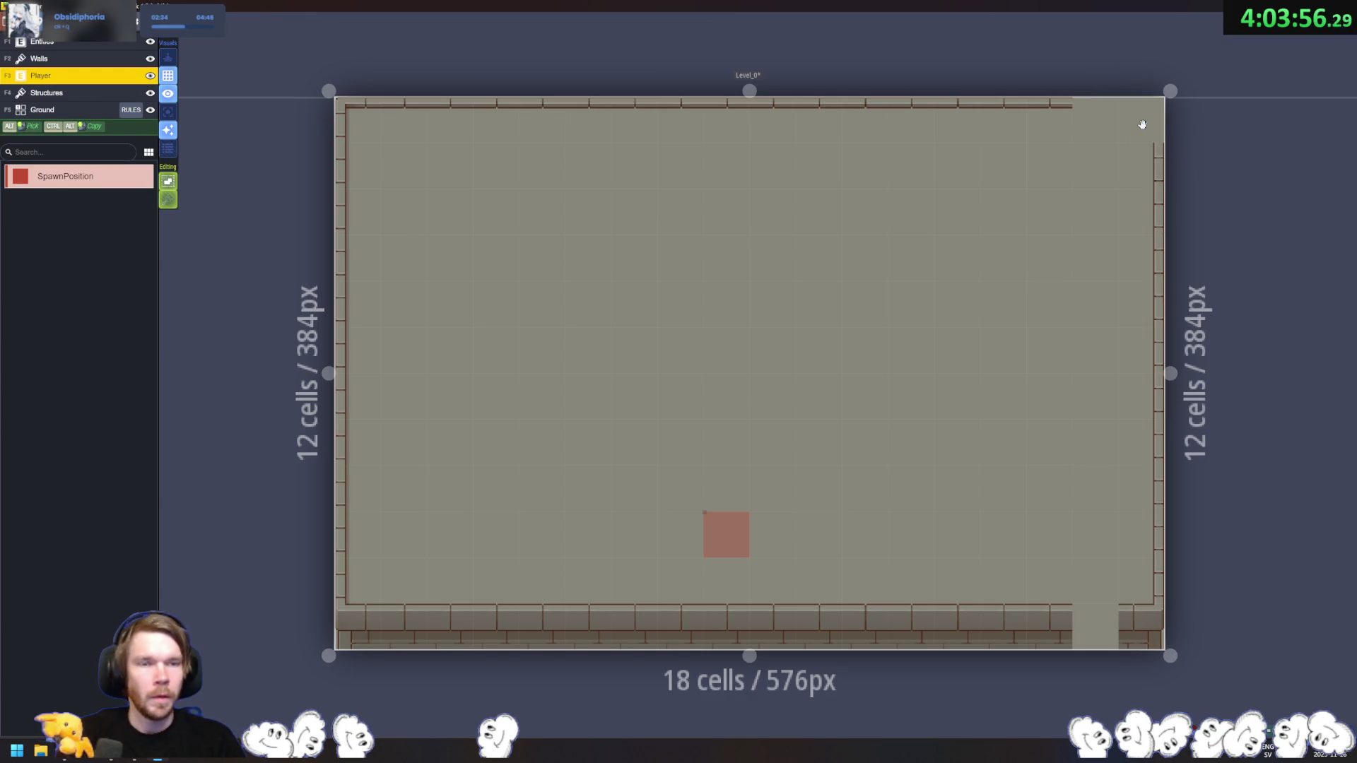
pyautogui.press('F2')
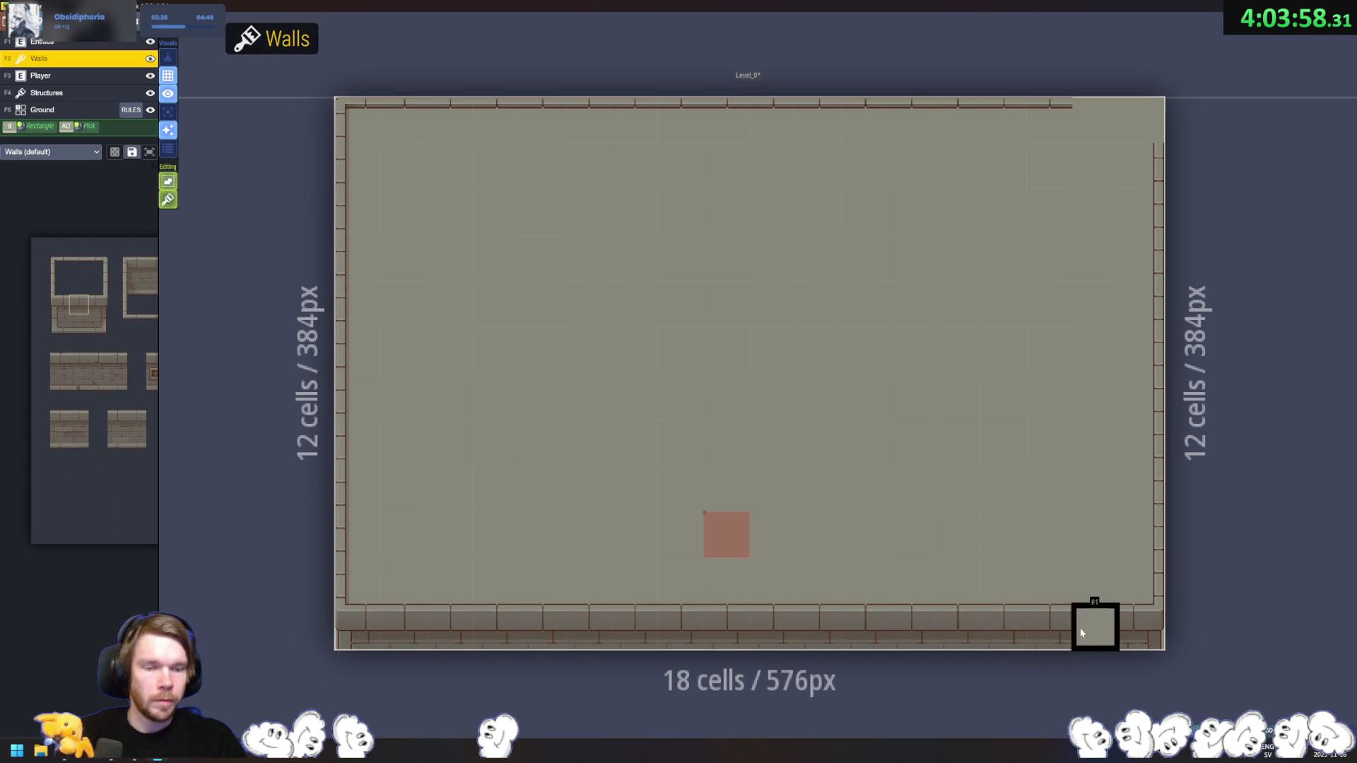
pyautogui.click(1095, 626)
pyautogui.click(1069, 109)
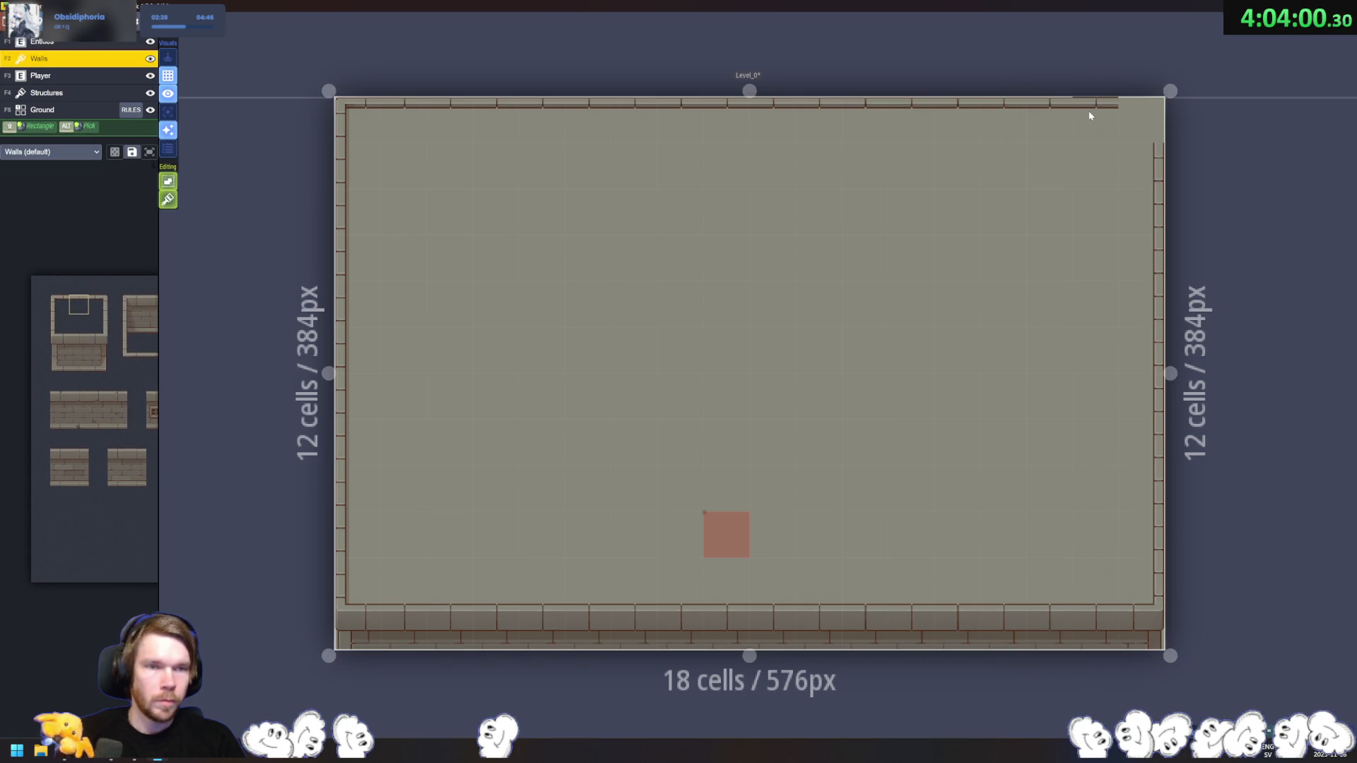
pyautogui.moveTo(112, 314)
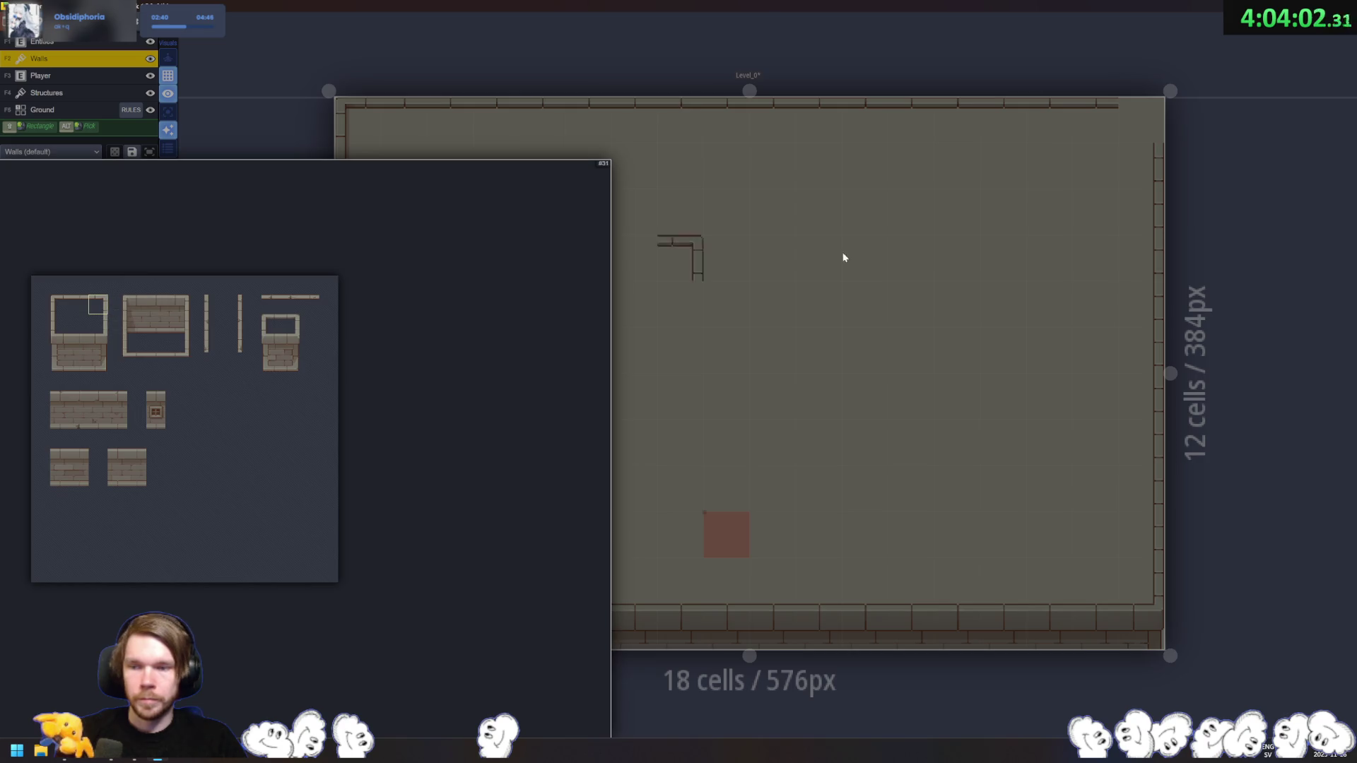
pyautogui.click(1158, 115)
pyautogui.hotkey('ctrl', 's')
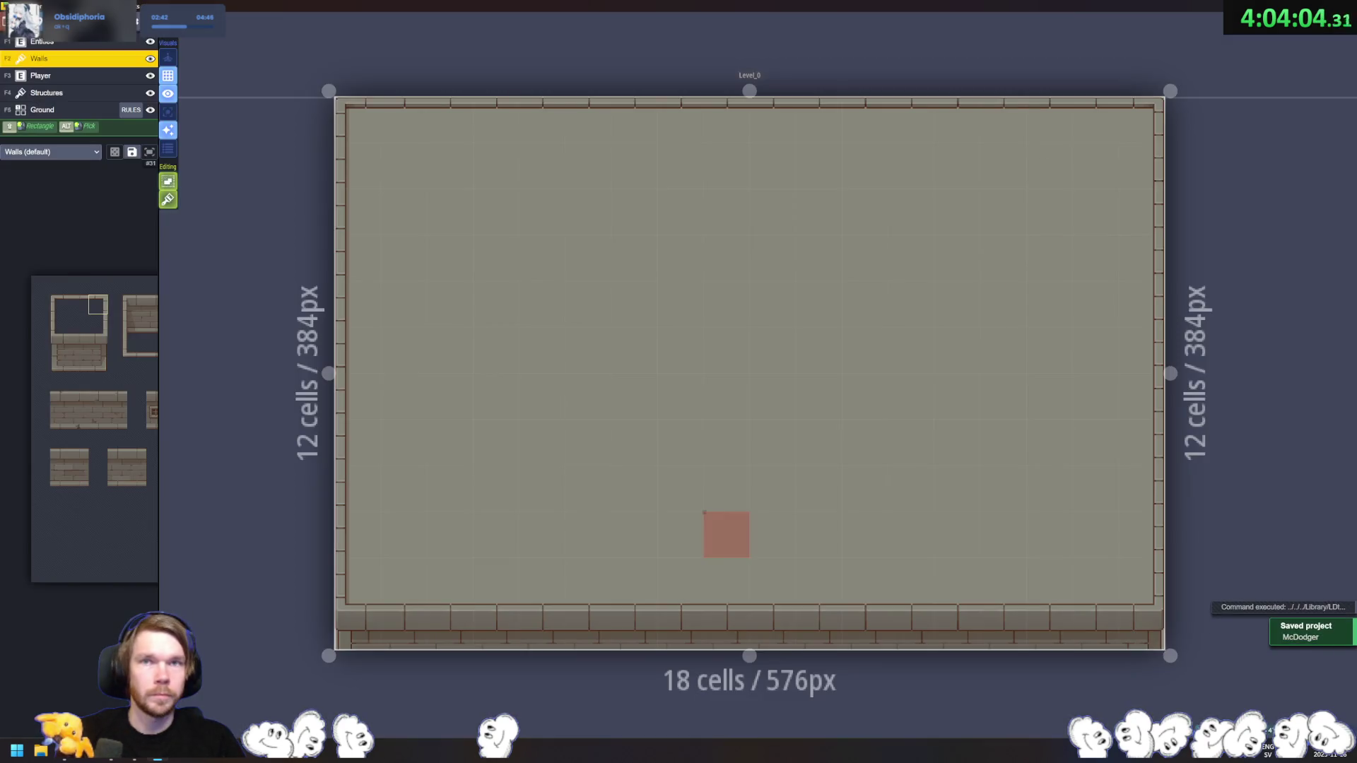
pyautogui.hotkey('alt', 'Tab')
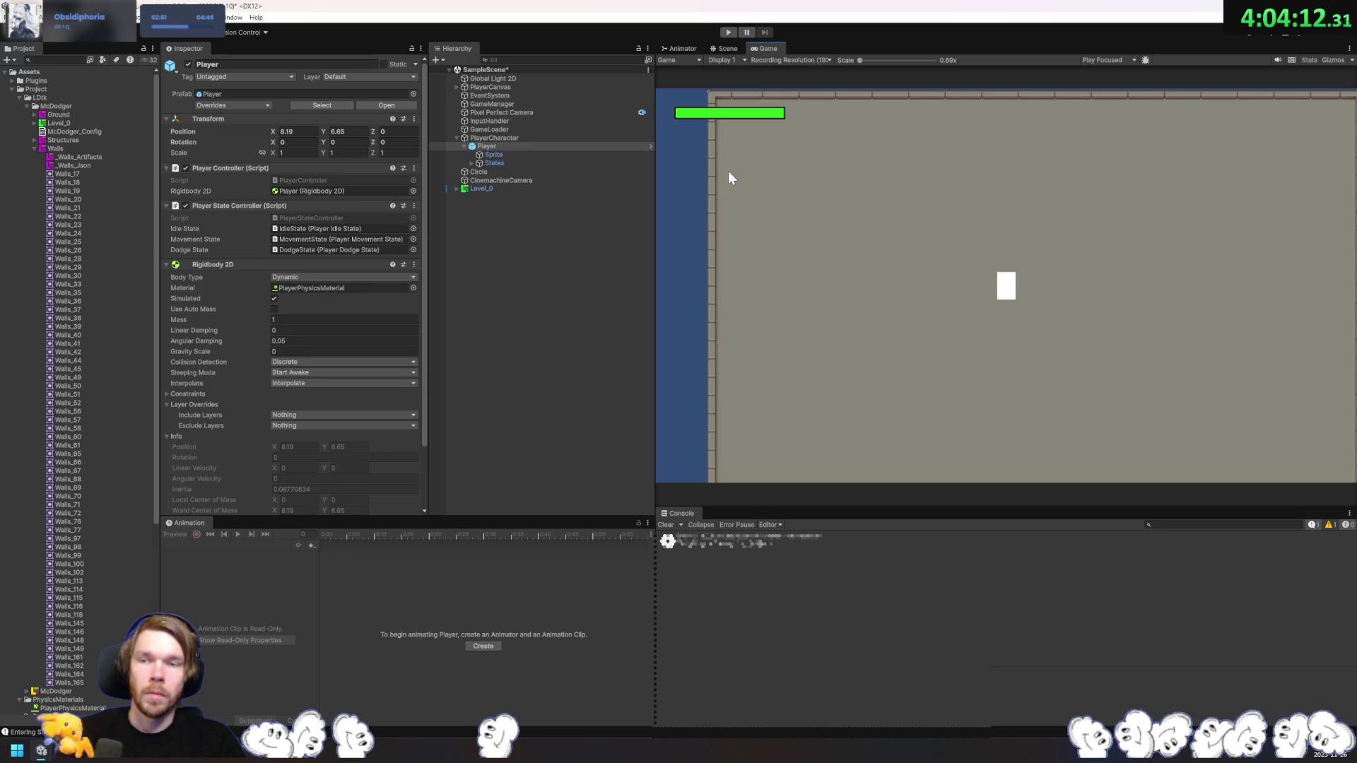
# Step: Nudge the Player's Position X to 8.93 to fit the wider level
pyautogui.click(481, 146)
pyautogui.moveTo(273, 132); pyautogui.dragTo(289, 134)
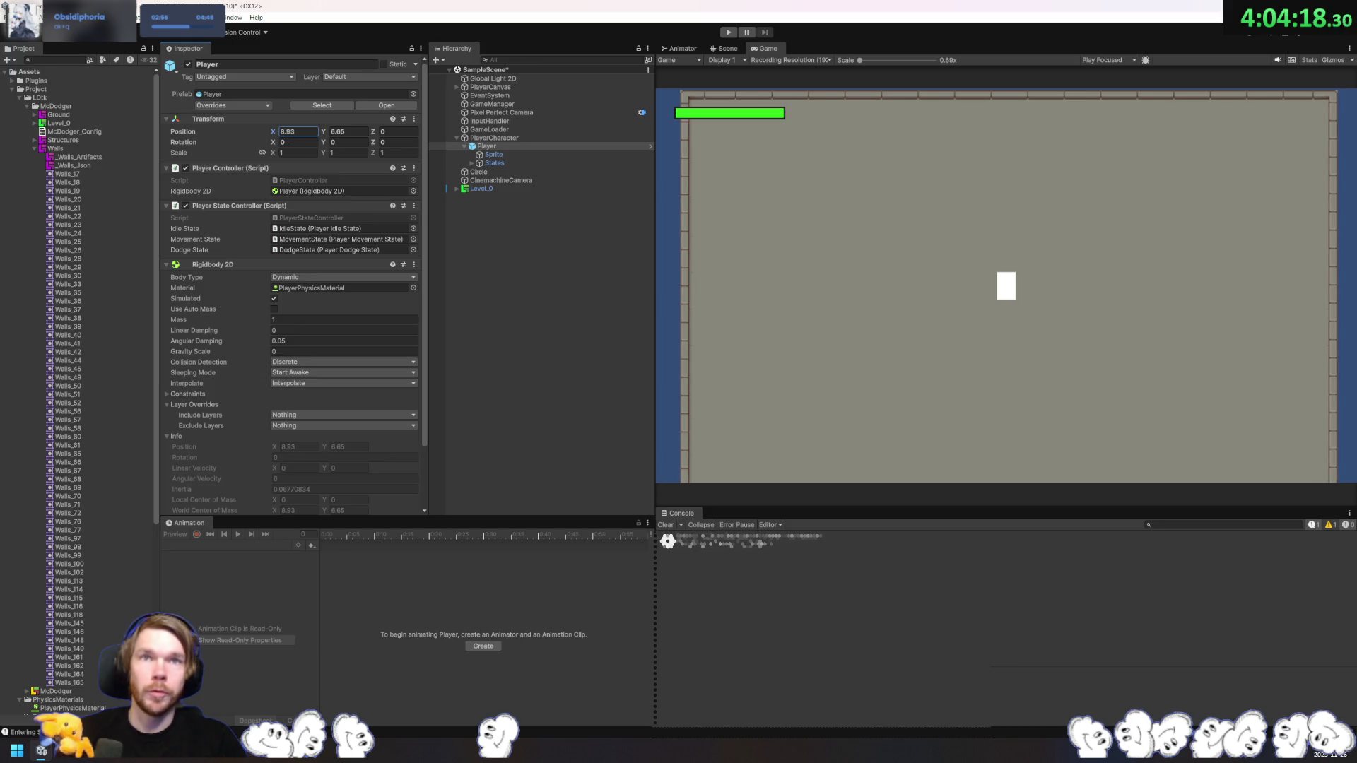
pyautogui.hotkey('alt', 'Tab')
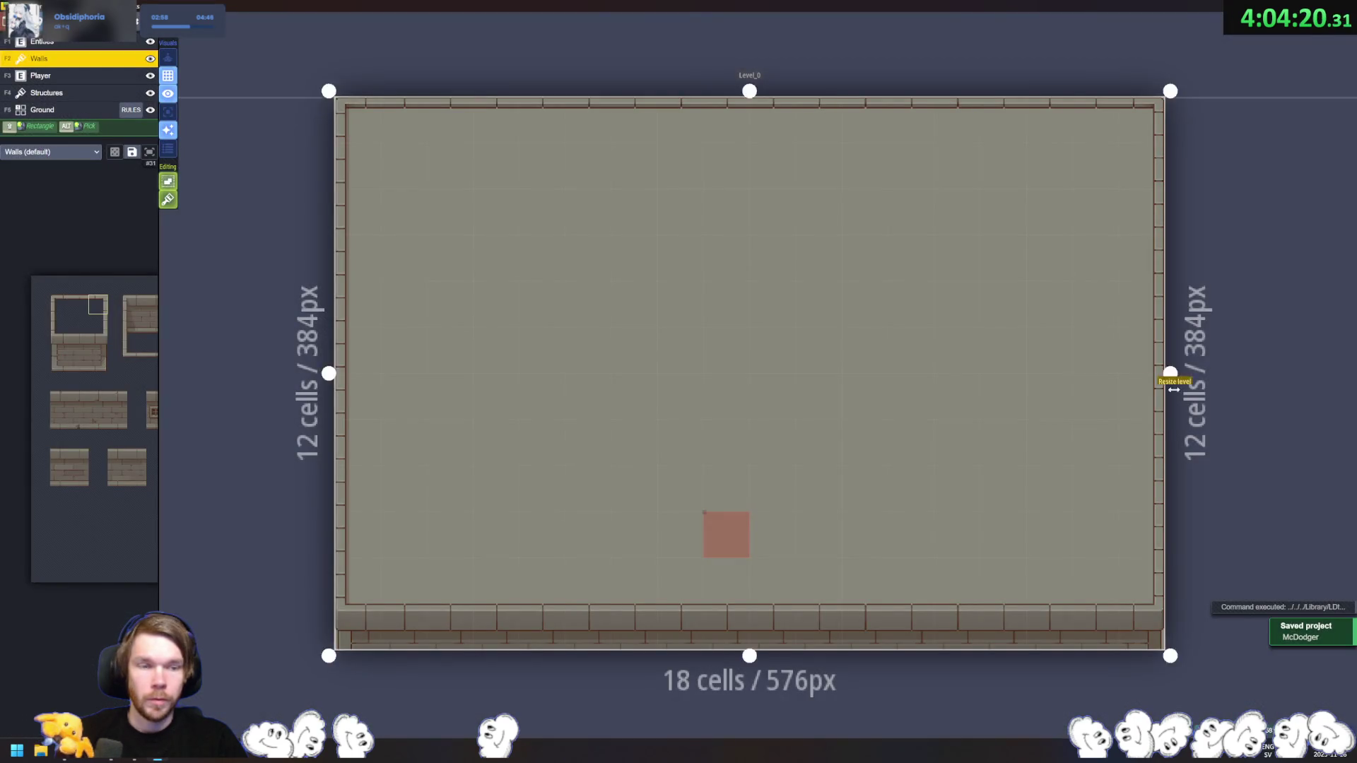
# Step: Extend Level_0 to 20 cells on both sides and try painting a left wall column
pyautogui.moveTo(1170, 373); pyautogui.dragTo(1216, 373)
pyautogui.moveTo(328, 373); pyautogui.dragTo(286, 373)
pyautogui.moveTo(356, 120); pyautogui.dragTo(347, 618)
pyautogui.hotkey('ctrl', 'z')
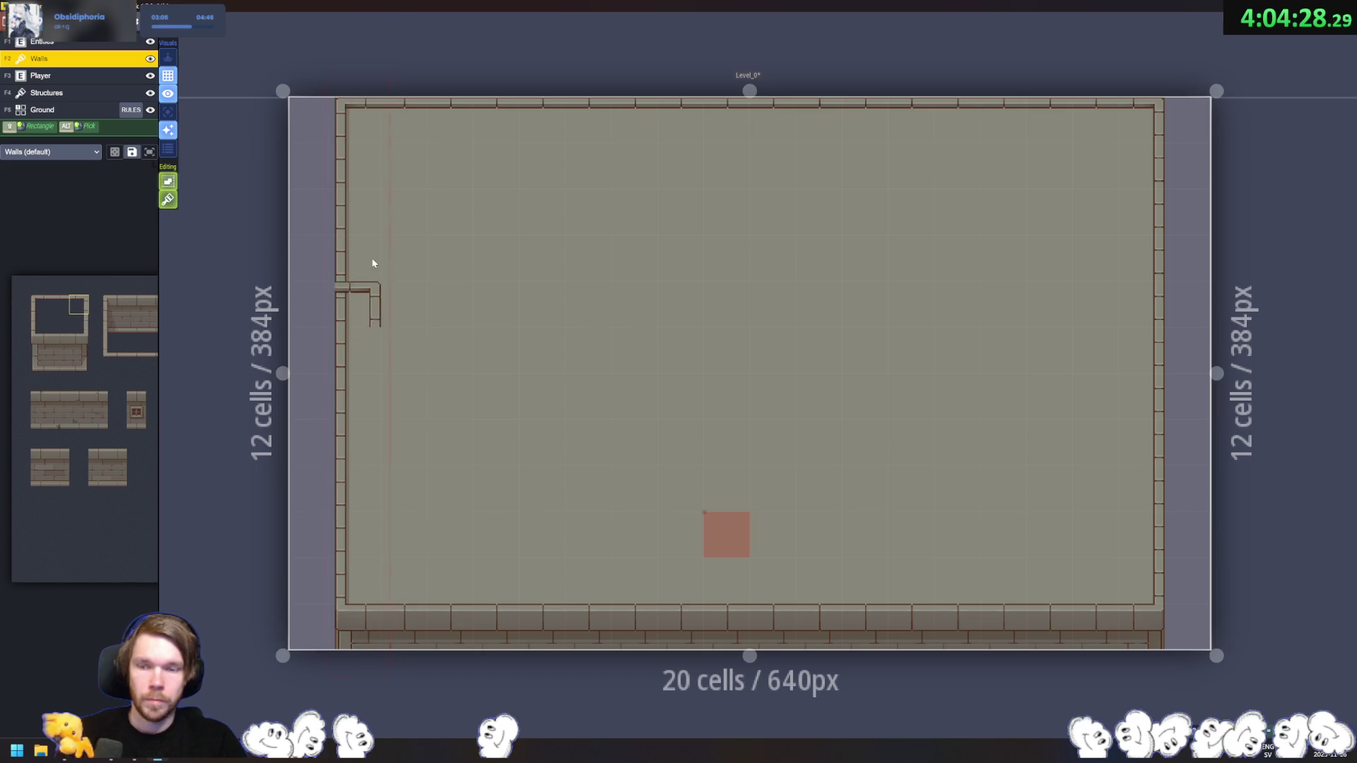
pyautogui.moveTo(353, 111); pyautogui.dragTo(357, 442)
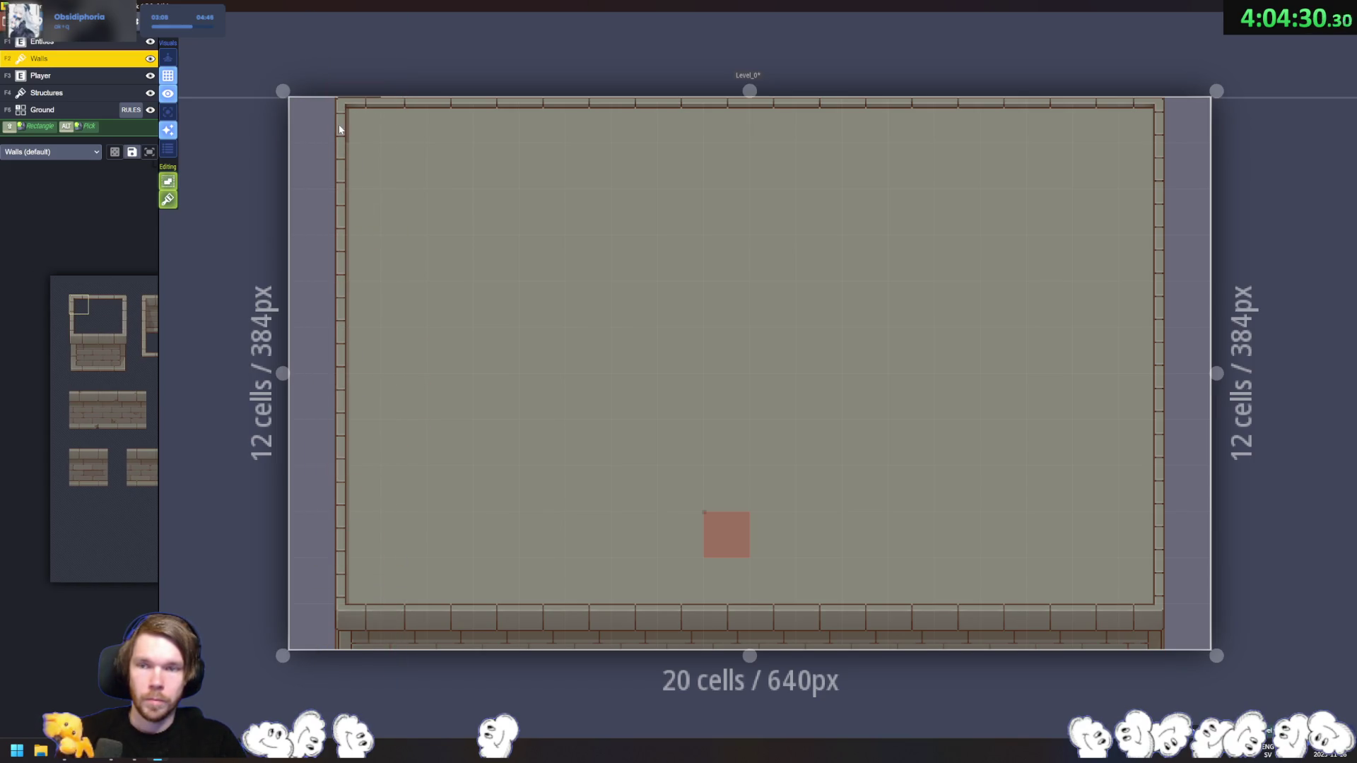
pyautogui.moveTo(346, 129); pyautogui.dragTo(359, 638)
# Step: Undo the trial wall tiles painted down the left column
pyautogui.hotkey('ctrl', 'z')
pyautogui.moveTo(363, 127)
pyautogui.mouseDown()
pyautogui.moveTo(357, 615)
pyautogui.moveTo(346, 582)
pyautogui.moveTo(406, 625)
pyautogui.moveTo(326, 616)
pyautogui.mouseUp()
pyautogui.hotkey('ctrl', 'z')
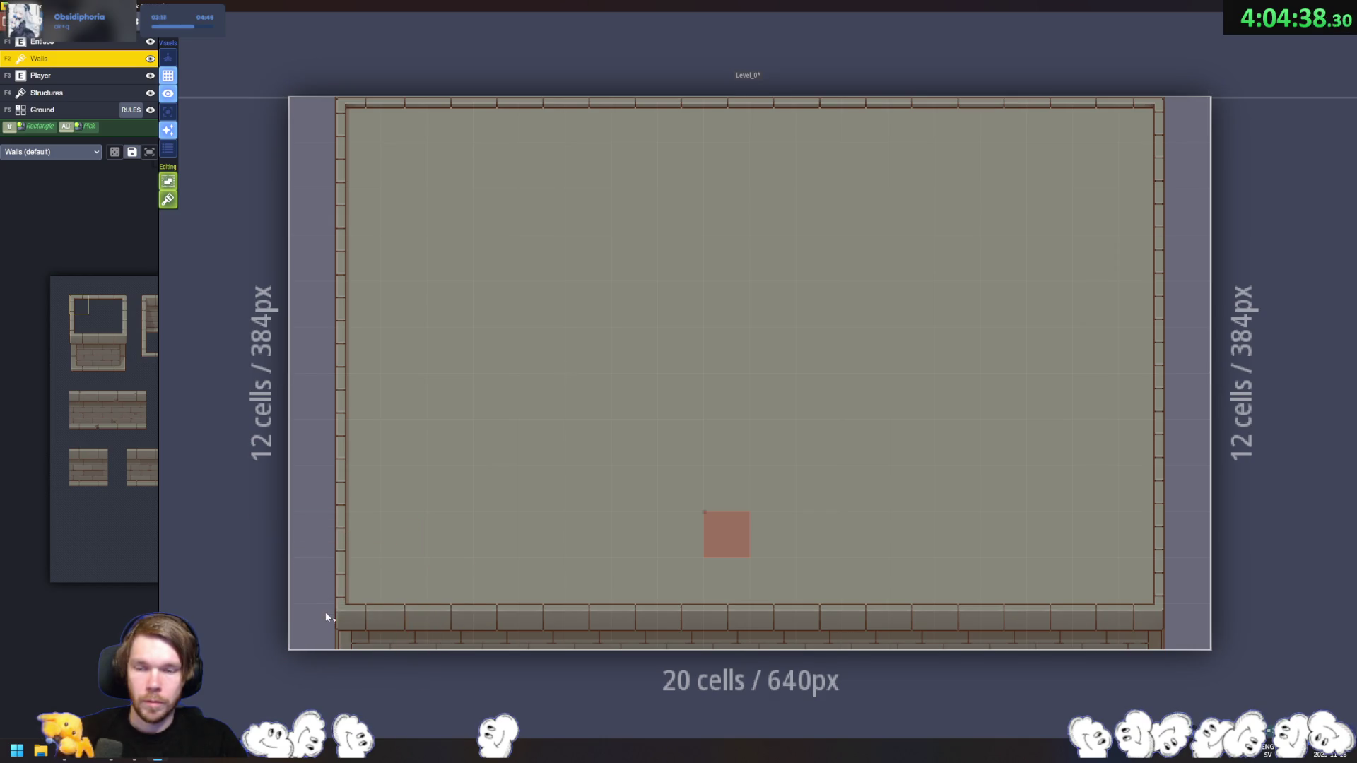
pyautogui.hotkey('ctrl', 'z')
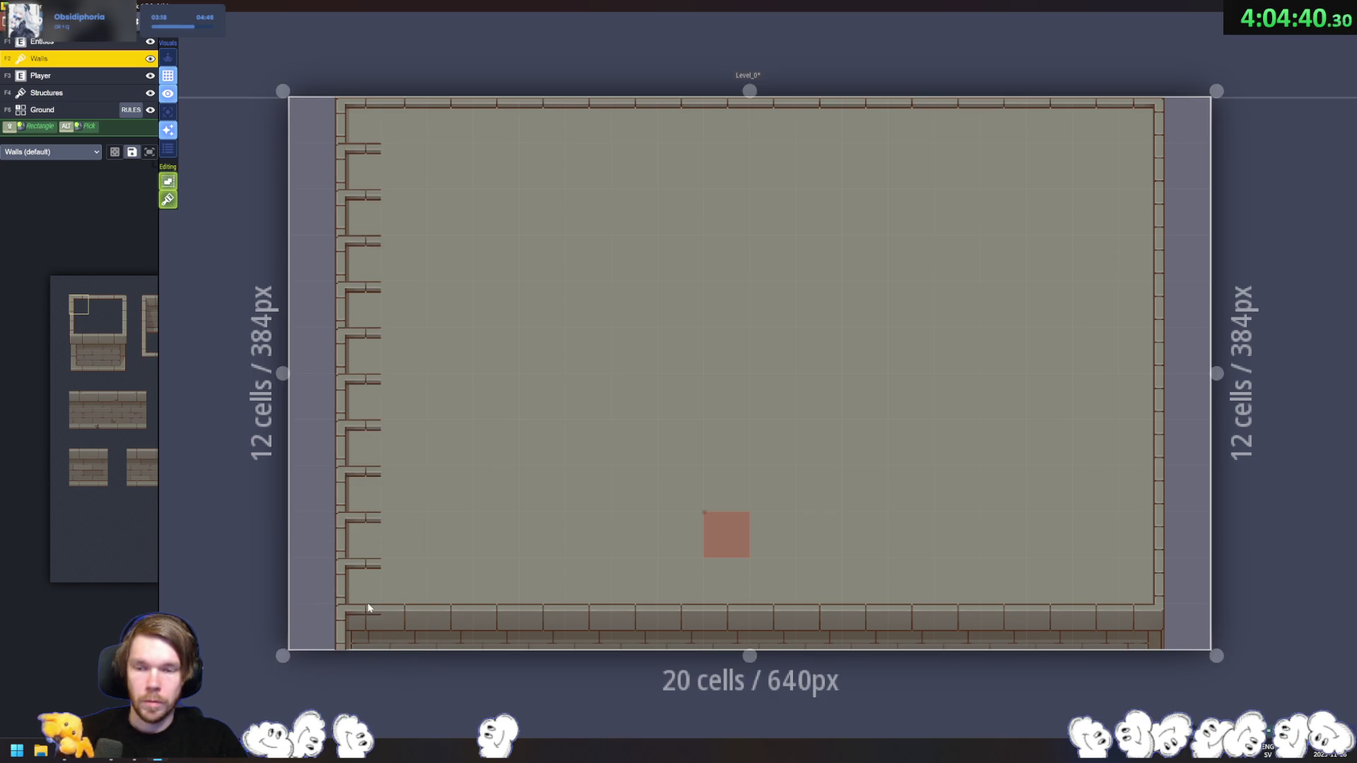
pyautogui.hotkey('ctrl', 'y')
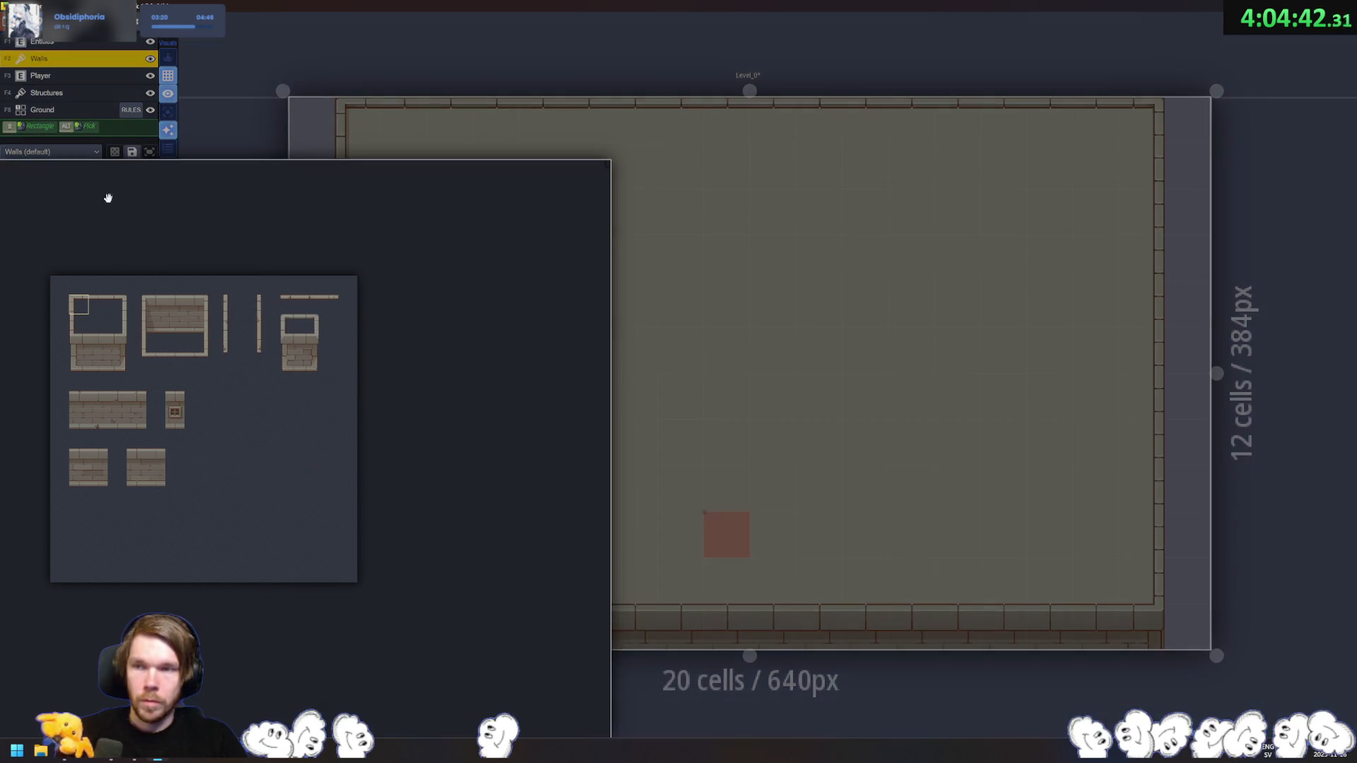
pyautogui.press('F1')
# Step: Place a tall trial SpawnPosition down the left edge, then delete it
pyautogui.moveTo(356, 121); pyautogui.dragTo(378, 636)
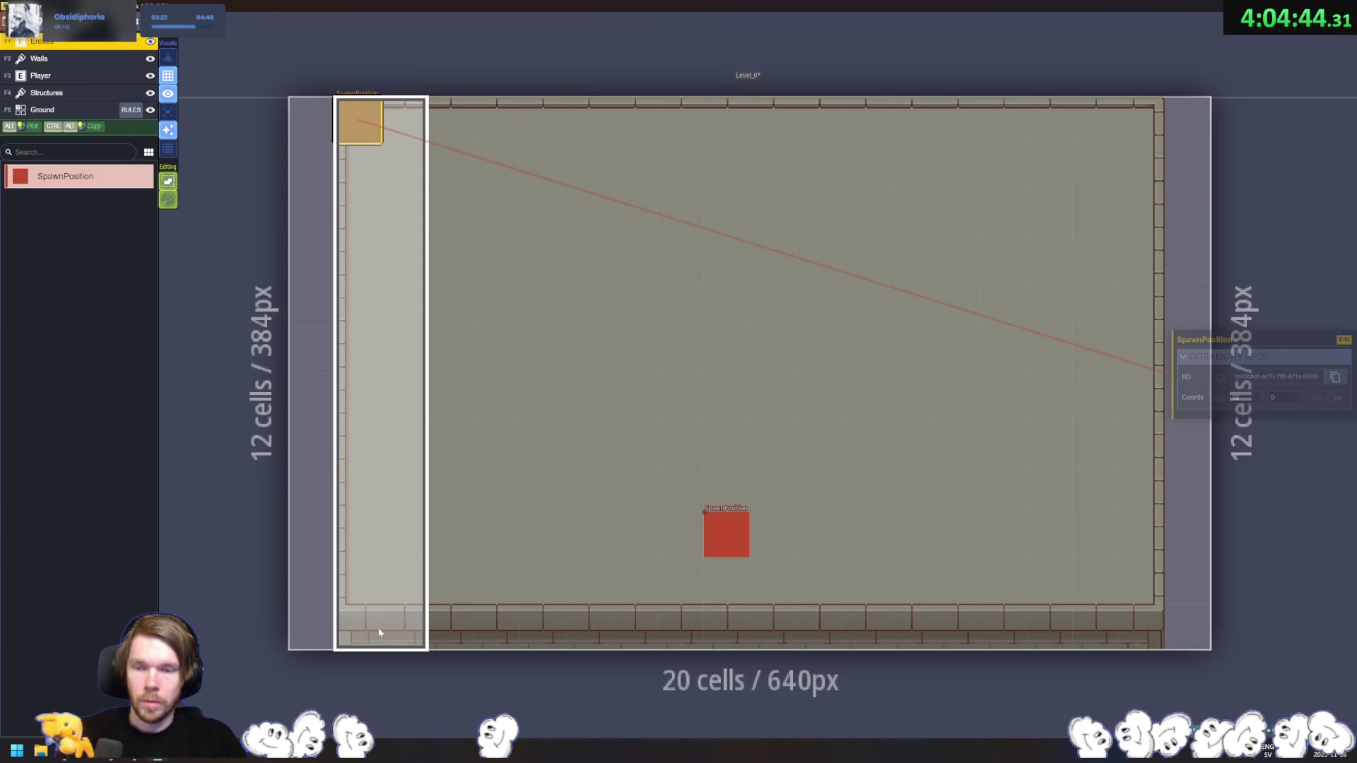
pyautogui.moveTo(354, 515); pyautogui.dragTo(318, 530)
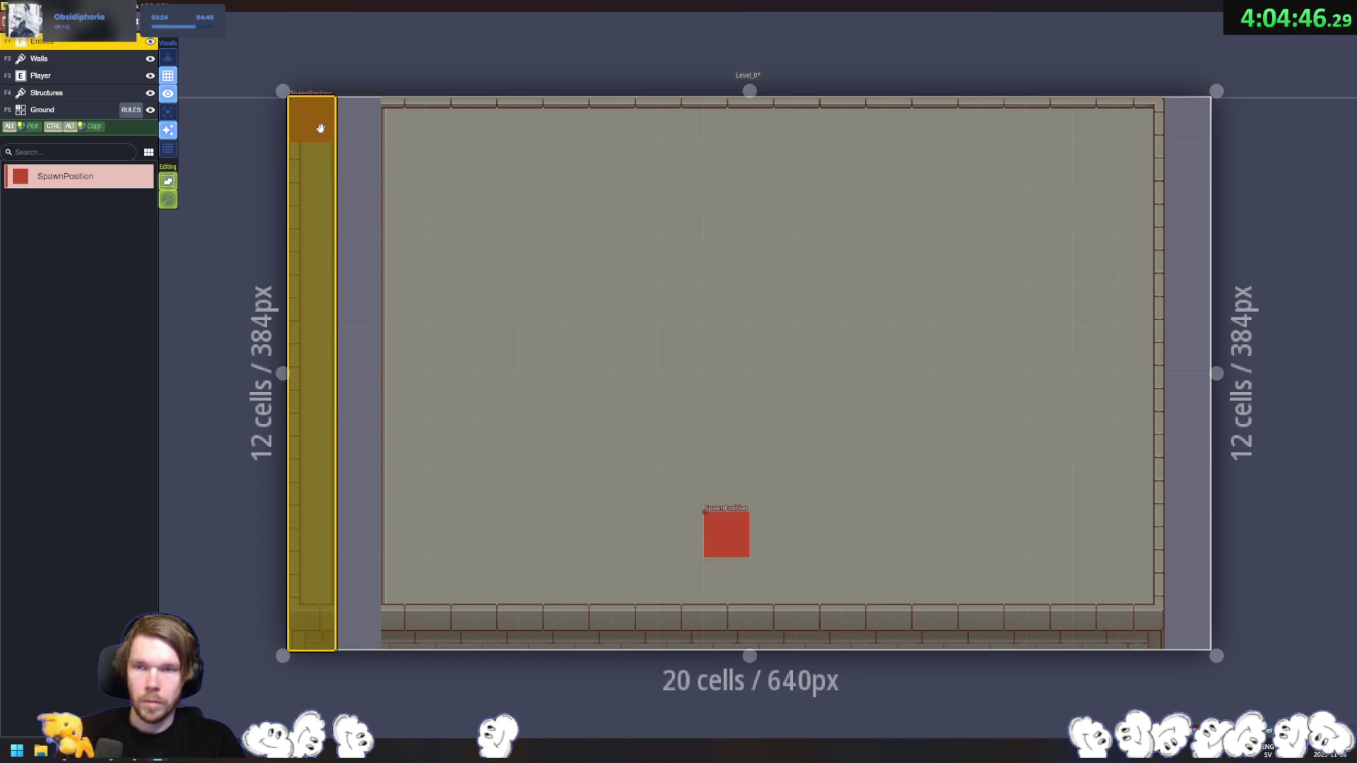
pyautogui.press('Delete')
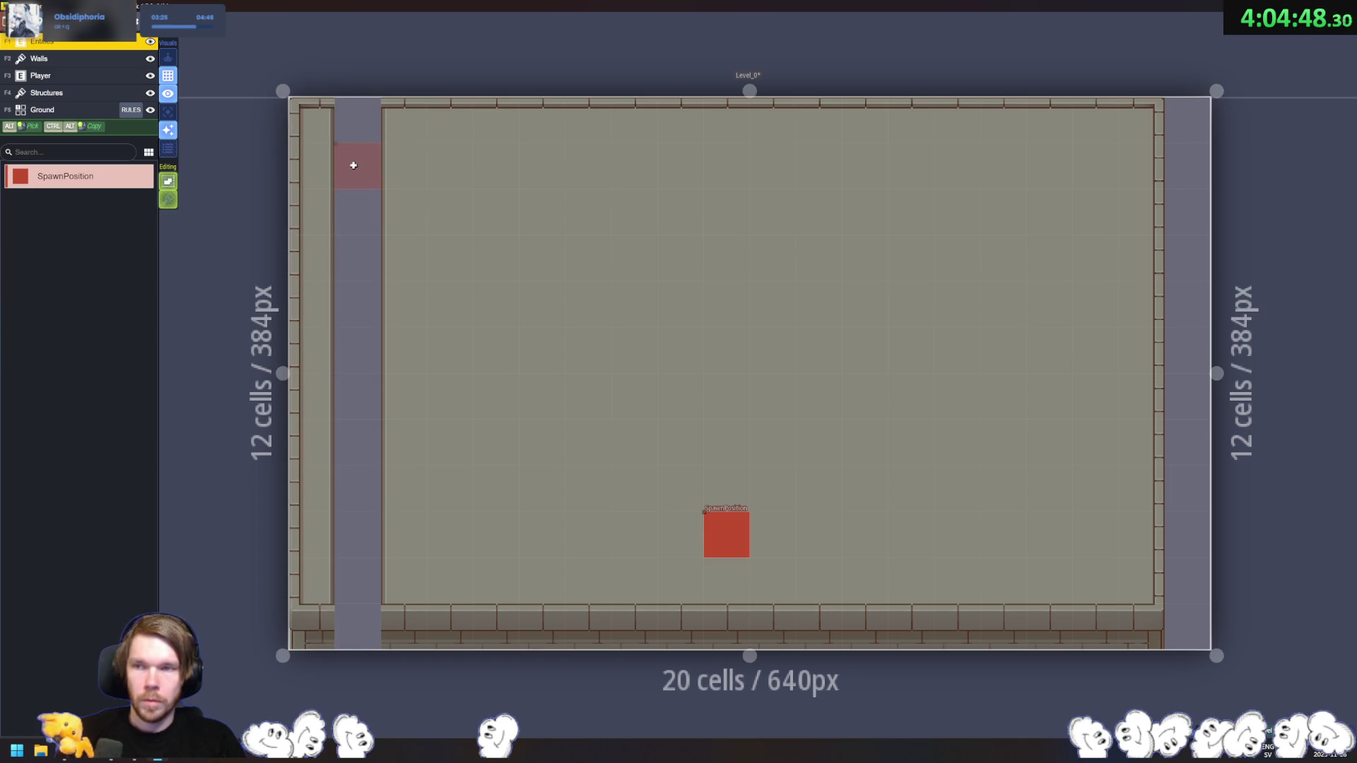
# Step: Place and remove trial SpawnPositions on the right edge, then select the Player layer
pyautogui.click(1159, 107)
pyautogui.click(1152, 631)
pyautogui.rightClick(1152, 631)
pyautogui.rightClick(1151, 128)
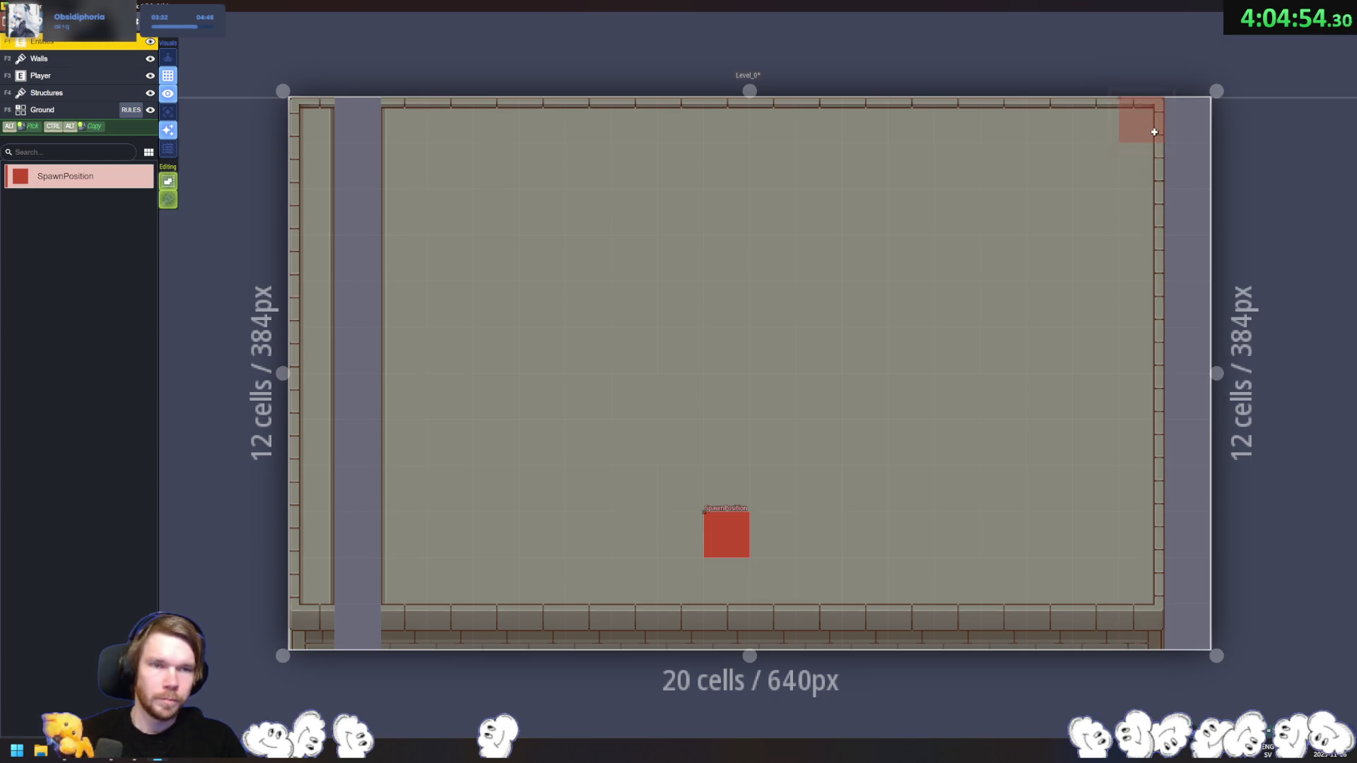
pyautogui.moveTo(1152, 126)
pyautogui.mouseDown()
pyautogui.moveTo(1165, 616)
pyautogui.moveTo(1139, 563)
pyautogui.moveTo(1160, 485)
pyautogui.moveTo(1178, 479)
pyautogui.mouseUp()
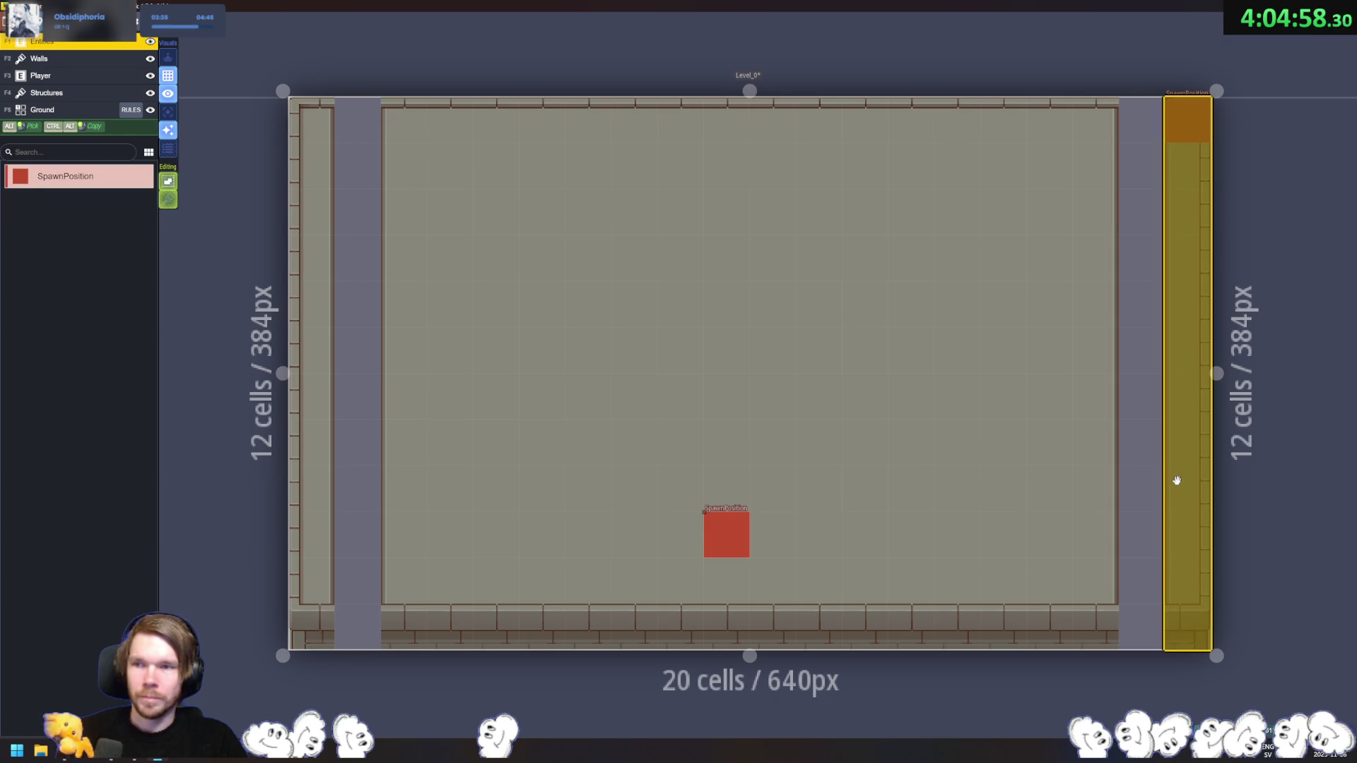
pyautogui.hotkey('ctrl', 'z')
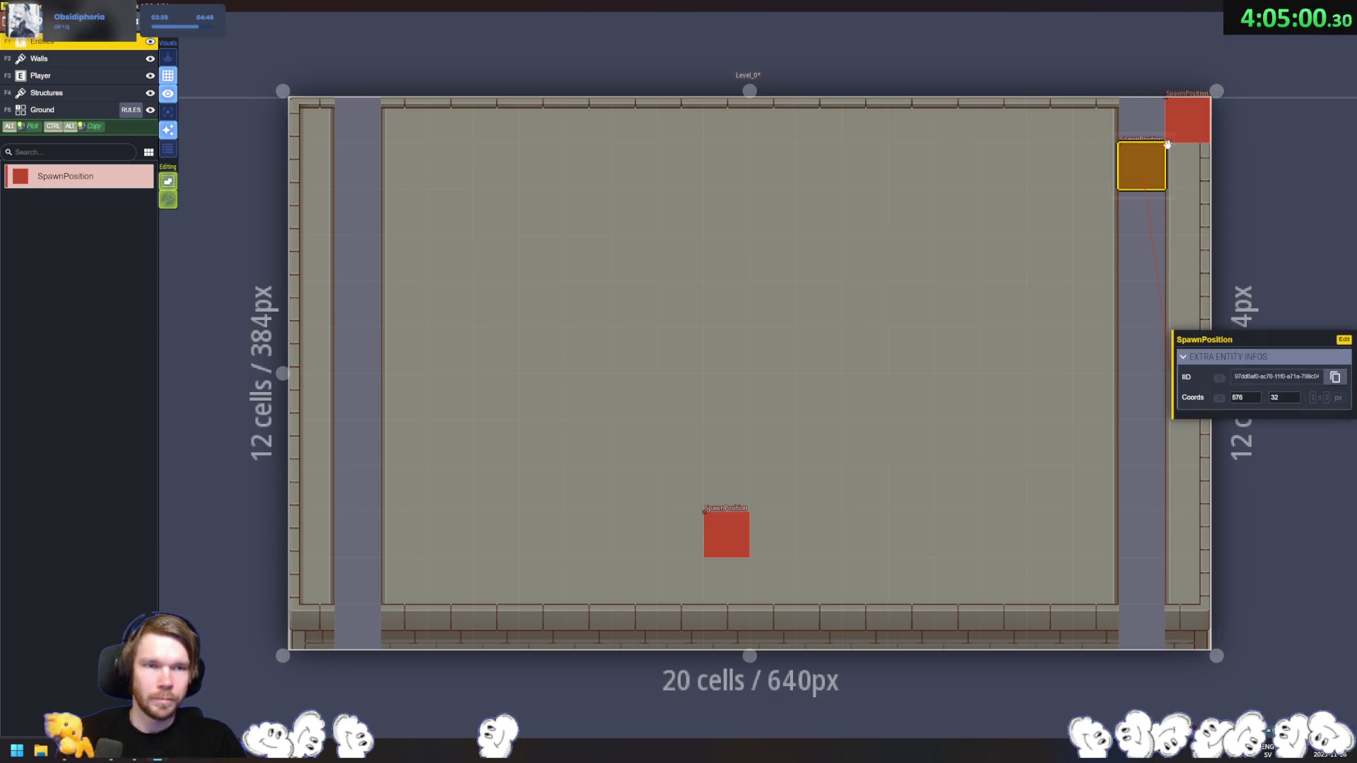
pyautogui.hotkey('ctrl', 'z')
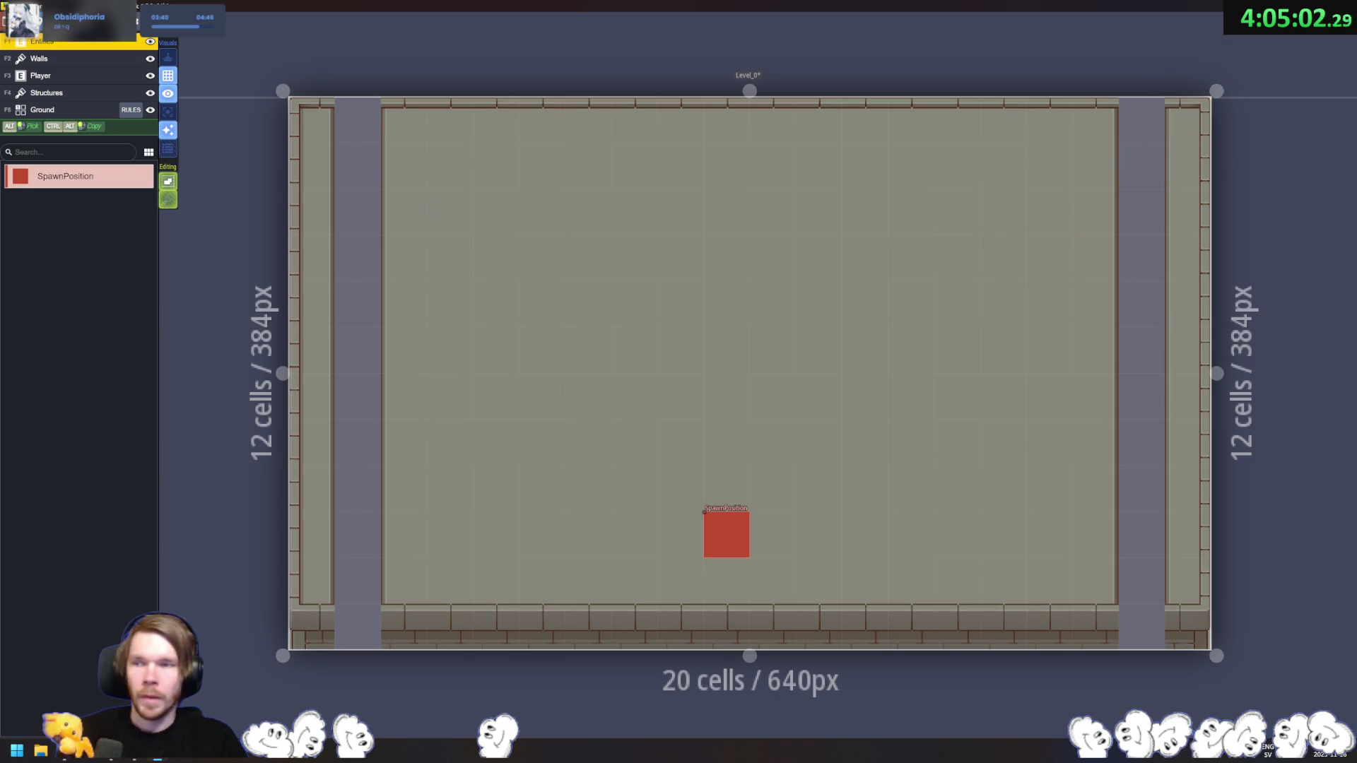
pyautogui.click(50, 76)
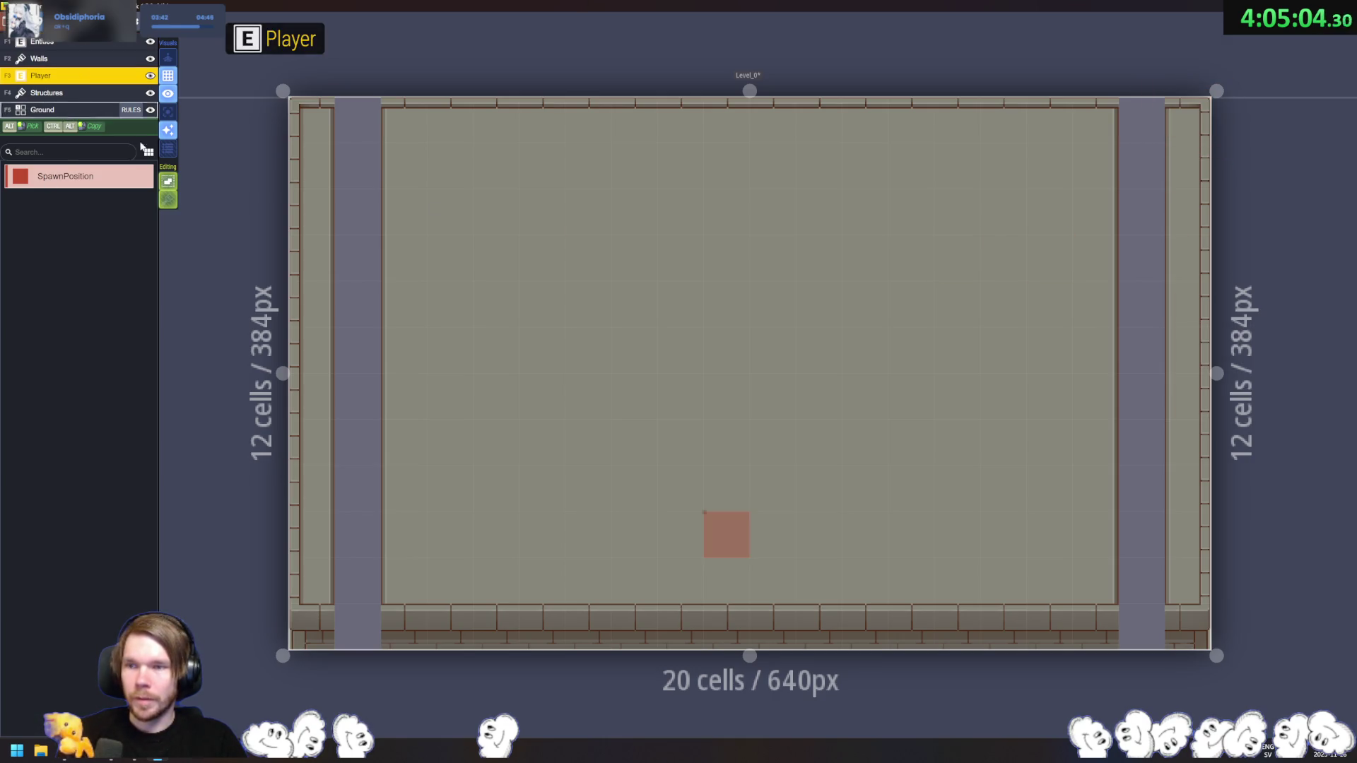
# Step: Remove a stray top-left SpawnPosition and view the Player layer's settings
pyautogui.click(394, 121)
pyautogui.hotkey('ctrl', 'z')
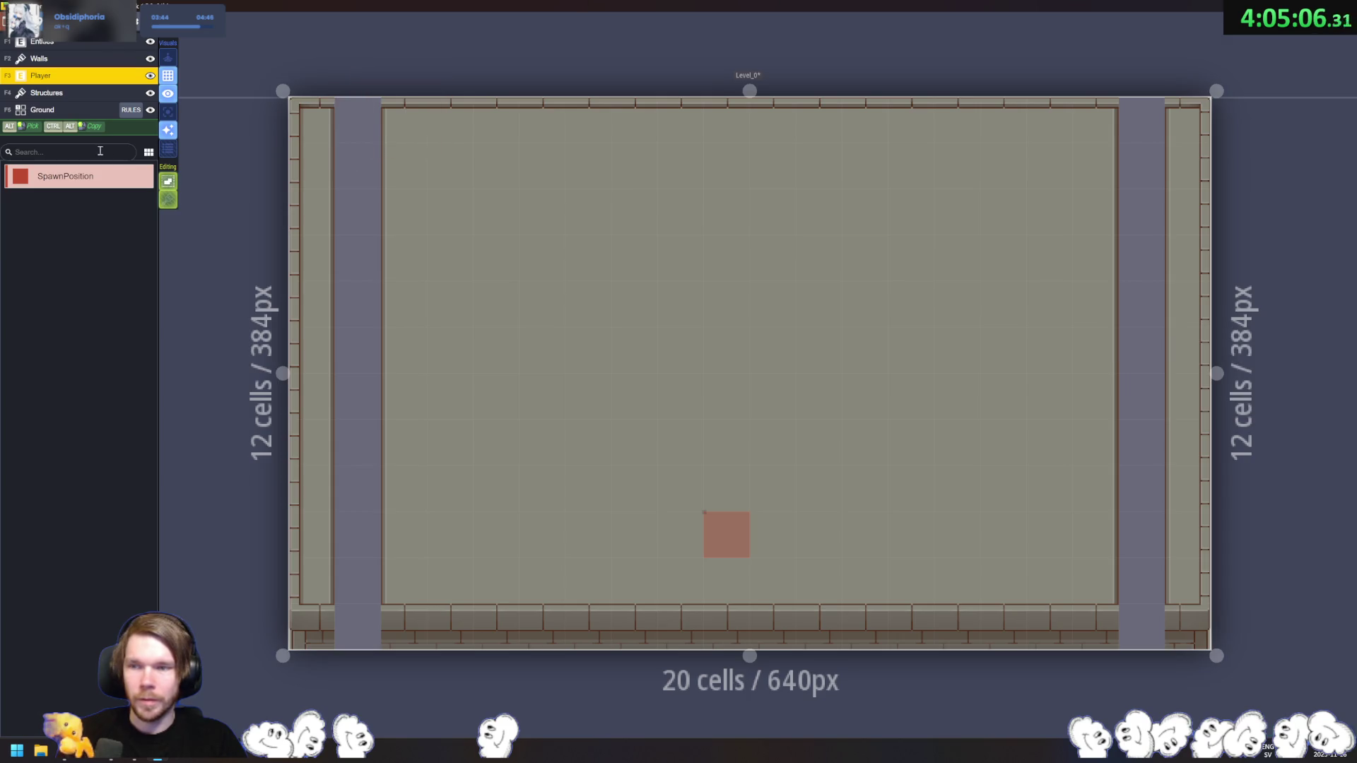
pyautogui.click(49, 59)
pyautogui.click(62, 78)
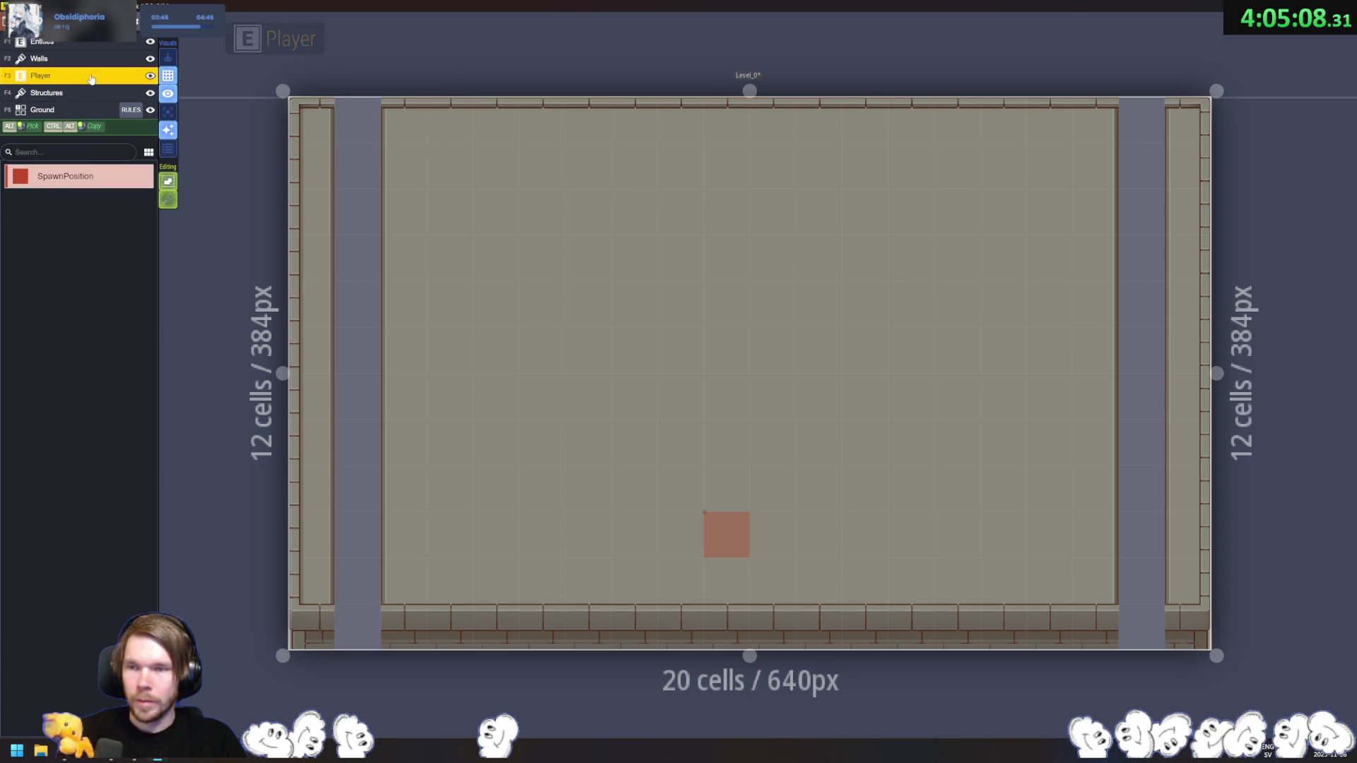
pyautogui.rightClick(77, 80)
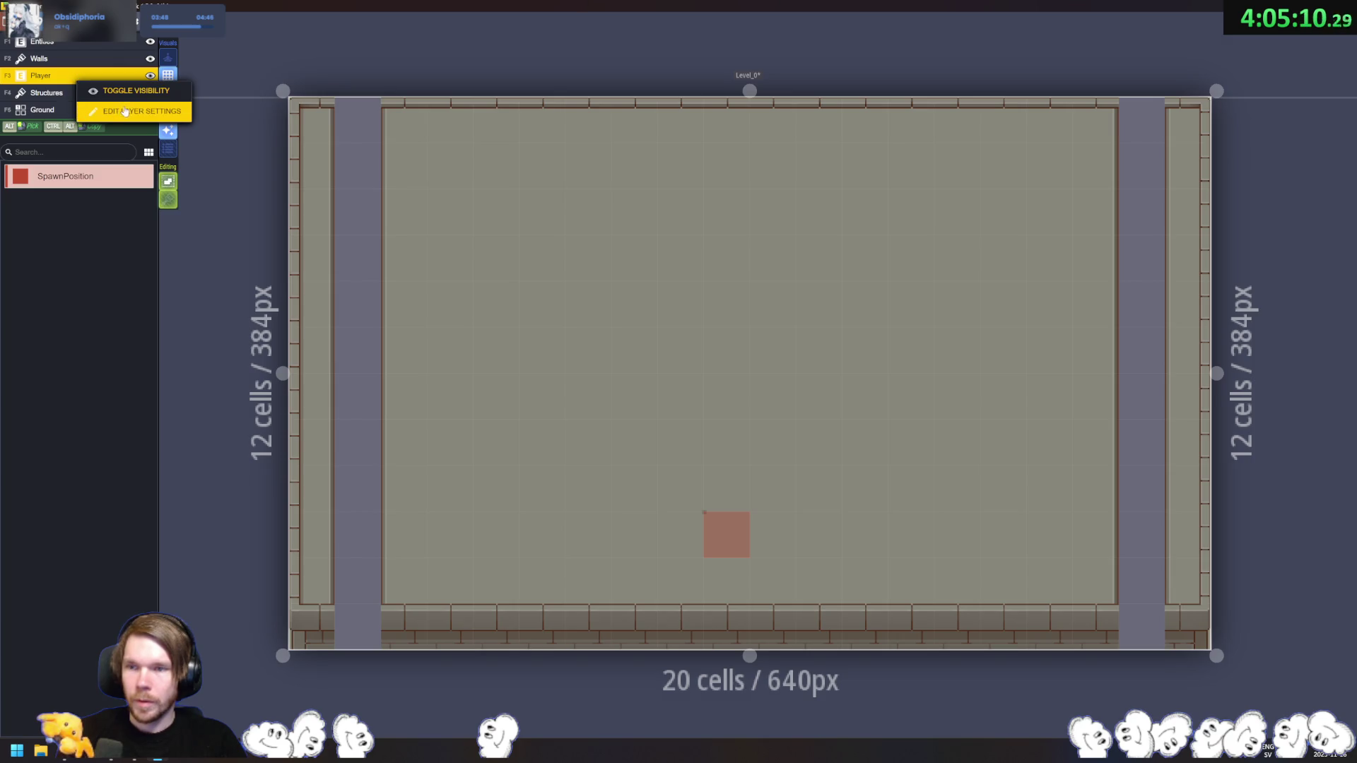
pyautogui.click(125, 111)
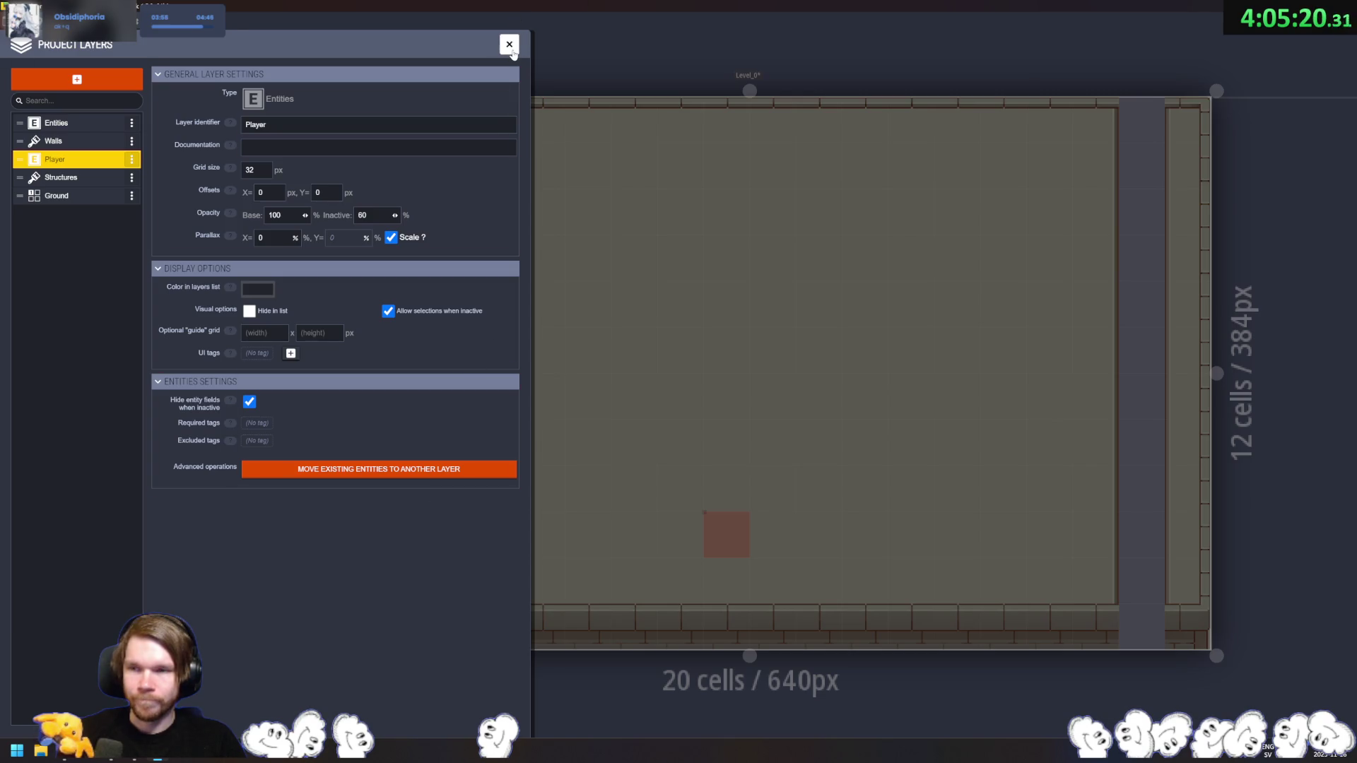
# Step: Add the tag 'Spawn' to the SpawnPosition entity definition
pyautogui.click(70, 32)
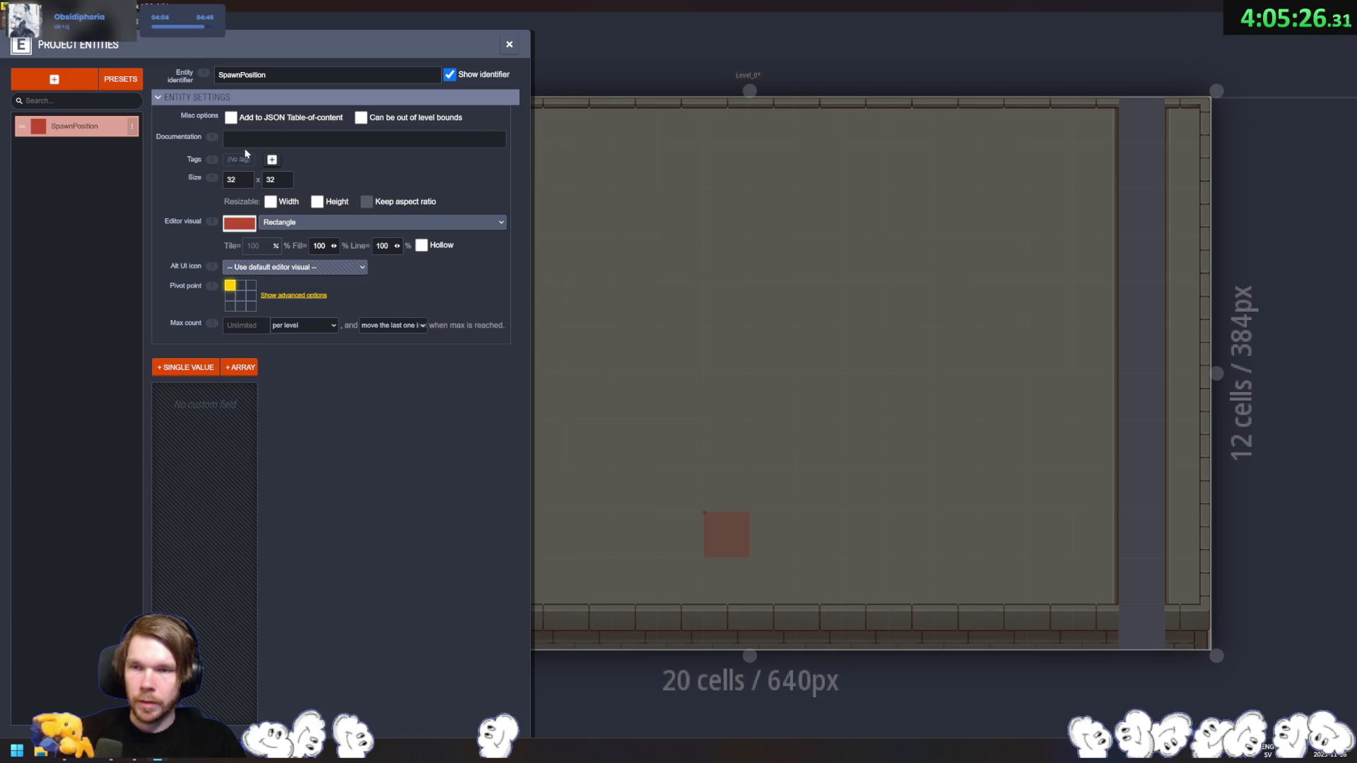
pyautogui.click(271, 159)
pyautogui.write('Spawn')
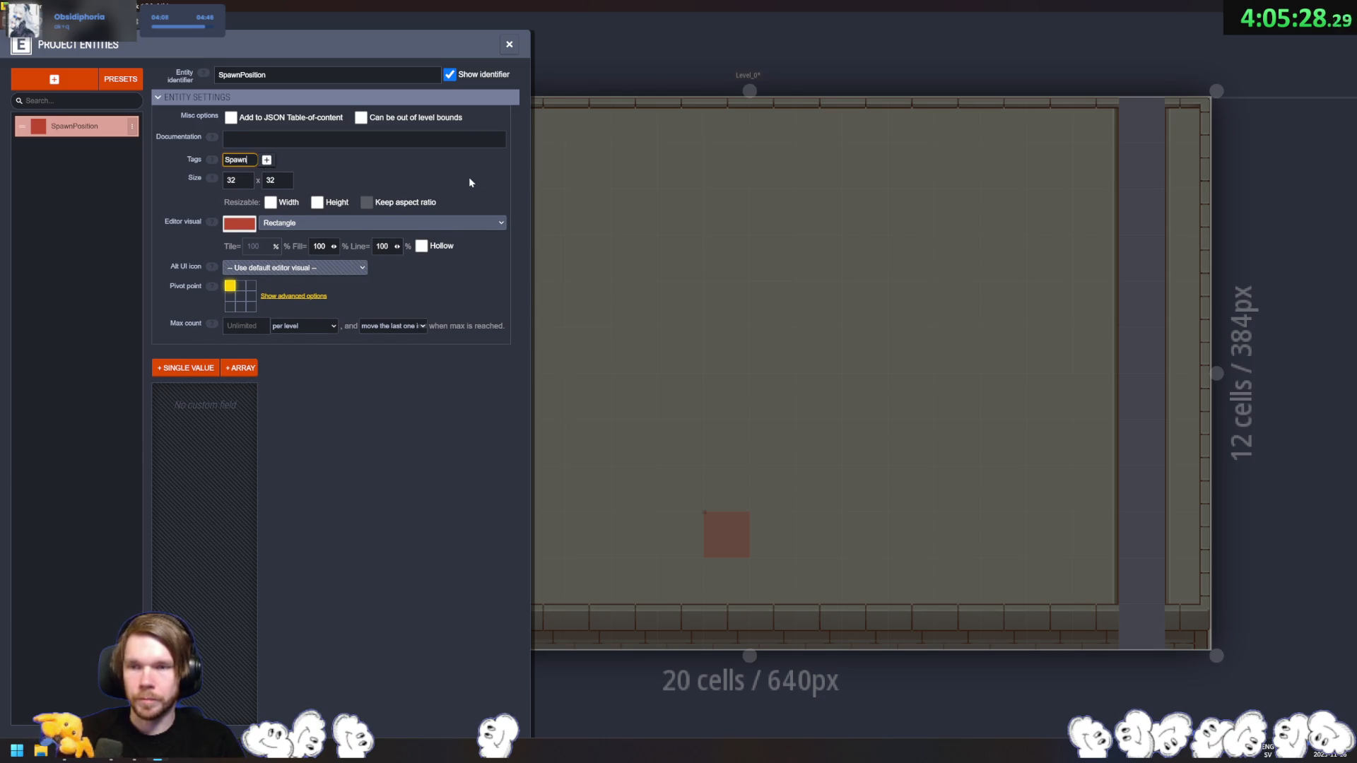
pyautogui.click(468, 176)
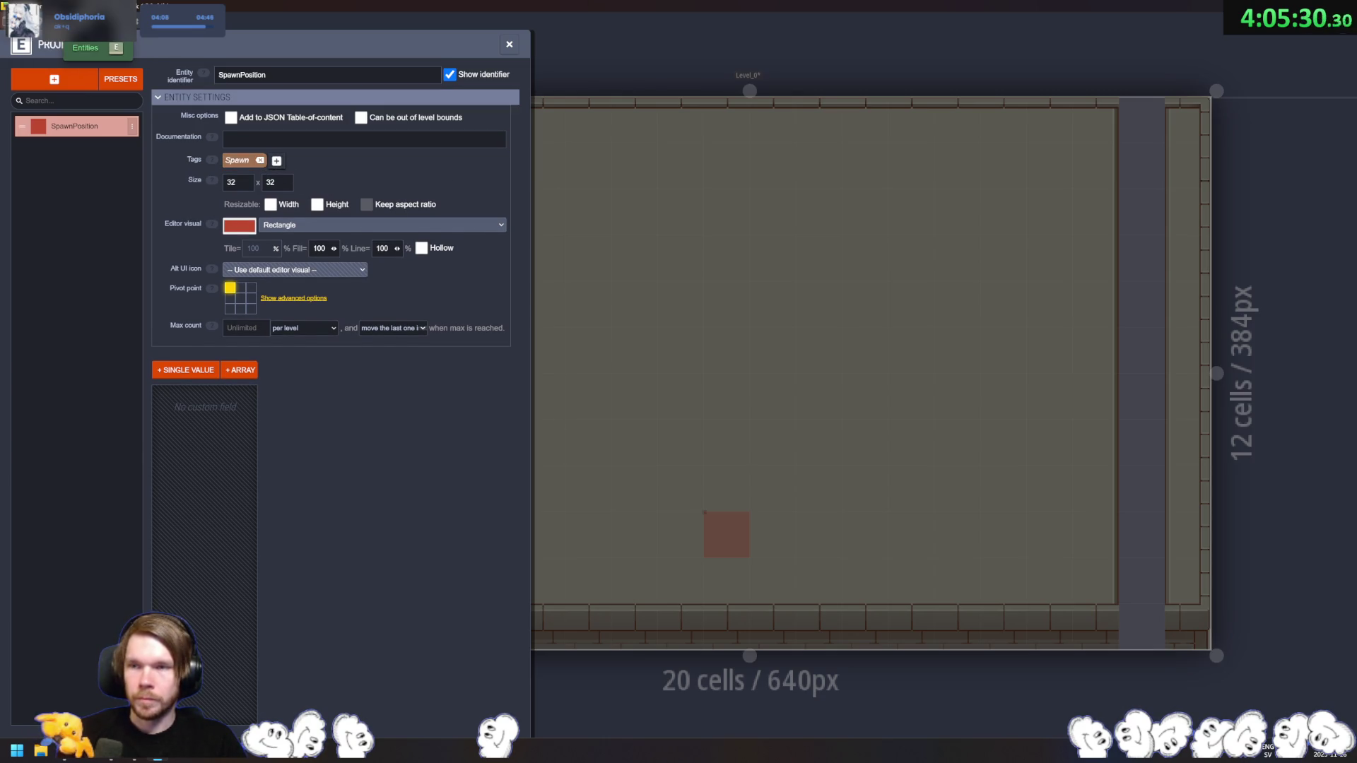
pyautogui.click(71, 32)
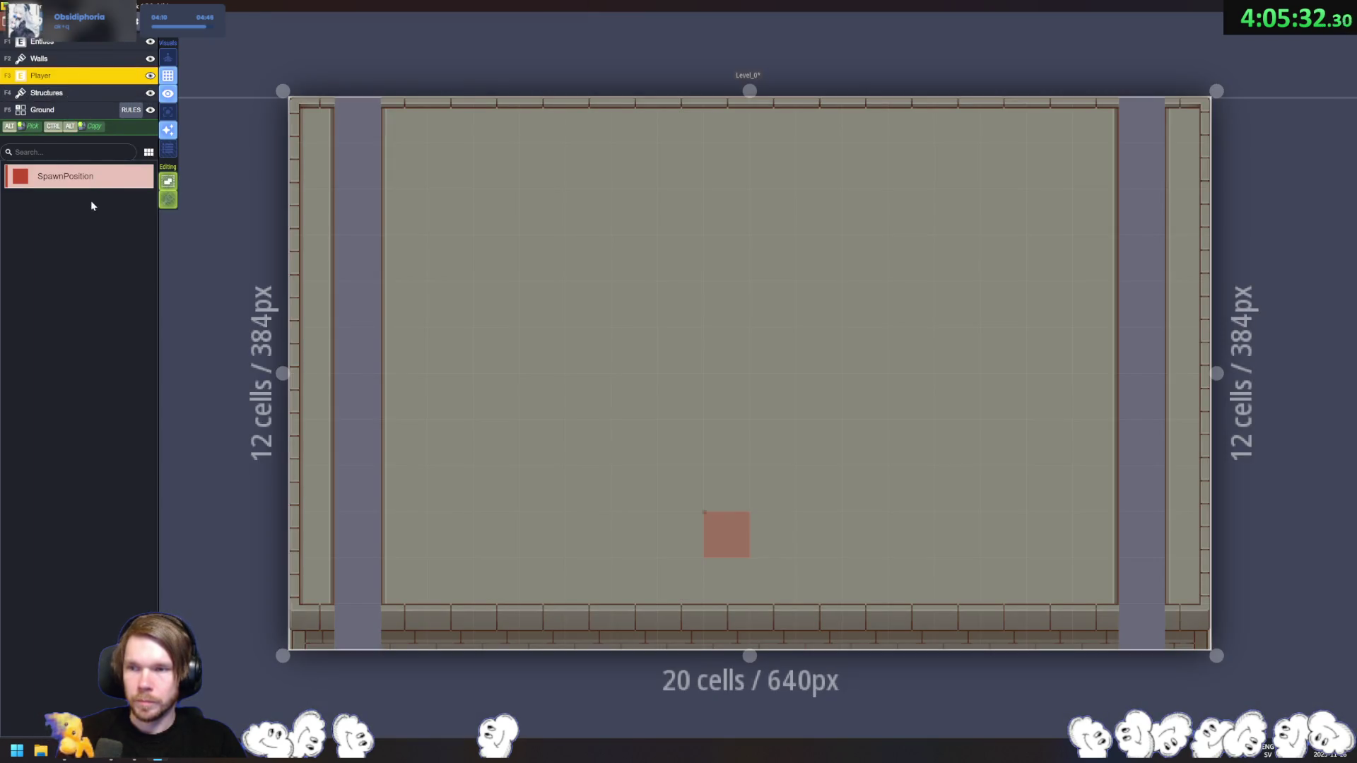
# Step: Set the Player layer's Excluded tags to Spawn
pyautogui.rightClick(117, 79)
pyautogui.click(159, 109)
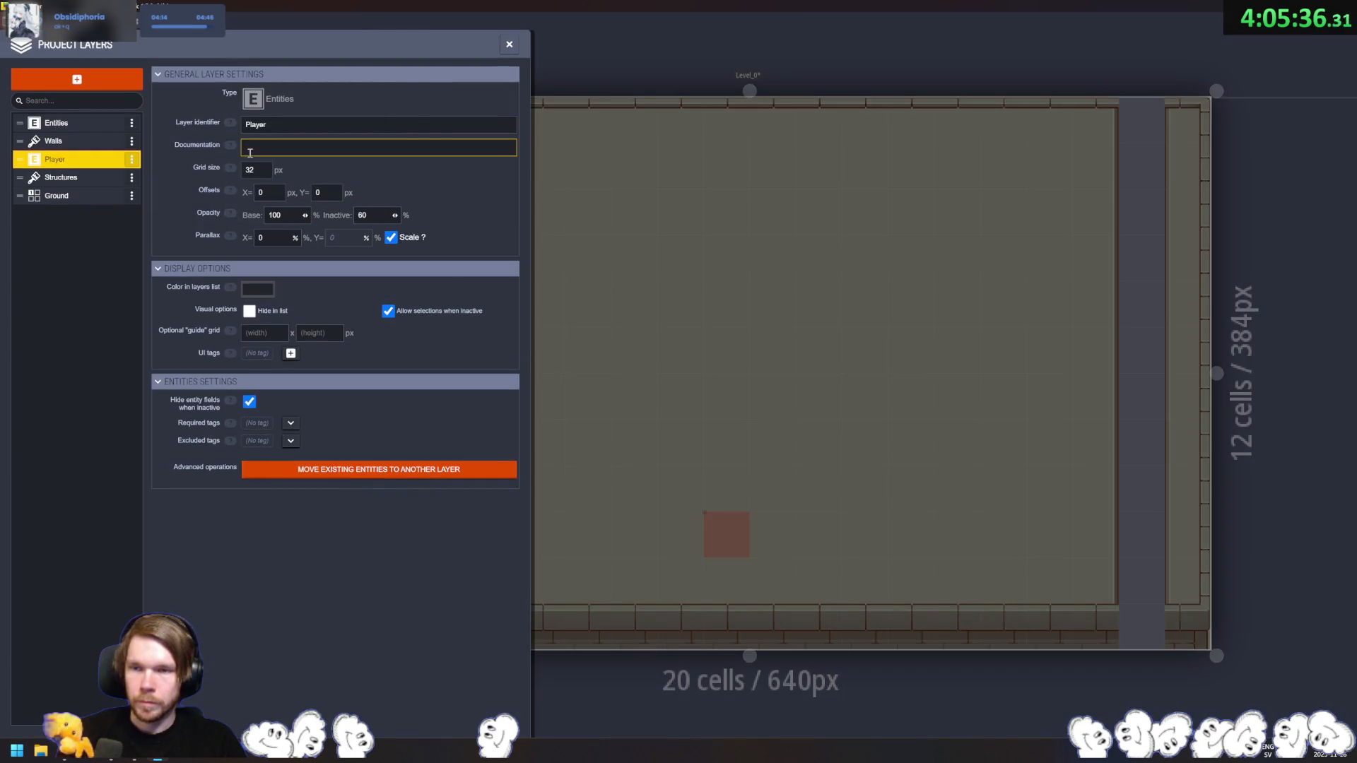
pyautogui.click(291, 441)
pyautogui.click(304, 455)
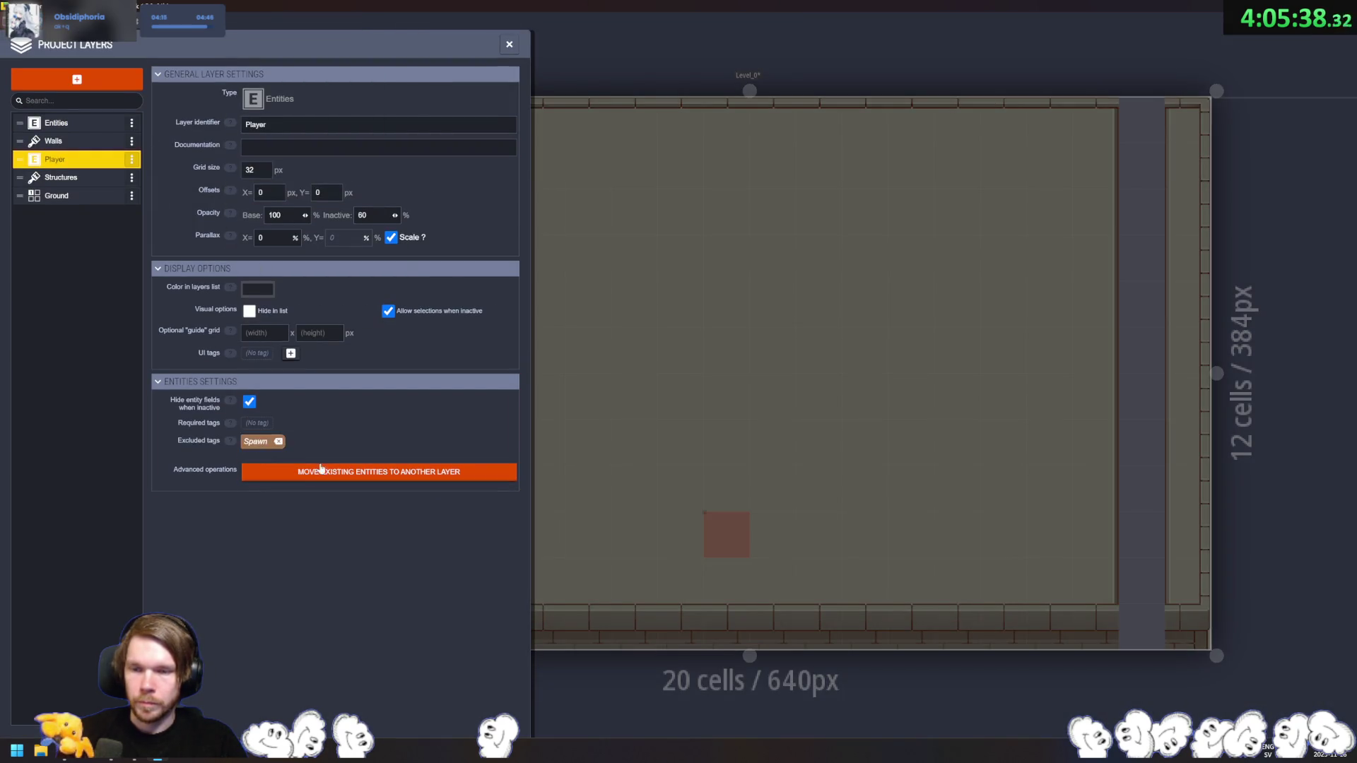